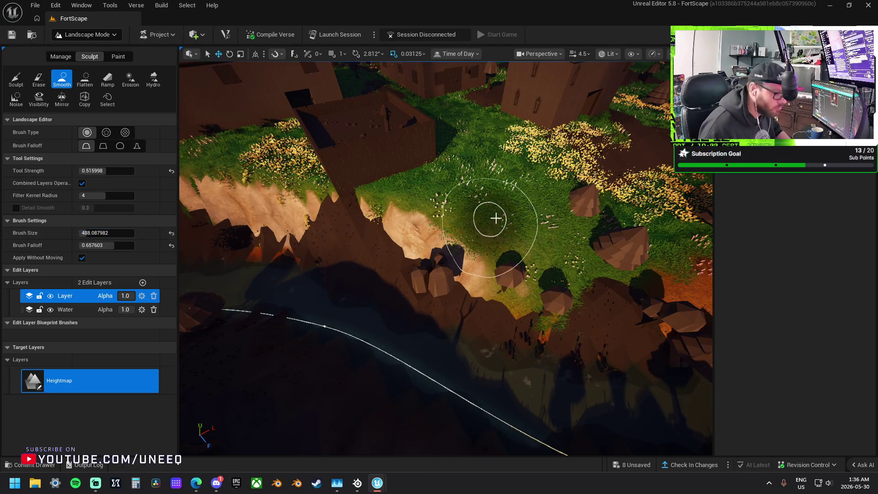
Step: Smooth the terrain along the cliff top and cliff face above the river
mouse_move(489, 218)
left_mouse_down()
mouse_move(500, 265)
mouse_move(476, 232)
mouse_move(465, 264)
mouse_move(459, 210)
mouse_move(472, 196)
mouse_move(463, 198)
mouse_move(468, 275)
left_mouse_up()
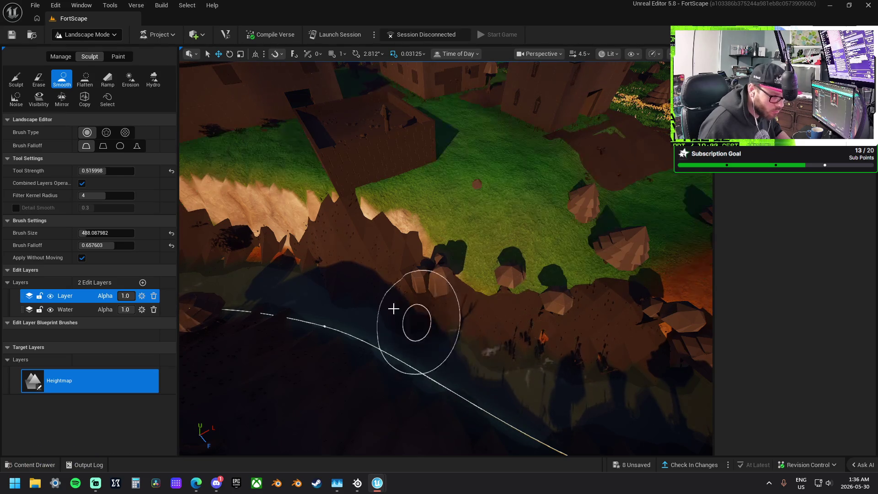
mouse_move(394, 308)
left_mouse_down()
mouse_move(412, 274)
mouse_move(412, 298)
left_mouse_up()
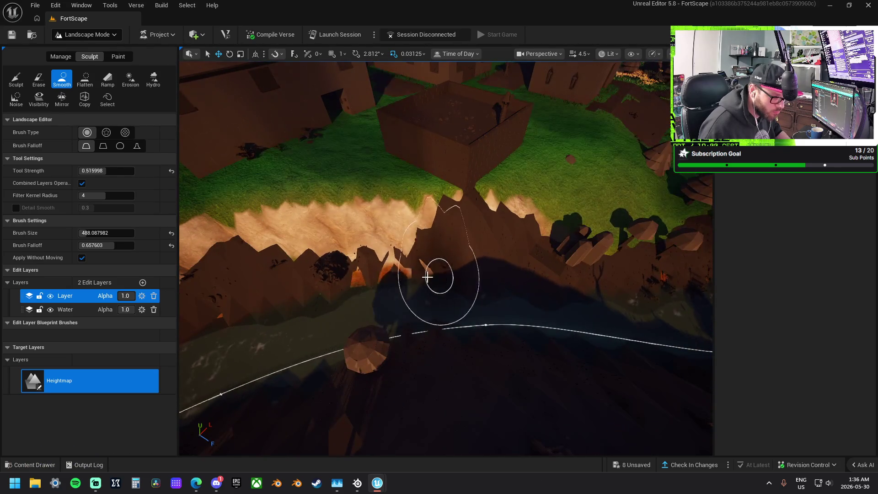
left_click_drag(471, 290, 496, 284)
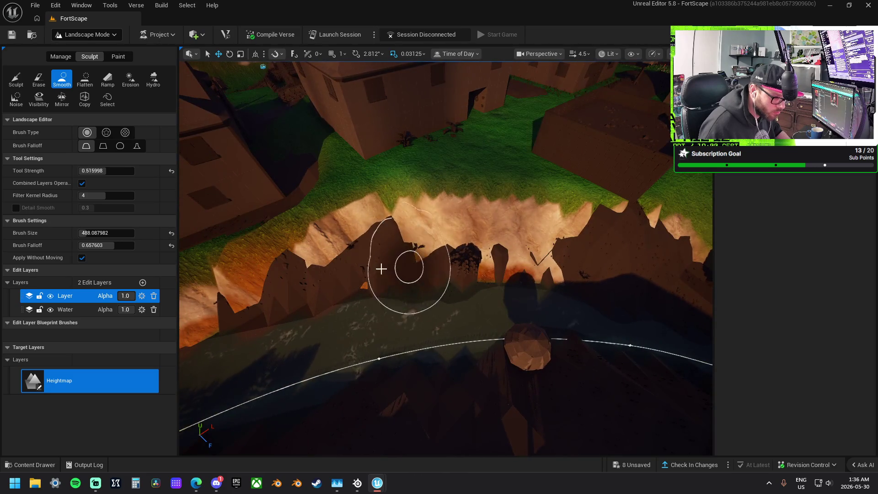
left_click_drag(402, 261, 455, 255)
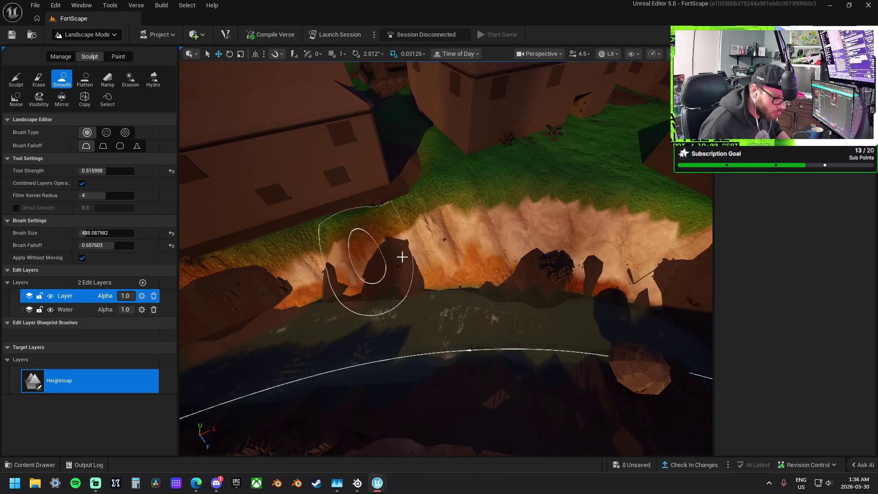
left_click_drag(456, 181, 311, 173)
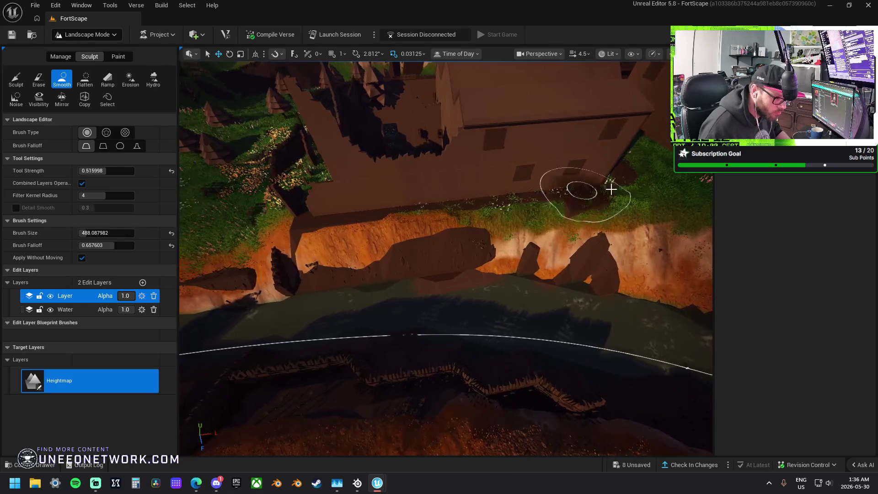
Step: Flatten away the protruding rock slab, then smooth the grassy slope above the cliff
left_click(83, 81)
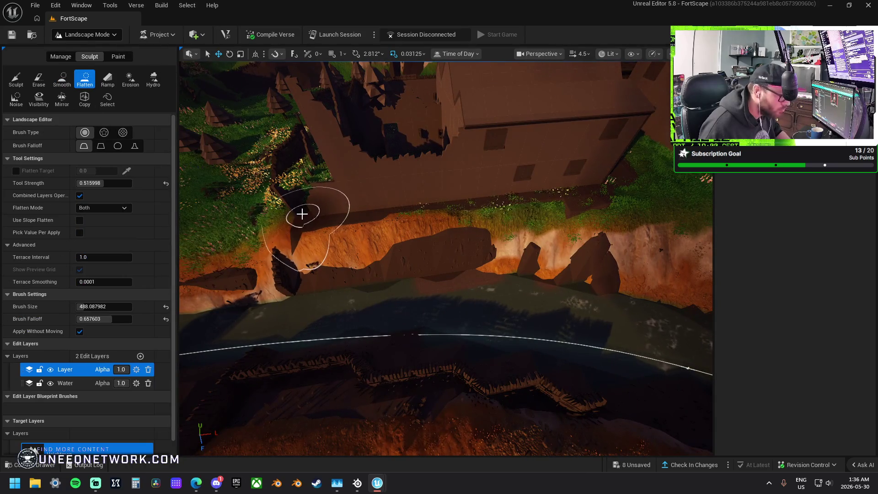
left_click_drag(310, 221, 514, 213)
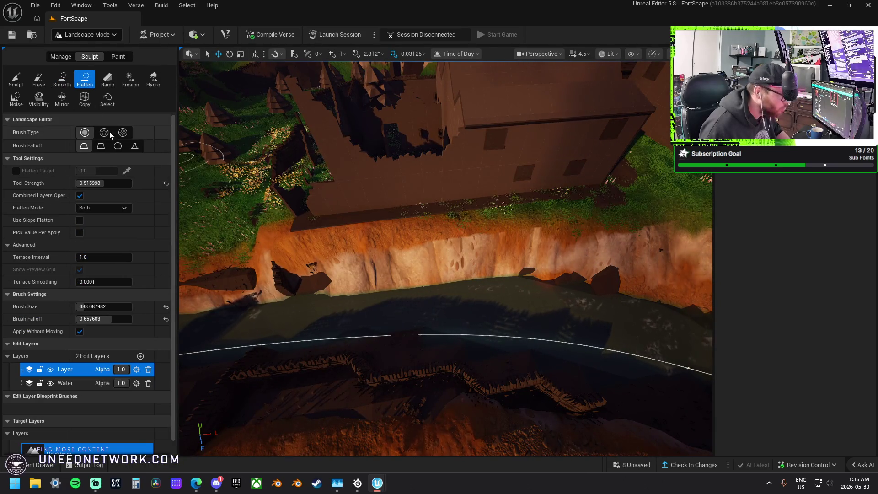
left_click(61, 82)
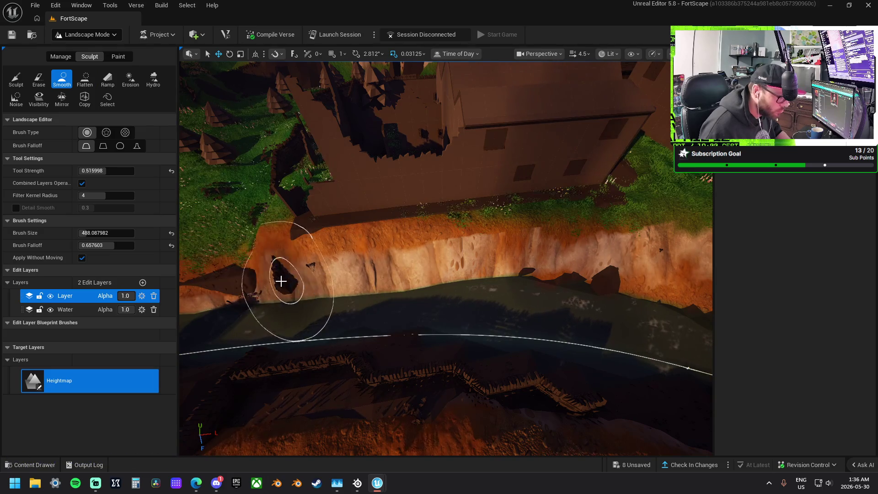
scroll(246, 236, "up", 5)
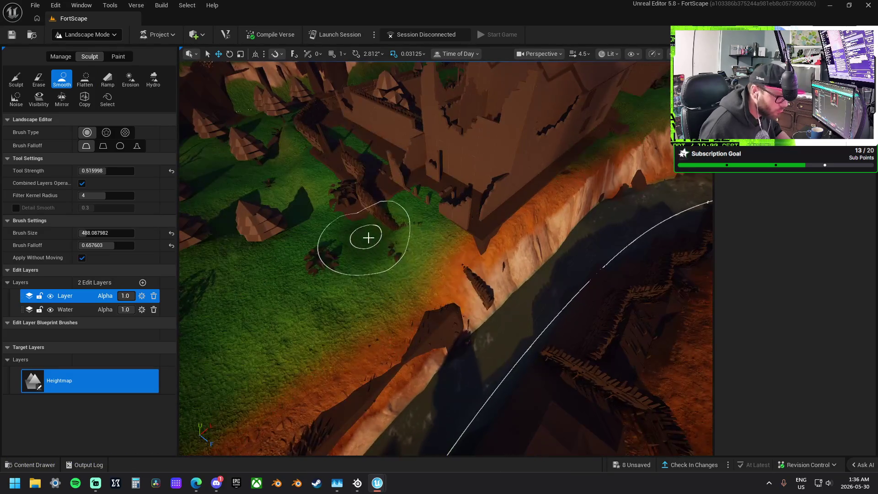
left_click_drag(434, 289, 195, 265)
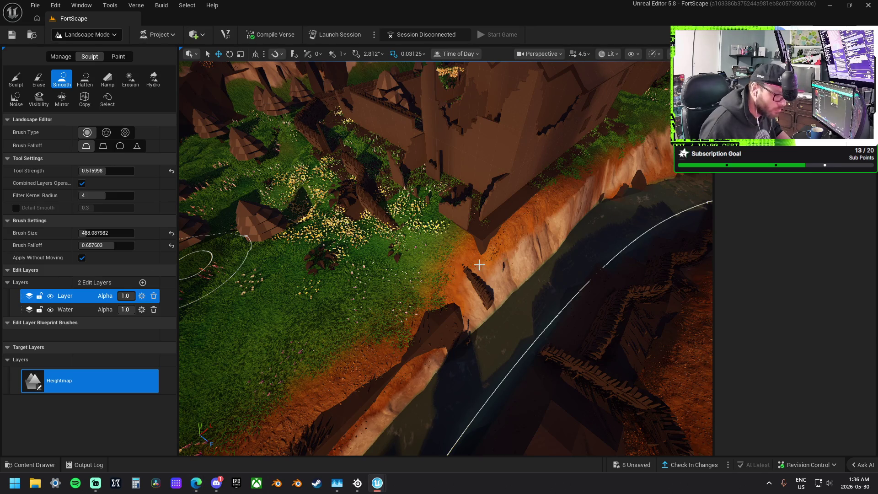
mouse_move(479, 265)
left_mouse_down()
mouse_move(474, 231)
mouse_move(427, 225)
left_mouse_up()
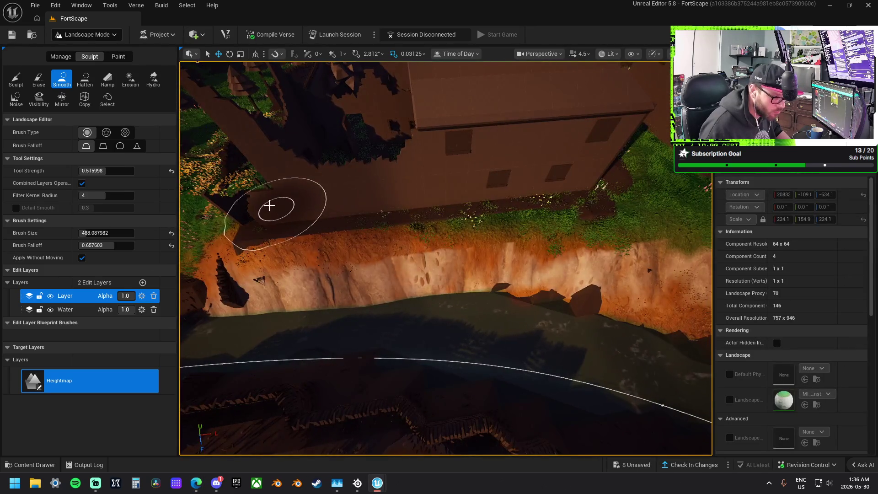
Step: Flatten the cliff top beside the house
scroll(269, 206, "up", 3)
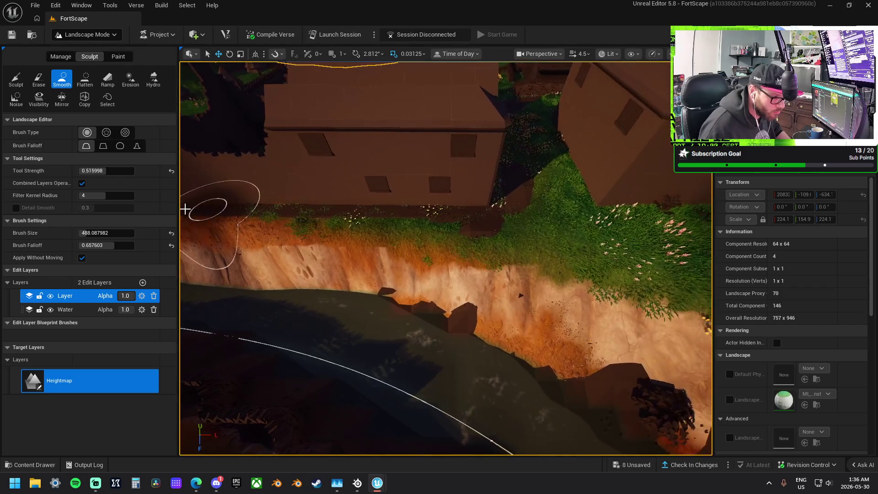
left_click_drag(328, 249, 455, 289)
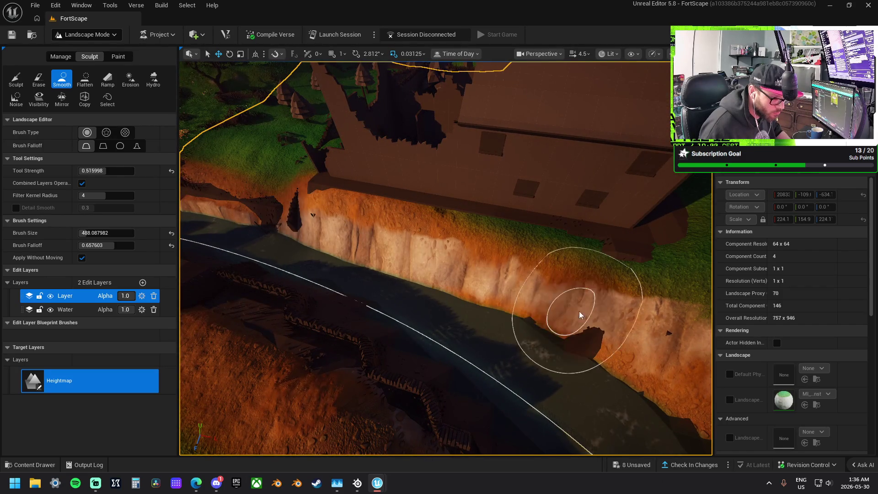
left_click_drag(580, 315, 508, 336)
left_click_drag(445, 318, 382, 290)
left_click_drag(492, 230, 462, 216)
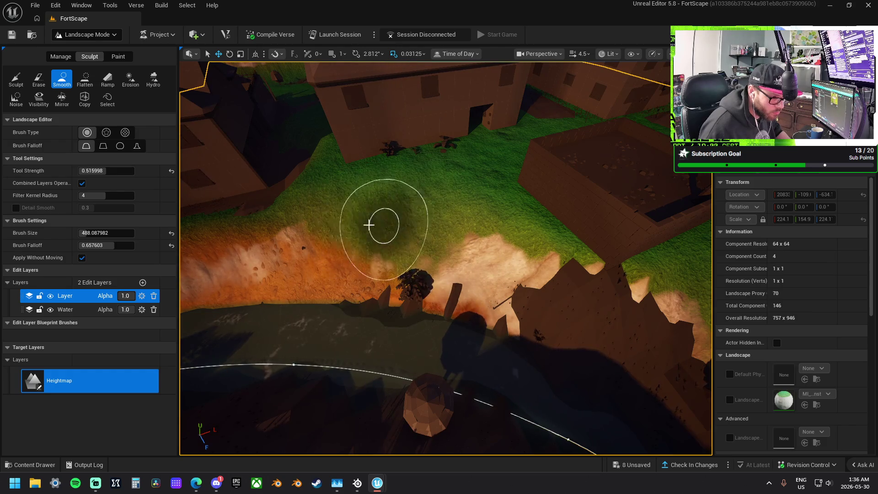
mouse_move(355, 211)
left_mouse_down()
mouse_move(345, 142)
mouse_move(355, 306)
mouse_move(419, 219)
left_mouse_up()
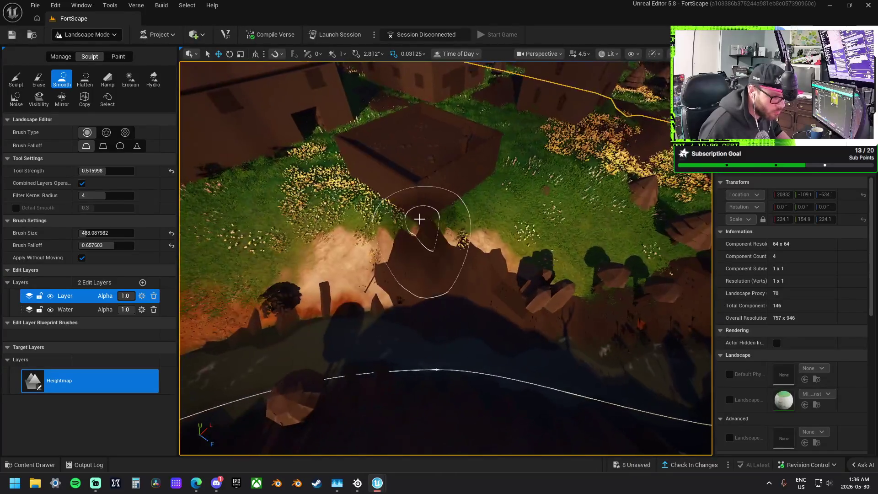
left_click(85, 78)
left_click_drag(418, 180, 427, 200)
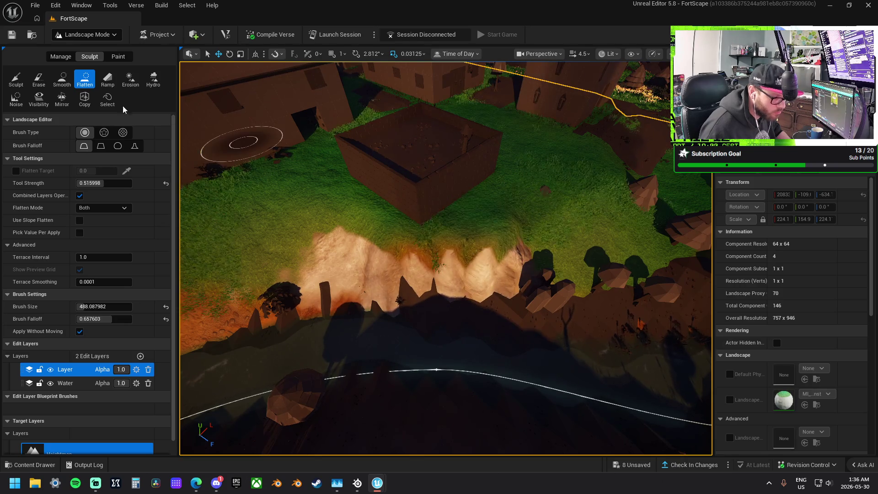
Step: Smooth the terrain along the river bank
left_click(63, 80)
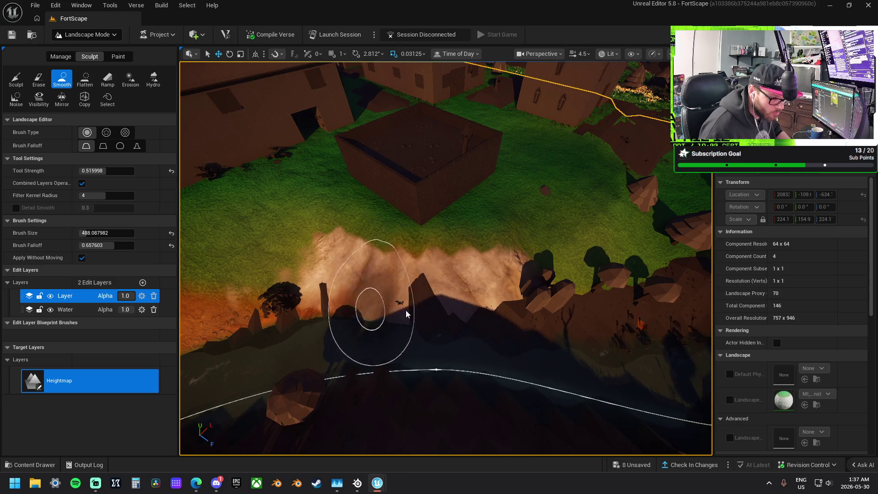
left_click_drag(293, 294, 302, 233)
left_click_drag(557, 302, 556, 278)
left_click(565, 289)
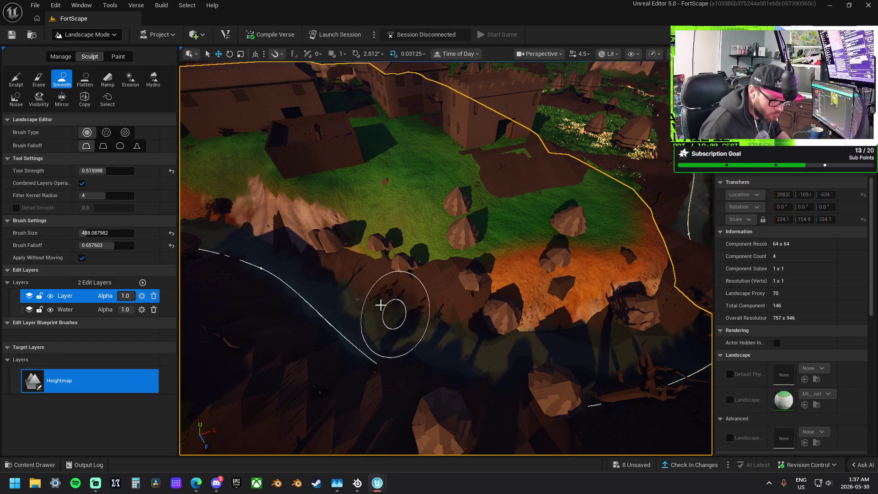
mouse_move(532, 336)
left_mouse_down()
mouse_move(533, 306)
mouse_move(532, 332)
left_mouse_up()
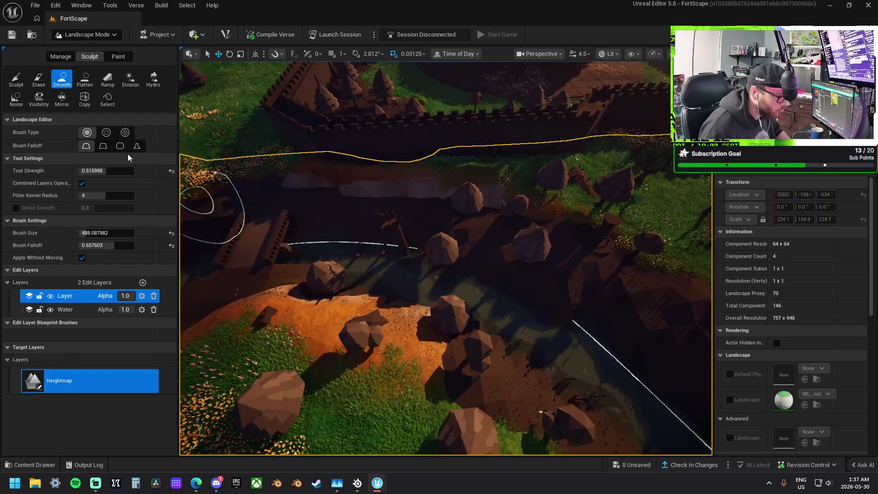
left_click(17, 83)
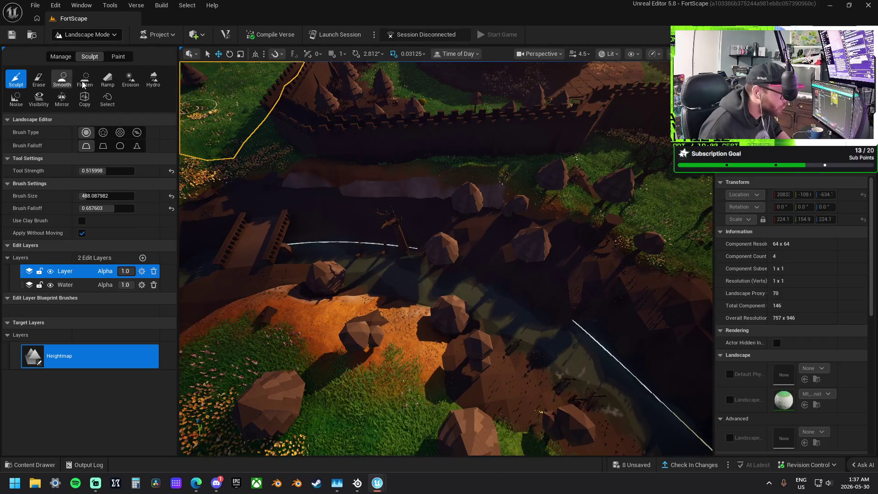
Step: Flatten across the grassy slope and the river bank
left_click(85, 81)
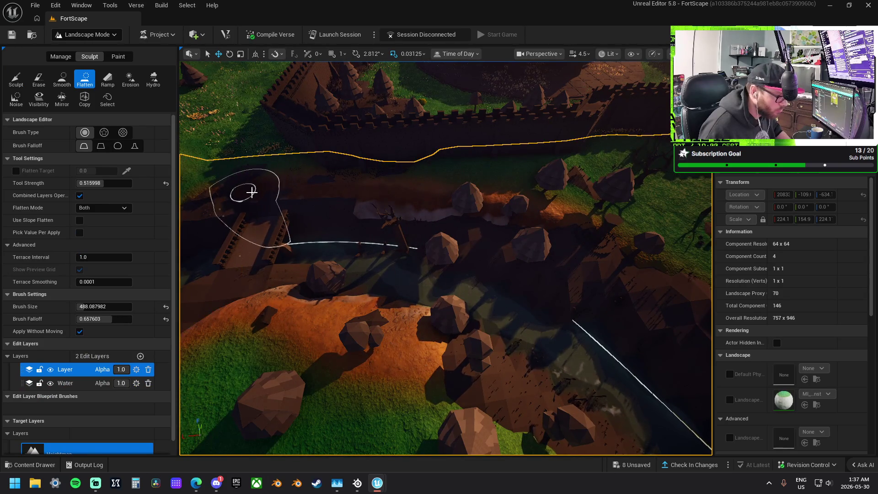
left_click_drag(408, 199, 486, 199)
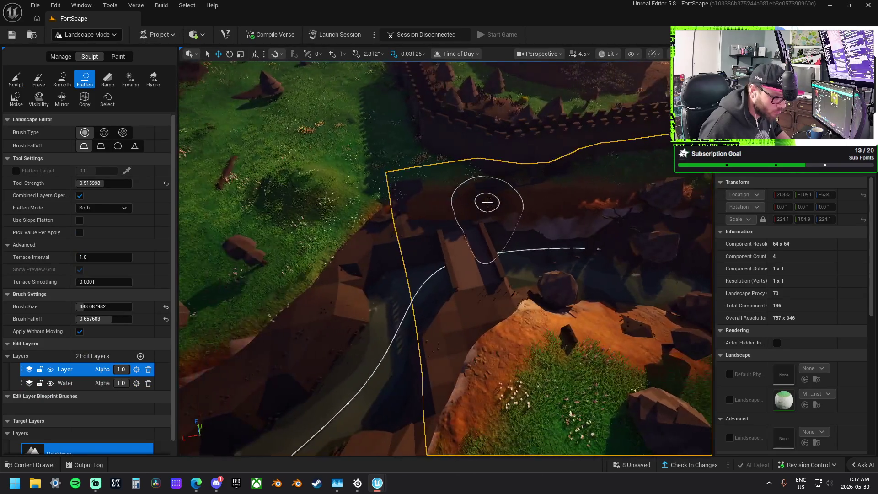
left_click_drag(279, 345, 392, 339)
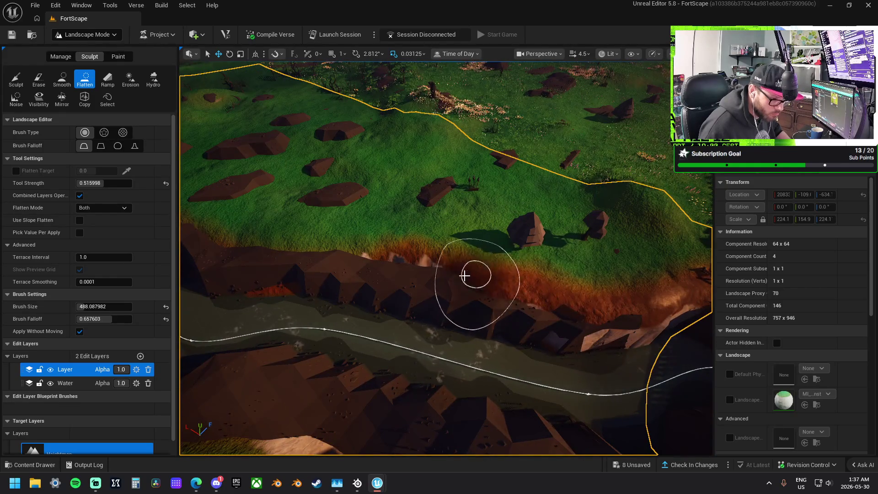
mouse_move(279, 251)
left_mouse_down()
mouse_move(315, 249)
mouse_move(288, 249)
left_mouse_up()
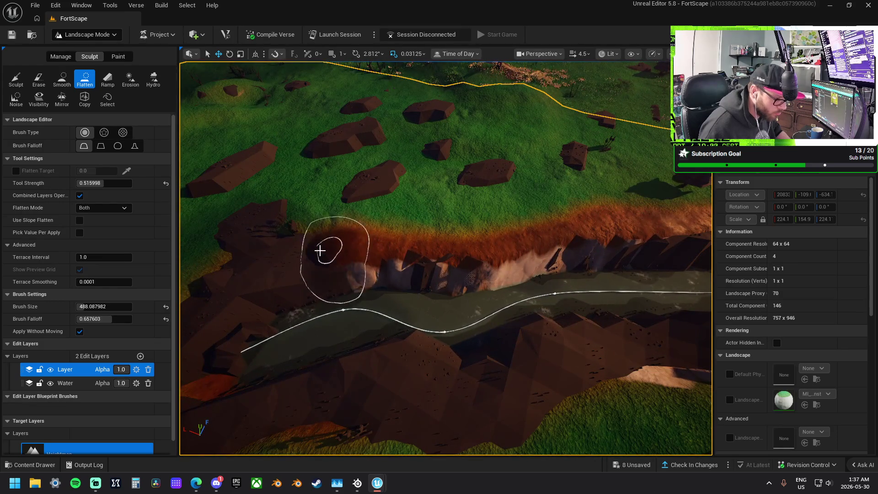
mouse_move(247, 284)
left_mouse_down()
mouse_move(401, 246)
mouse_move(447, 288)
mouse_move(420, 212)
mouse_move(340, 273)
left_mouse_up()
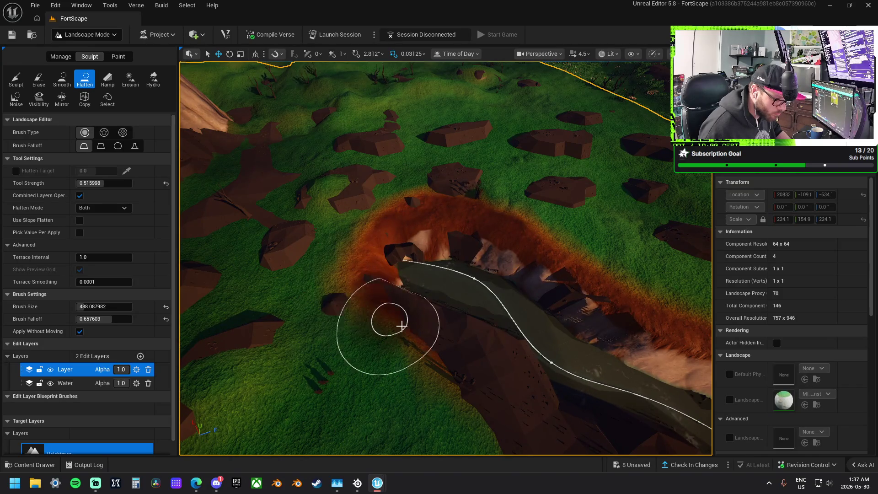
Step: Level the terrain near the grassy rock area and the dark cliff edge
left_click_drag(487, 392, 557, 350)
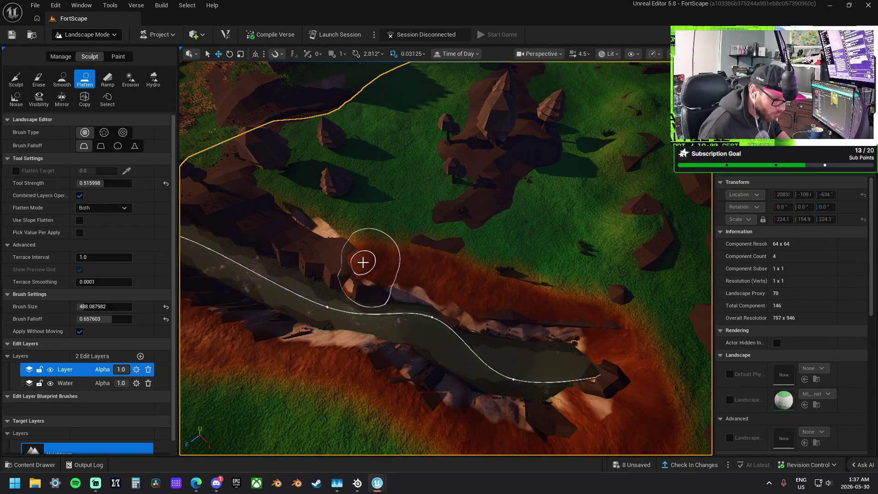
mouse_move(363, 259)
left_mouse_down()
mouse_move(435, 259)
mouse_move(533, 240)
left_mouse_up()
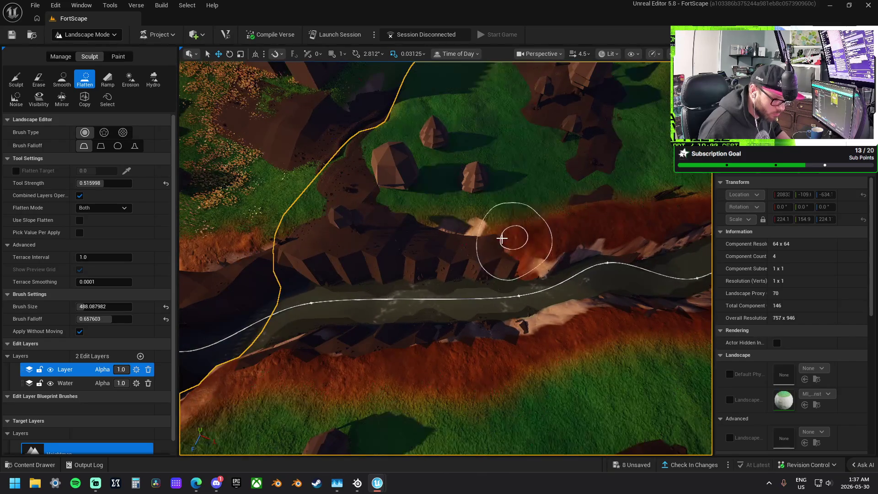
mouse_move(406, 239)
left_mouse_down()
mouse_move(514, 243)
mouse_move(448, 238)
mouse_move(297, 249)
mouse_move(451, 250)
mouse_move(489, 232)
mouse_move(402, 240)
mouse_move(368, 258)
mouse_move(343, 237)
mouse_move(371, 181)
mouse_move(447, 176)
mouse_move(422, 233)
mouse_move(387, 275)
mouse_move(351, 233)
mouse_move(359, 245)
mouse_move(476, 206)
mouse_move(428, 264)
mouse_move(407, 260)
mouse_move(416, 269)
mouse_move(384, 247)
mouse_move(372, 207)
mouse_move(433, 172)
mouse_move(405, 167)
mouse_move(495, 159)
left_mouse_up()
left_click_drag(439, 194, 386, 240)
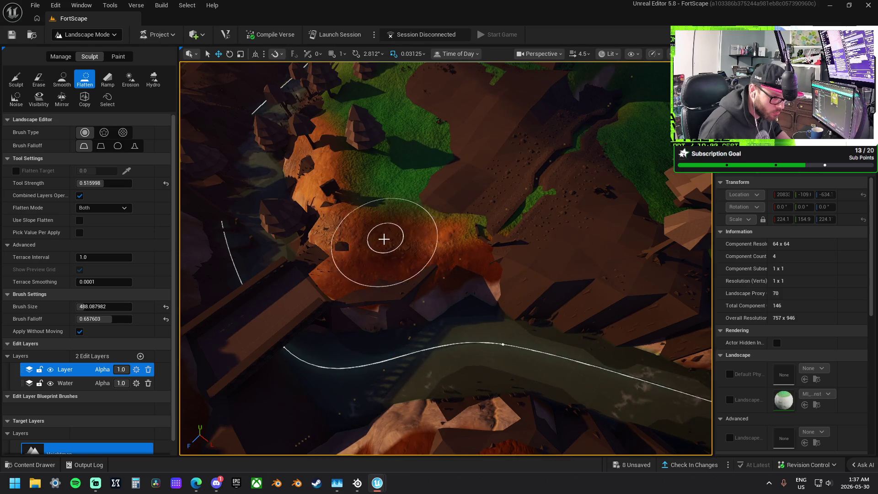
scroll(386, 240, "up", 5)
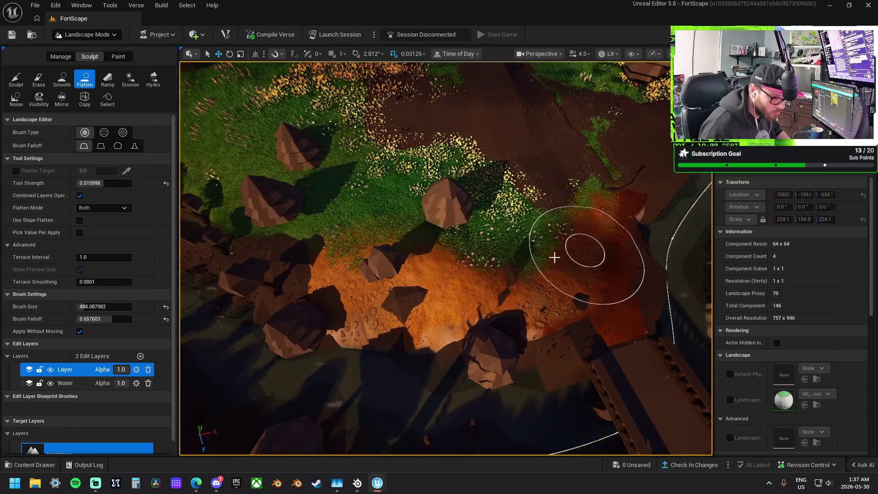
scroll(368, 251, "up", 5)
scroll(504, 411, "down", 5)
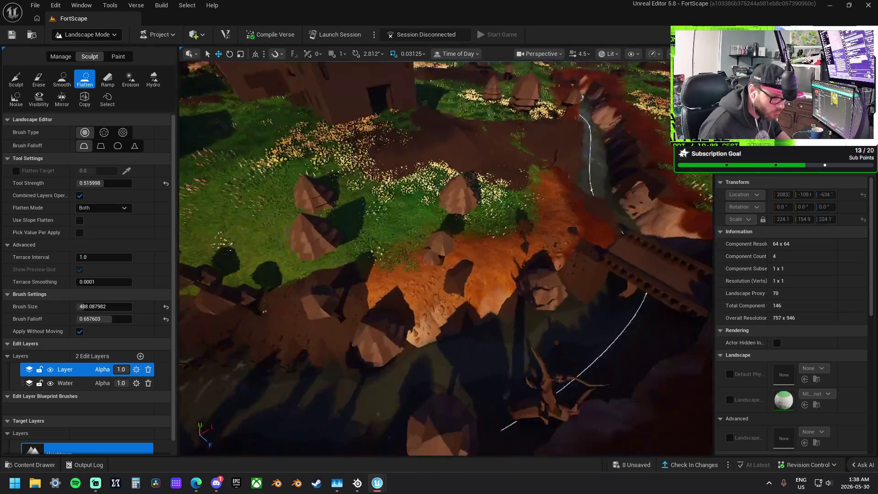
scroll(439, 277, "up", 3)
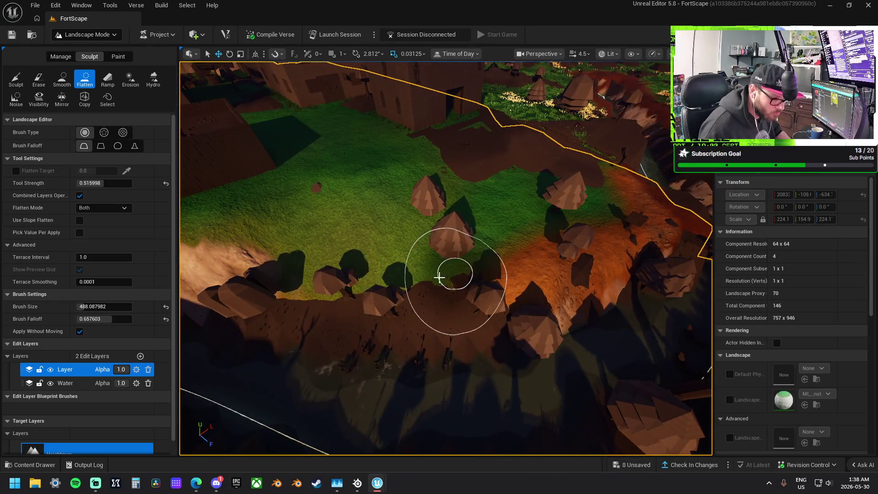
left_click_drag(439, 277, 346, 282)
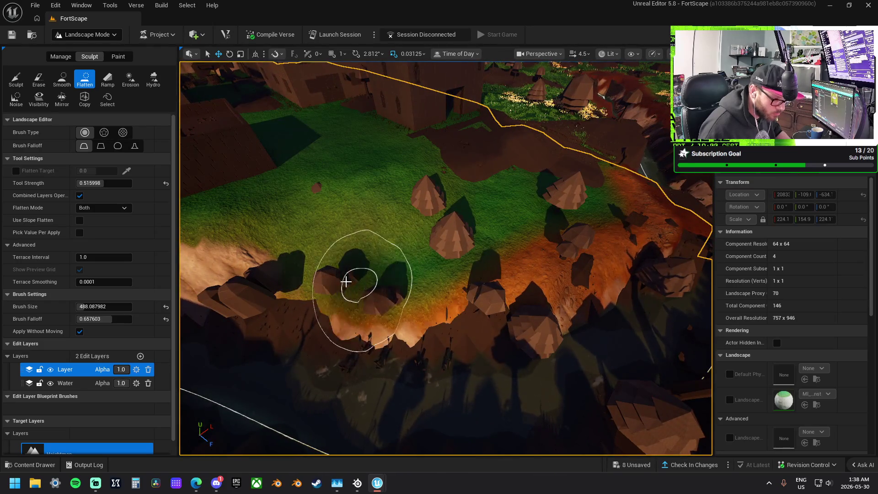
scroll(308, 280, "down", 3)
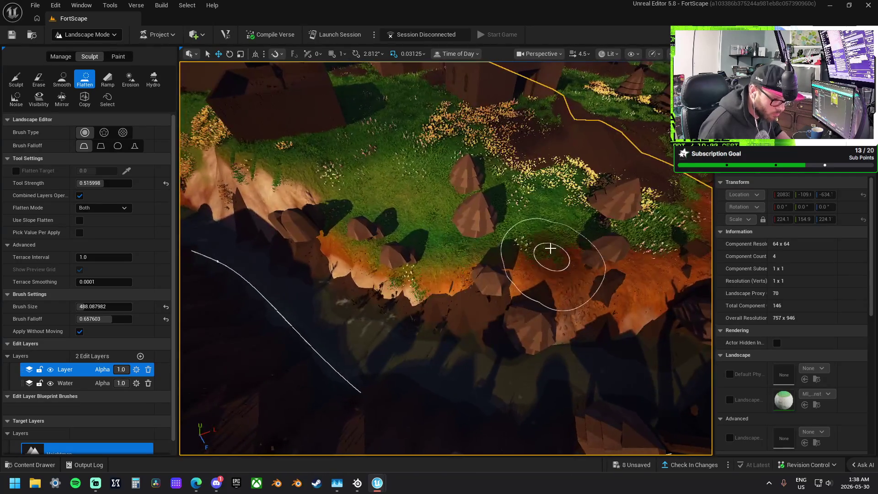
Step: Flatten the riverbank along the water's edge into a level shelf with the Flatten tool
left_click(62, 78)
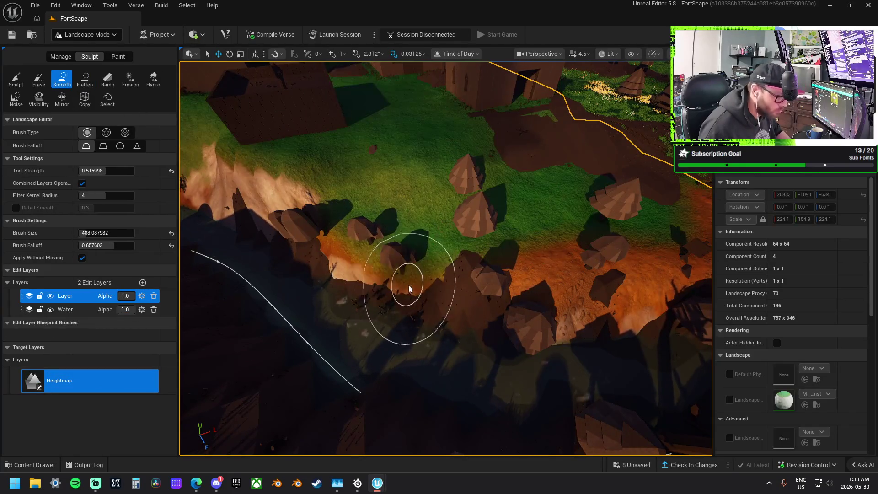
scroll(506, 341, "up", 3)
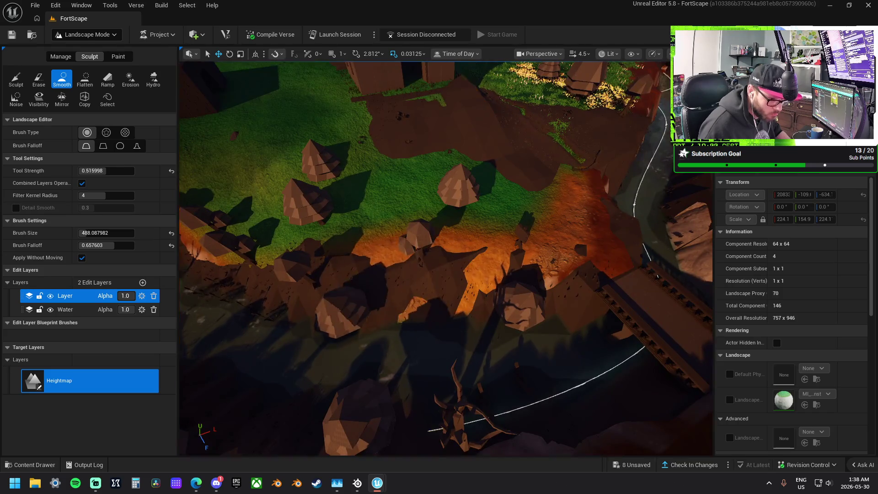
scroll(360, 285, "up", 5)
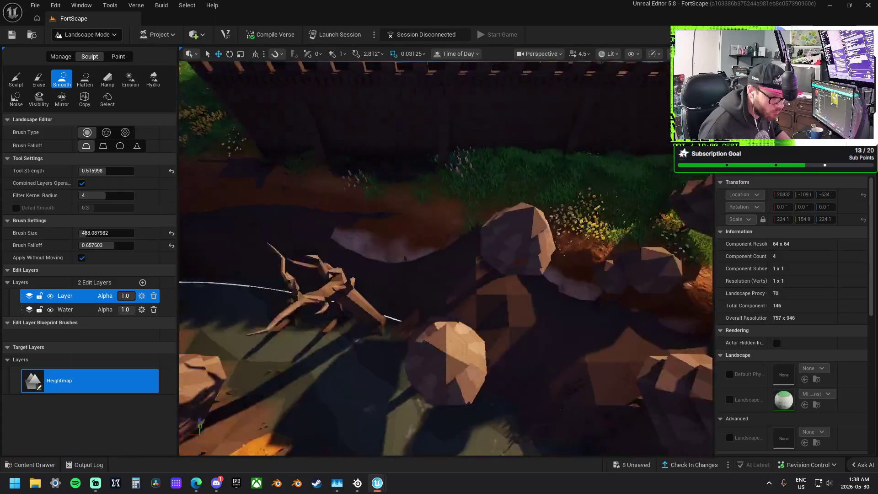
left_click(85, 79)
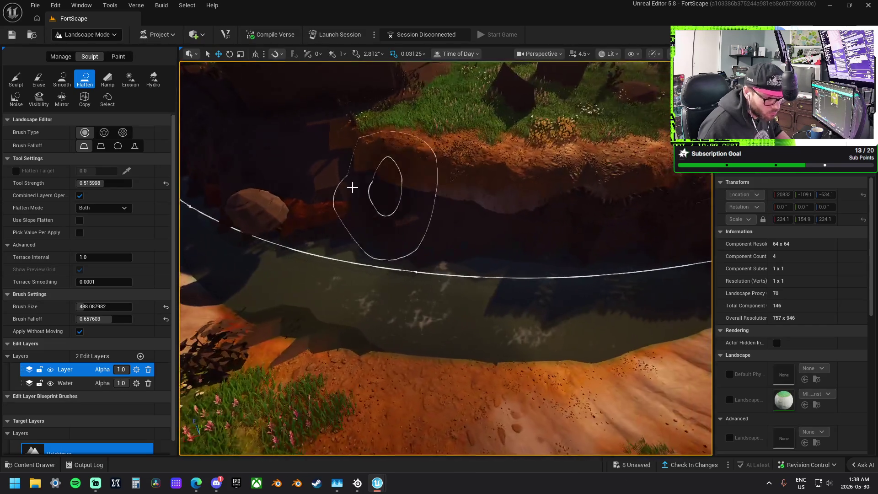
left_click_drag(325, 191, 438, 207)
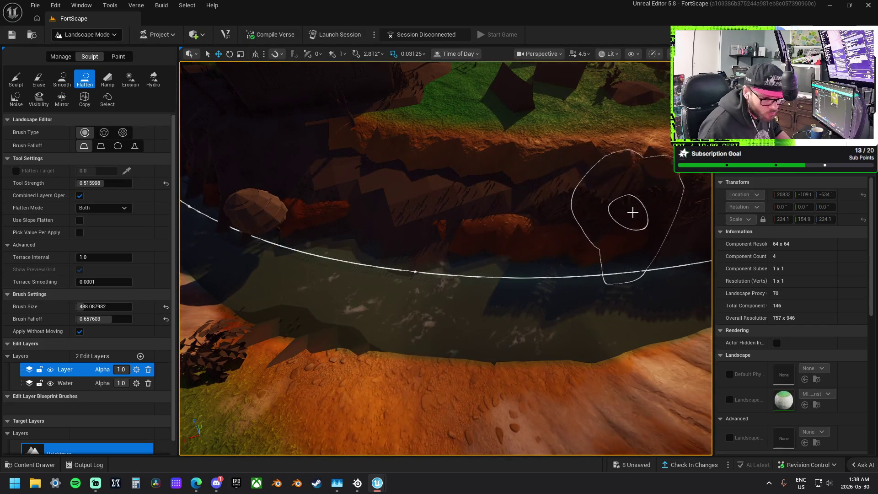
left_click_drag(389, 213, 536, 209)
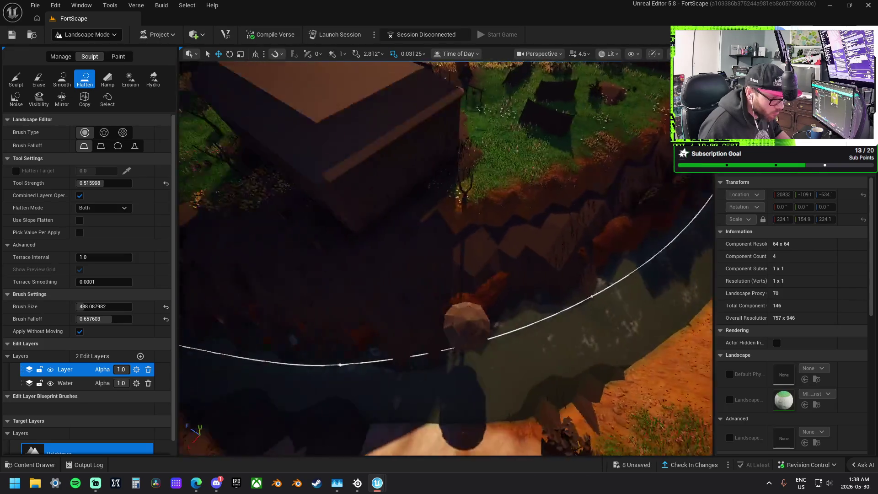
left_click(72, 84)
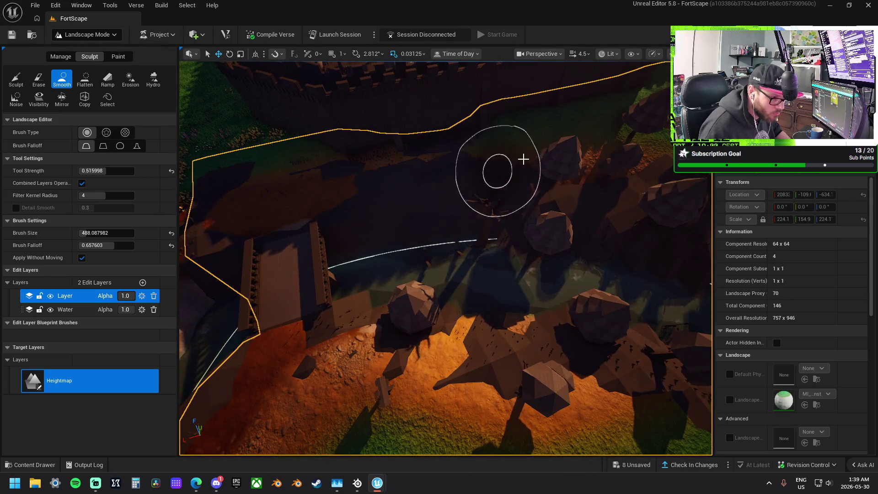
scroll(322, 223, "down", 5)
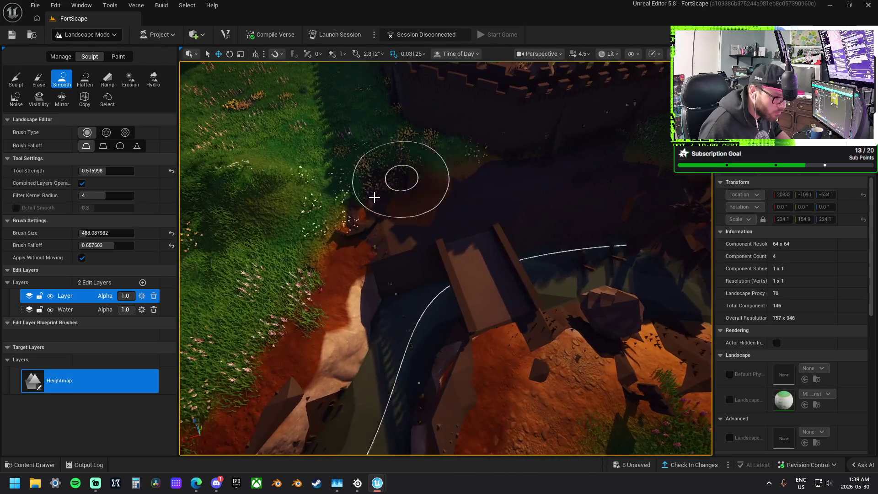
left_click(85, 79)
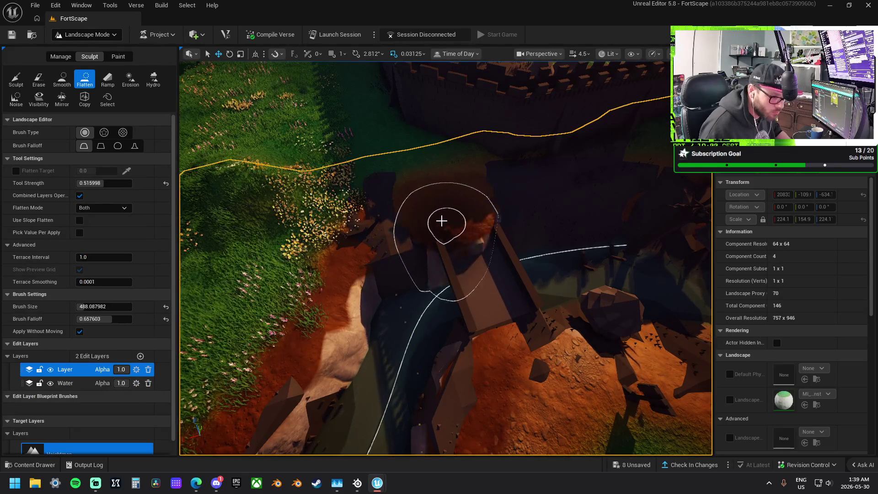
scroll(429, 197, "up", 5)
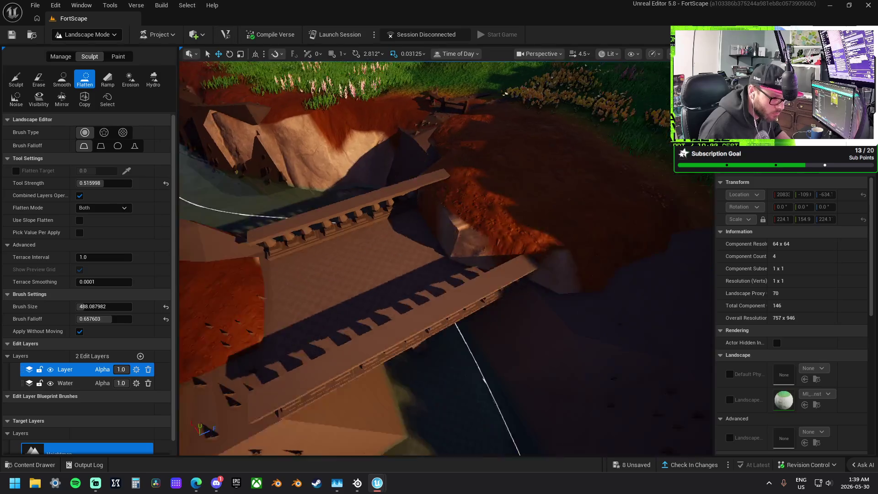
scroll(482, 230, "down", 3)
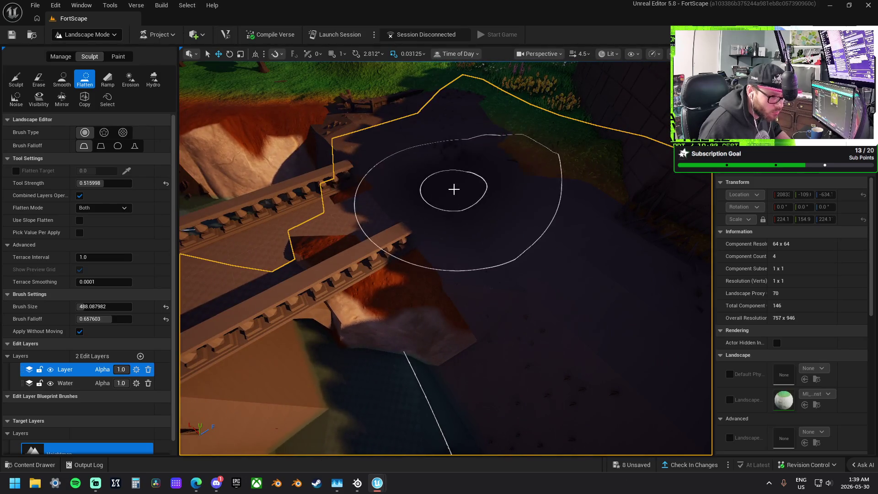
scroll(441, 204, "down", 2)
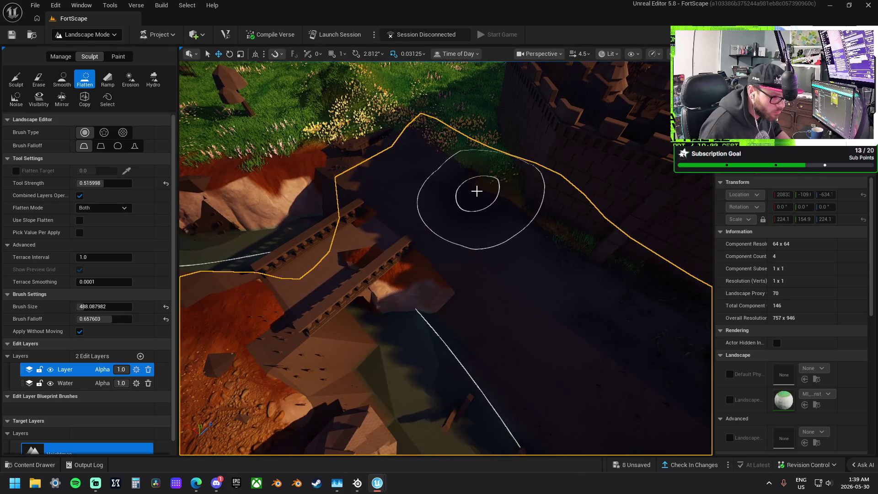
scroll(414, 193, "up", 2)
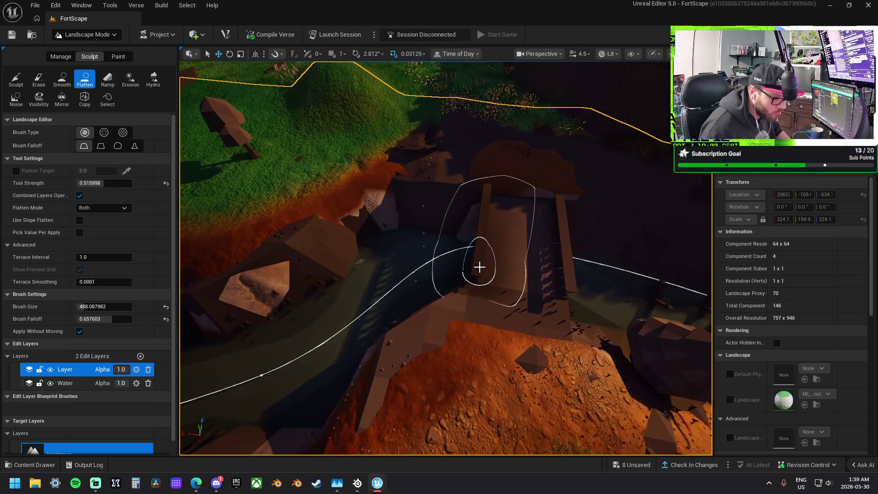
scroll(478, 261, "up", 3)
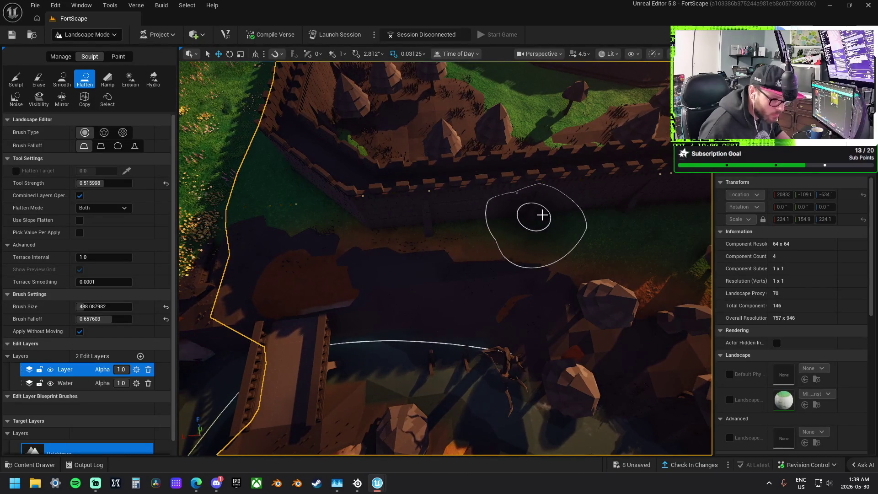
scroll(504, 216, "up", 5)
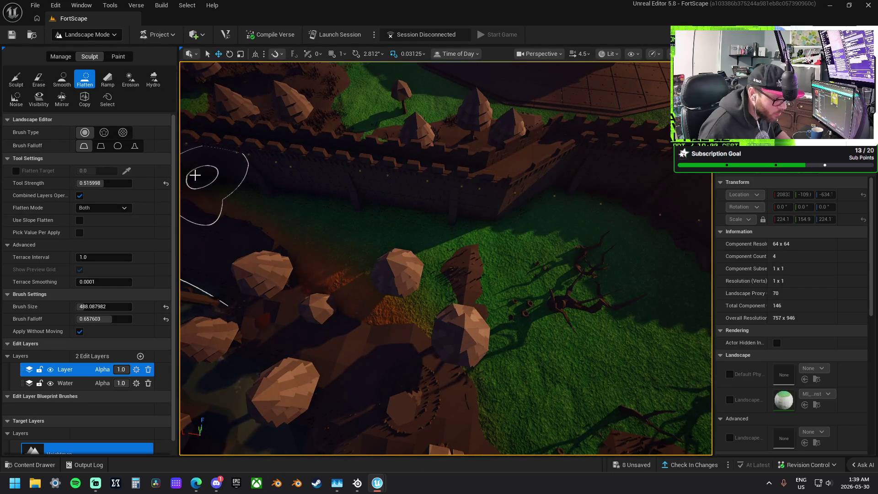
scroll(412, 183, "down", 5)
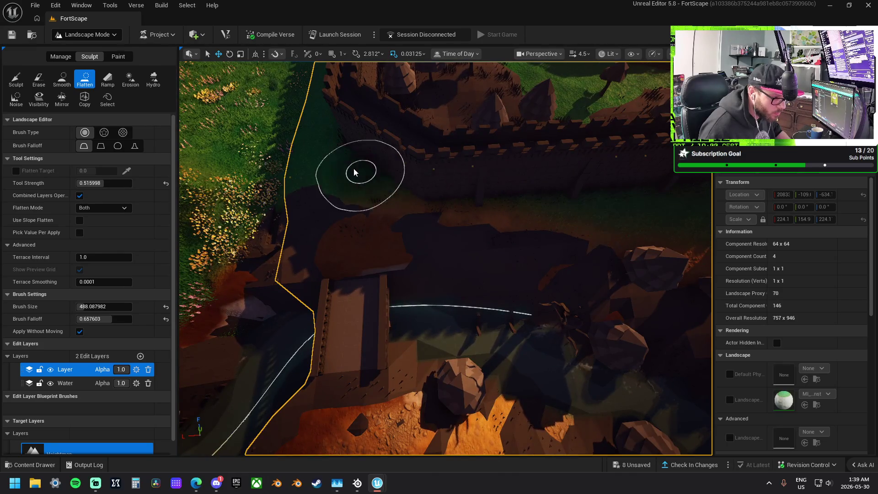
scroll(355, 173, "up", 5)
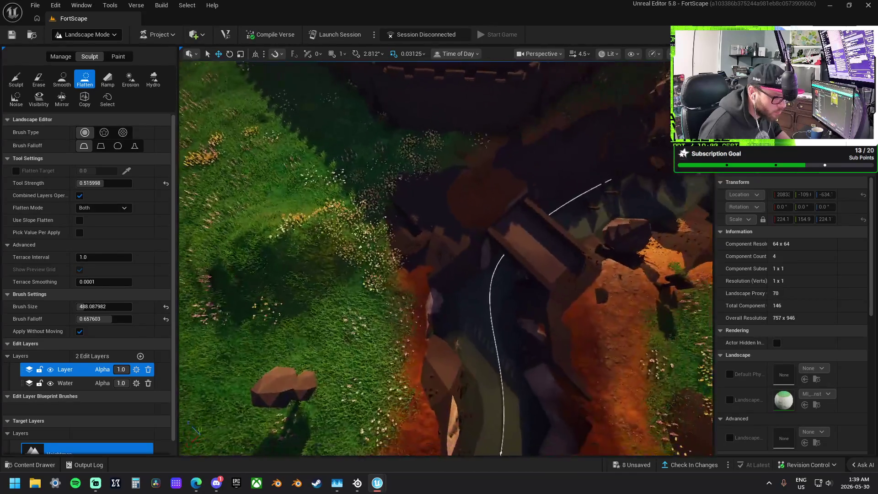
scroll(446, 259, "down", 5)
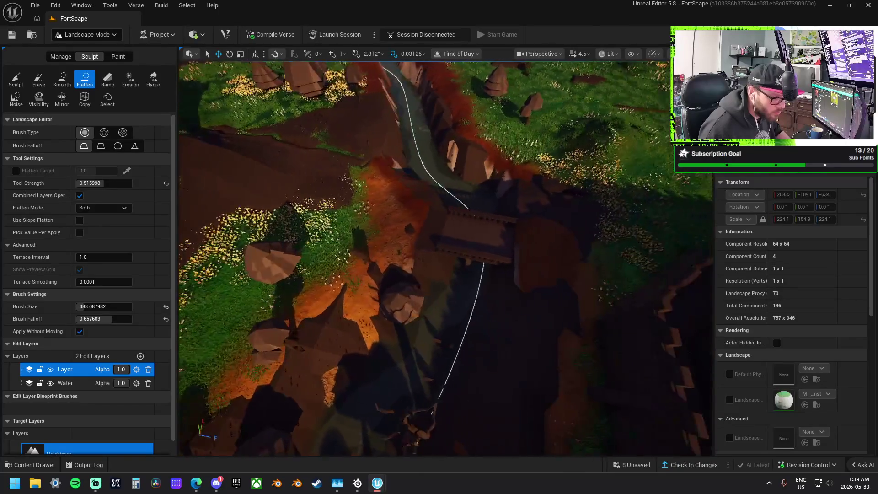
scroll(446, 259, "up", 5)
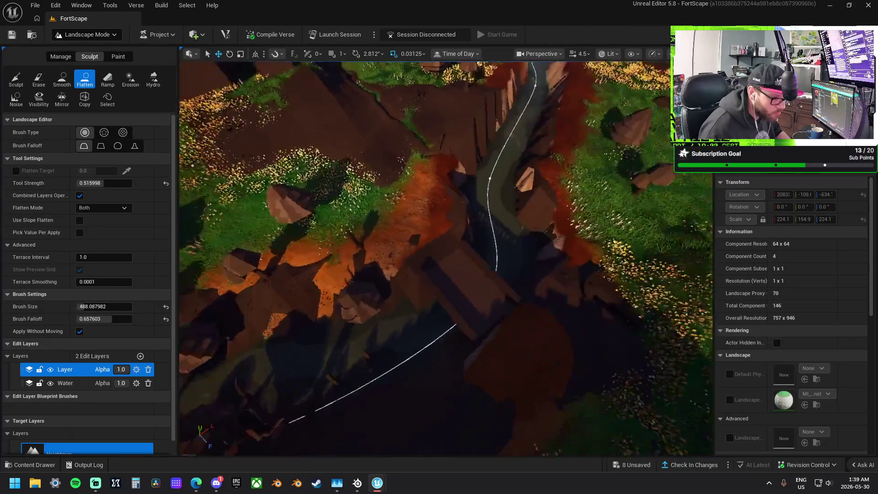
scroll(446, 258, "up", 5)
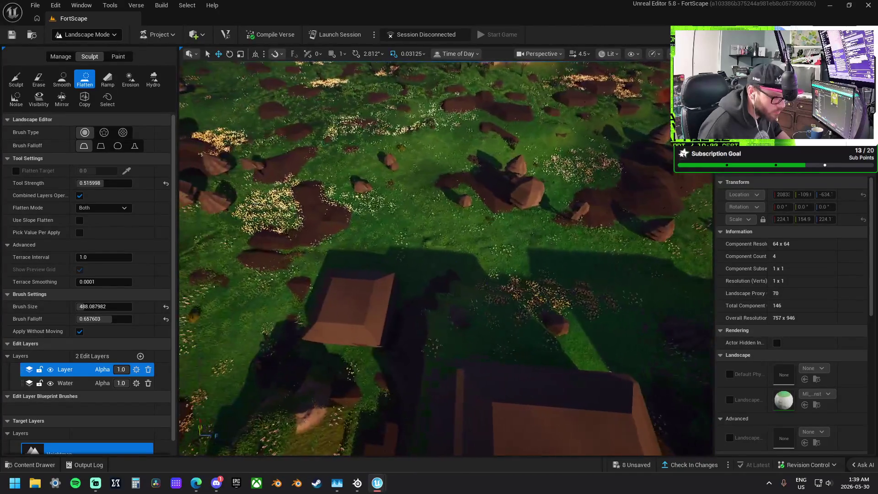
scroll(446, 258, "up", 5)
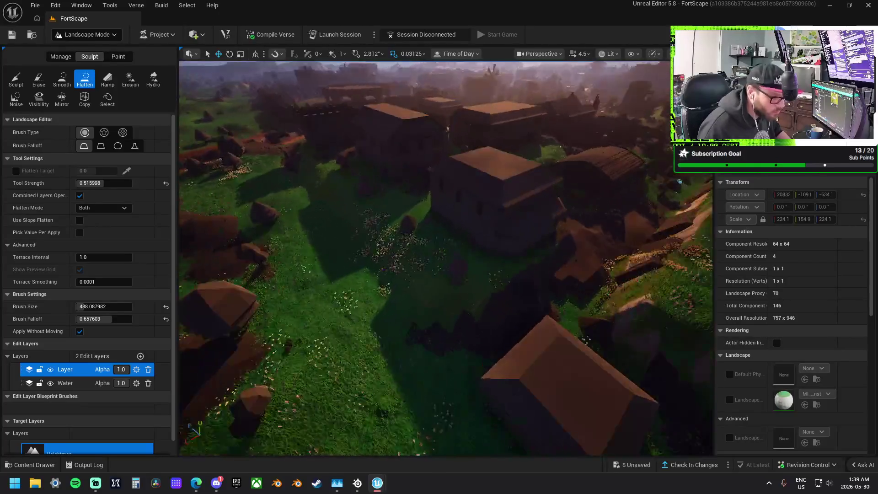
scroll(446, 258, "up", 5)
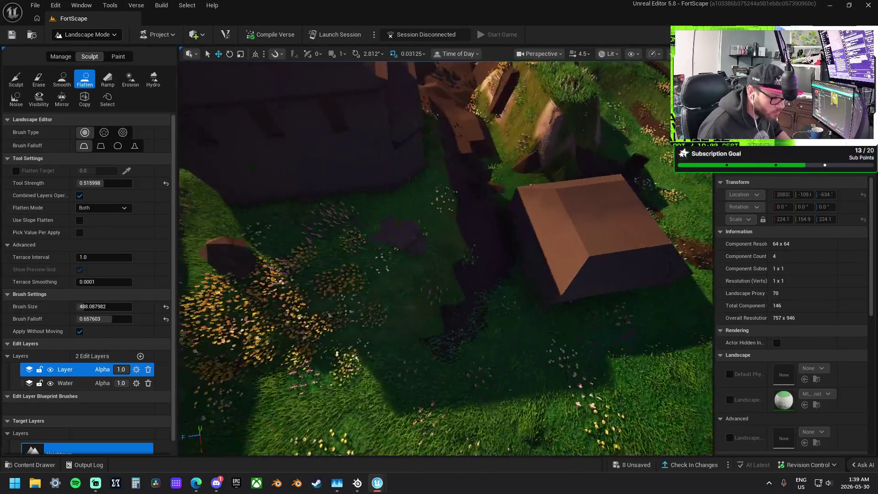
scroll(446, 259, "down", 10)
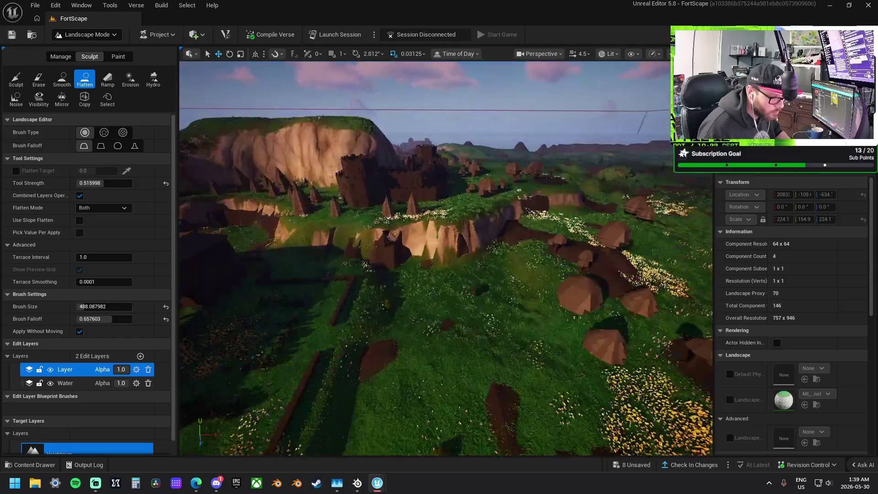
scroll(446, 258, "down", 10)
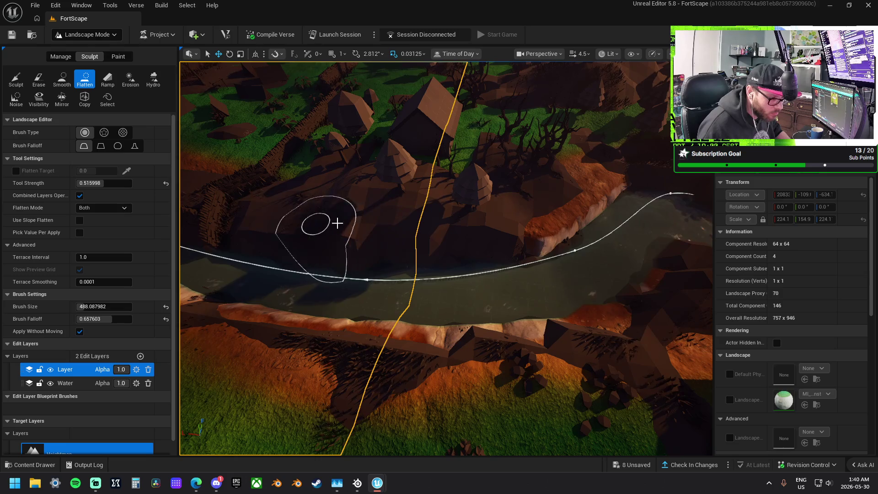
left_click_drag(366, 186, 176, 177)
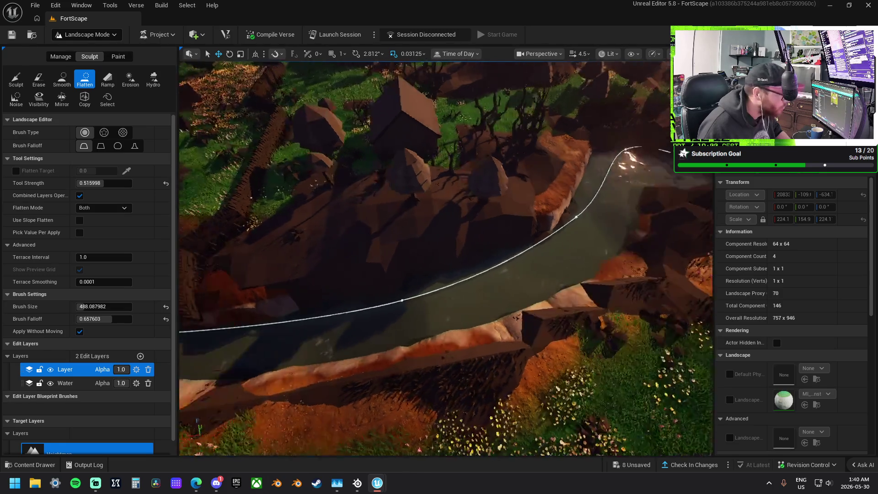
left_click(62, 79)
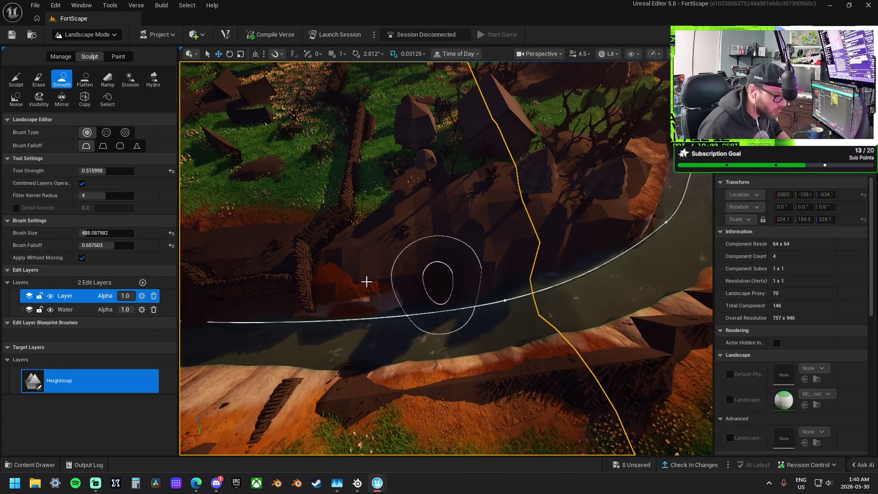
mouse_move(415, 227)
left_mouse_down()
mouse_move(526, 215)
mouse_move(547, 229)
left_mouse_up()
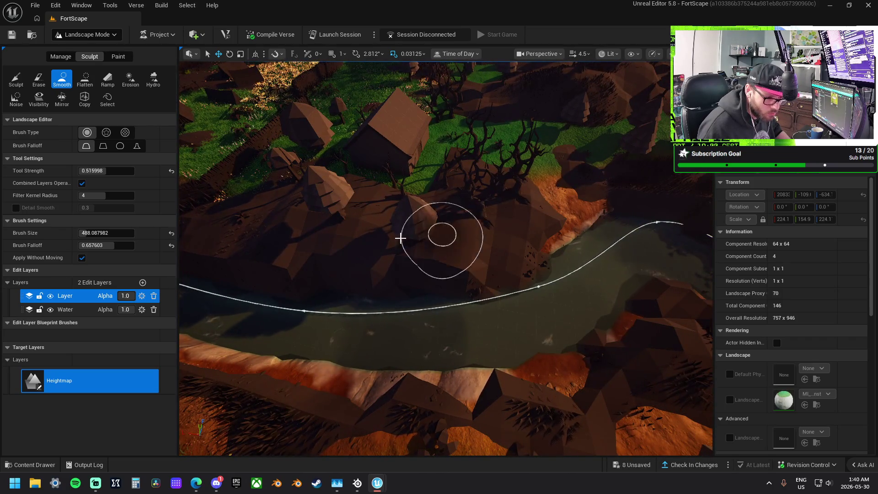
key("ctrl+l")
left_click_drag(466, 276, 426, 272)
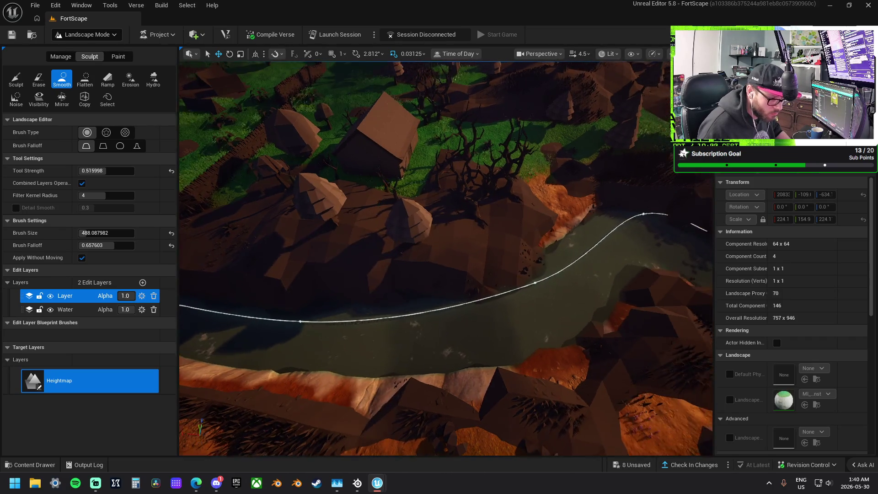
key("ctrl+l")
key("ctrl+l")
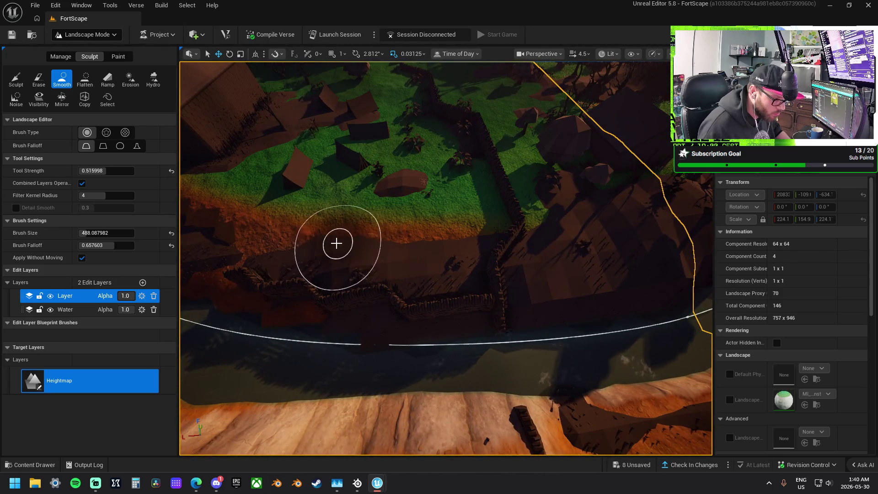
left_click_drag(337, 243, 484, 246)
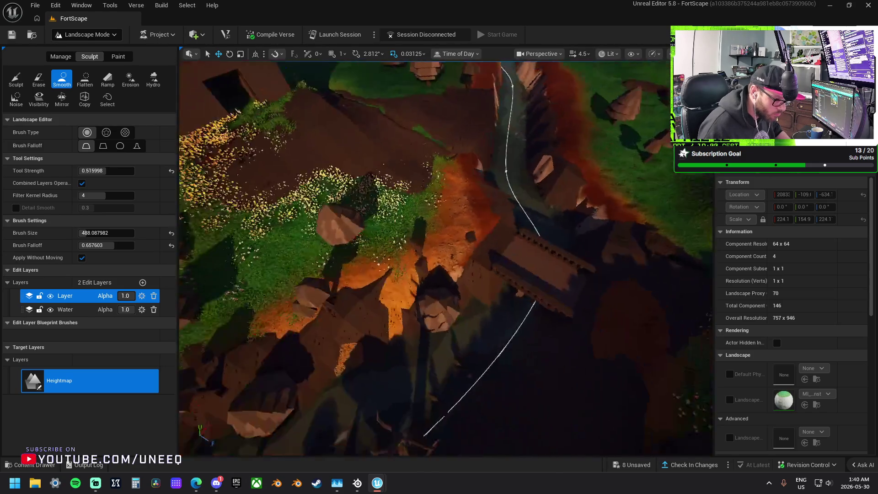
scroll(427, 288, "up", 3)
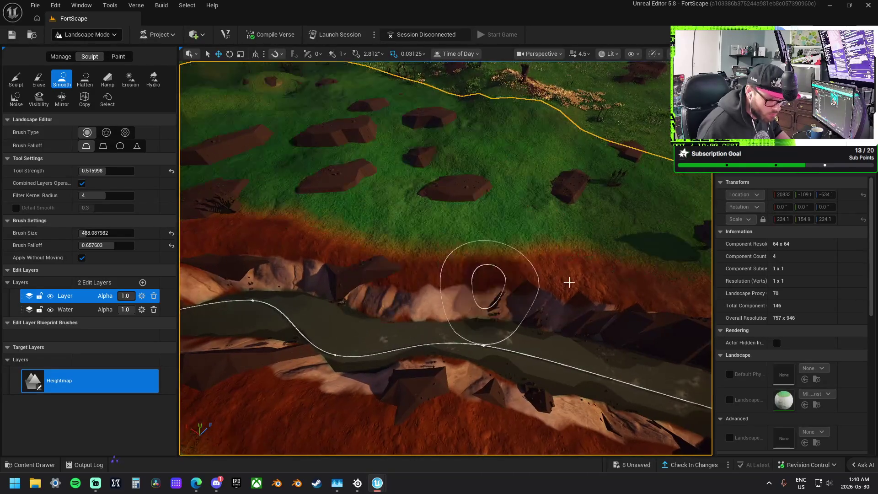
scroll(470, 323, "up", 3)
scroll(619, 284, "up", 5)
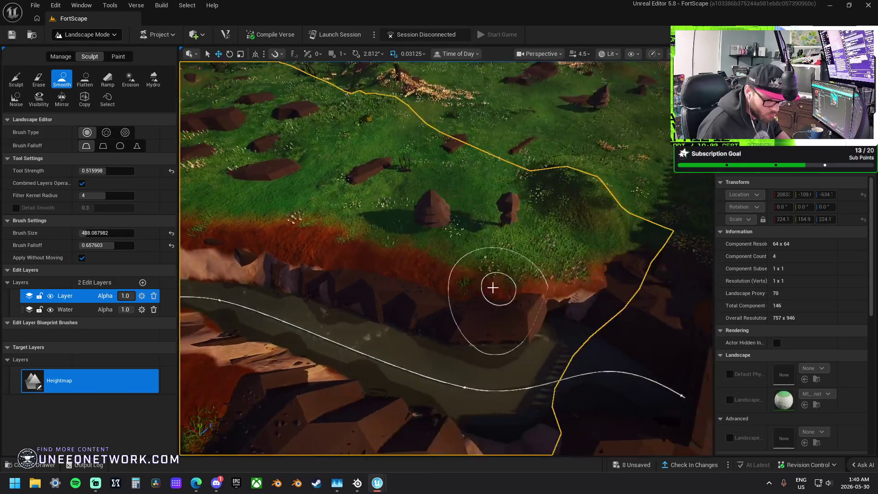
scroll(515, 287, "up", 3)
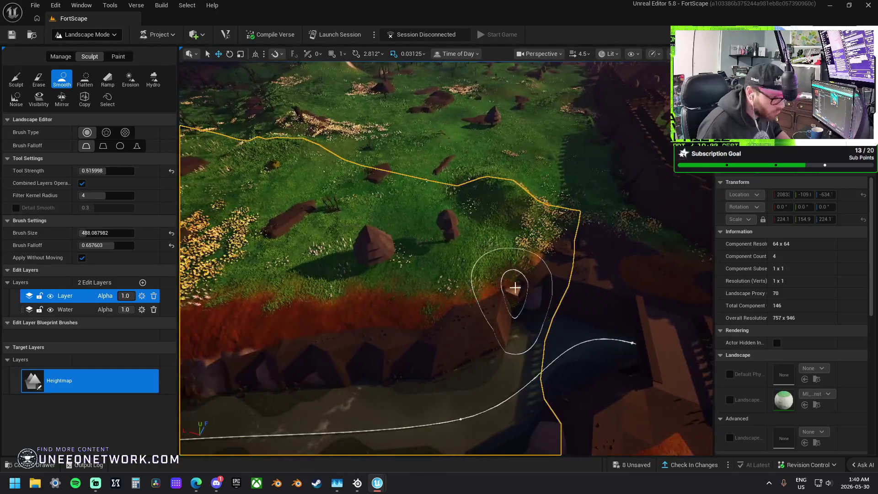
Step: Flatten a patch of dirt bank beside the river with the Flatten tool
left_click(84, 79)
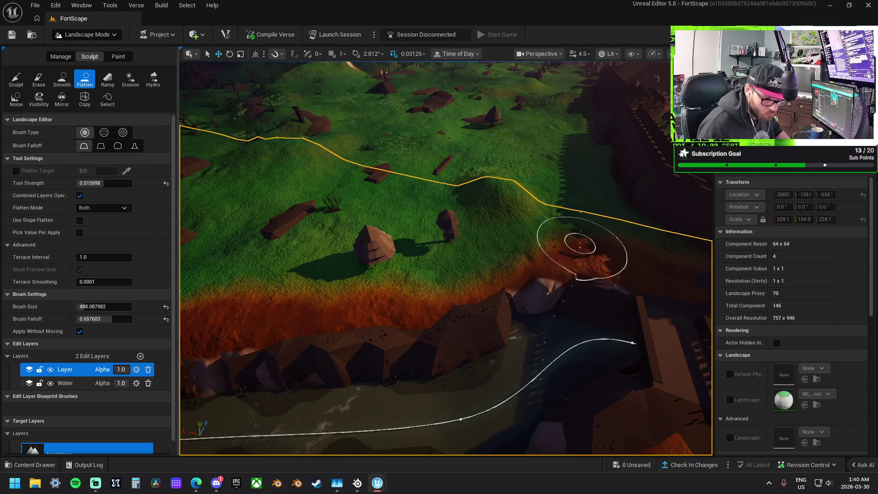
key("w")
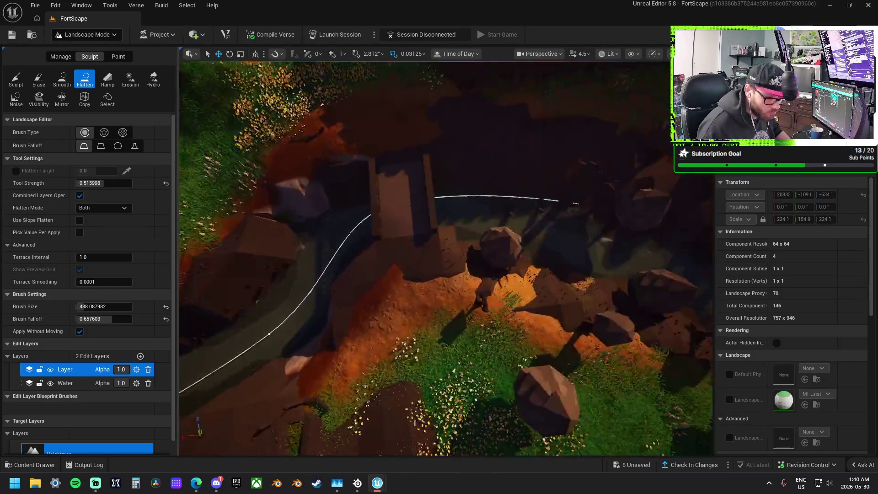
key("s")
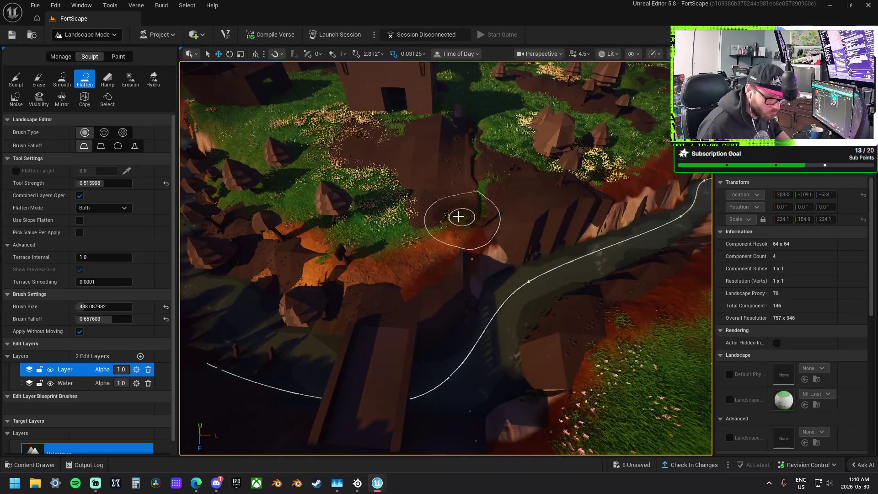
mouse_move(459, 216)
left_mouse_down()
mouse_move(398, 261)
mouse_move(398, 289)
mouse_move(386, 290)
mouse_move(433, 279)
mouse_move(441, 288)
left_mouse_up()
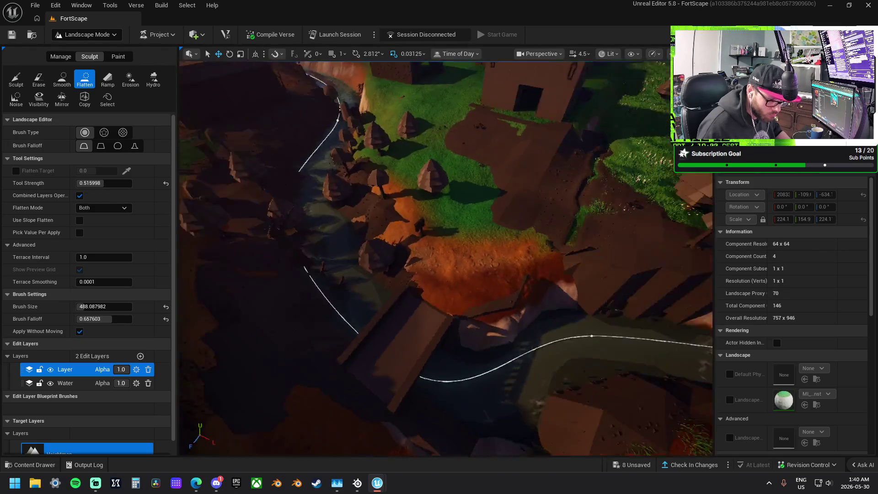
Step: Switch to landscape painting and paint orange dirt over the grass by the river
key("w")
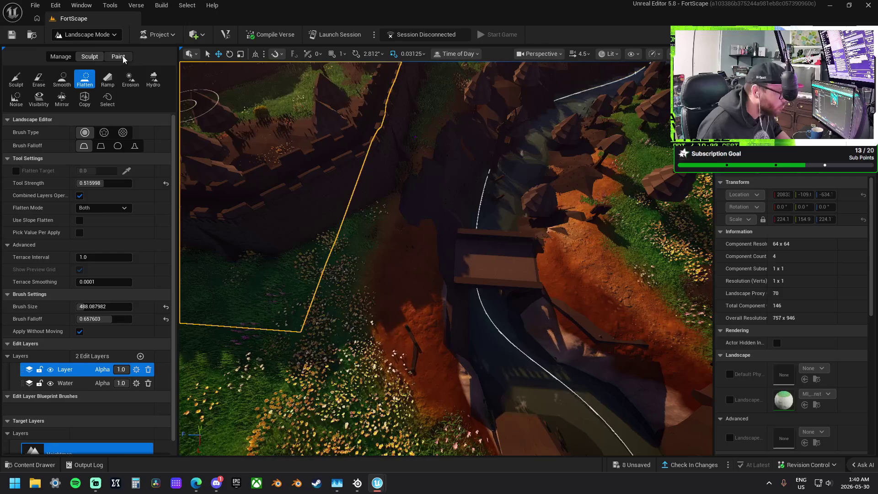
left_click(118, 56)
scroll(75, 378, "down", 5)
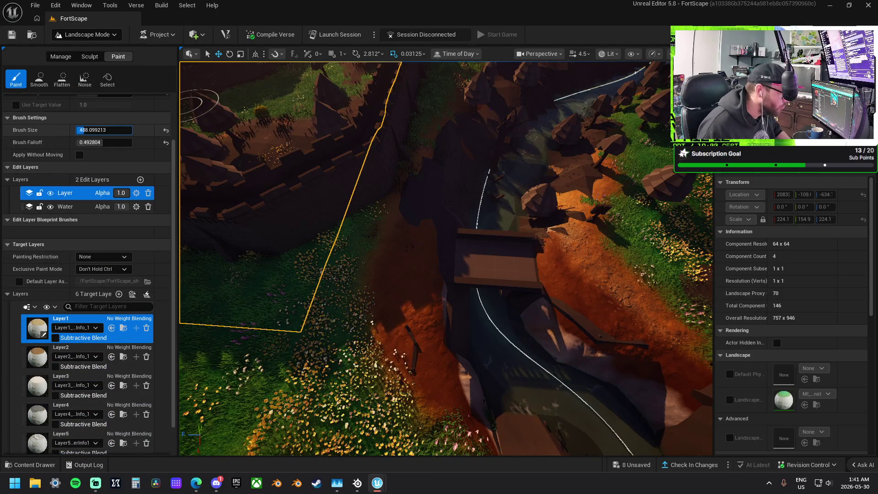
scroll(529, 294, "up", 5)
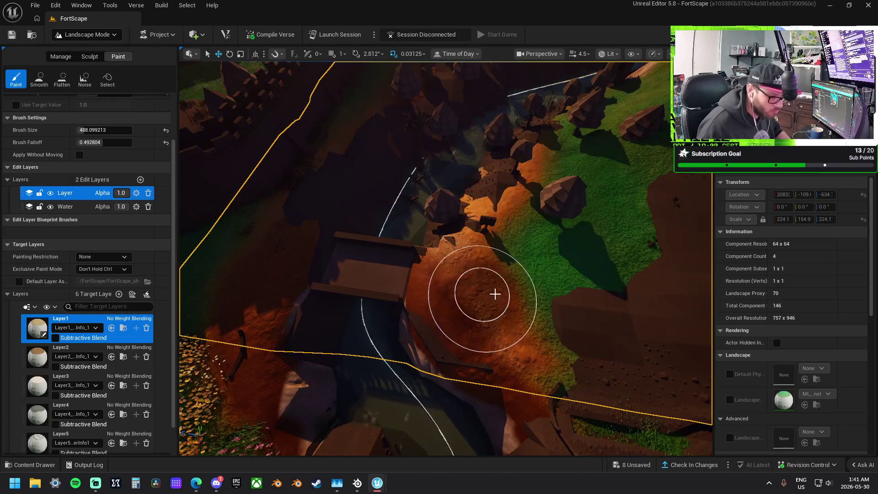
left_click_drag(494, 295, 589, 319)
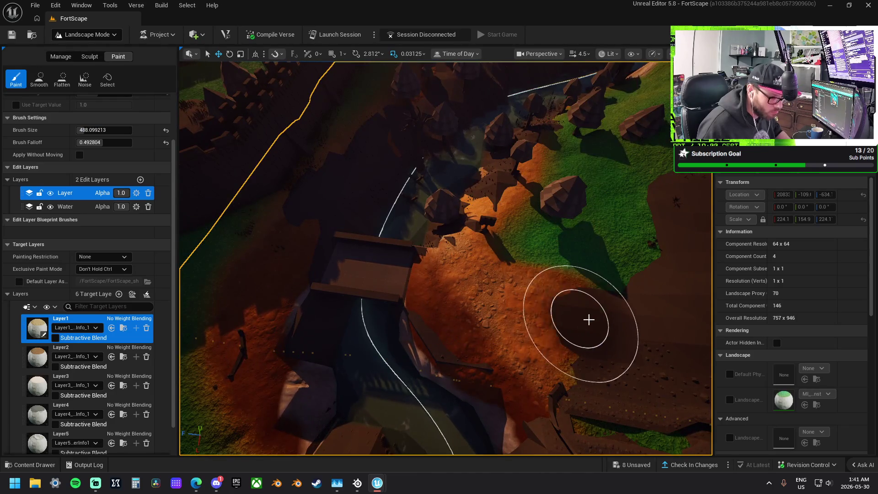
Step: On the Water edit layer, paint Layer1 dirt around the area near the bridge
left_click(65, 206)
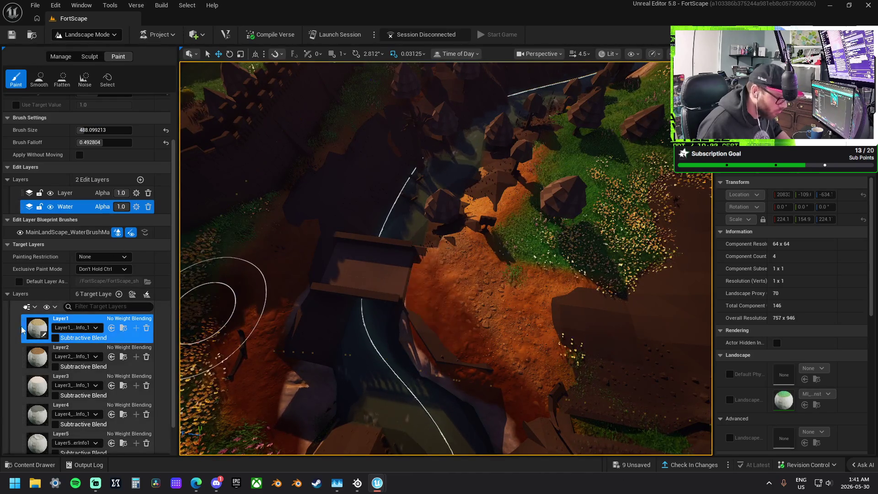
left_click(78, 348)
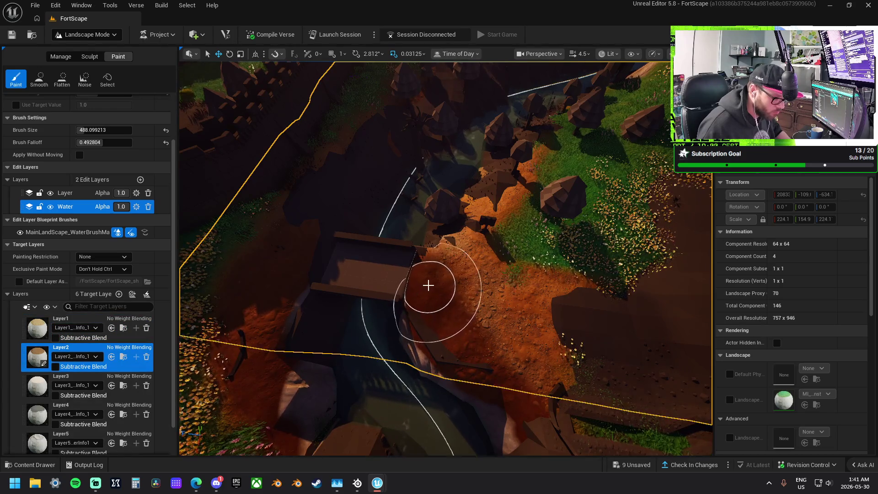
left_click(65, 193)
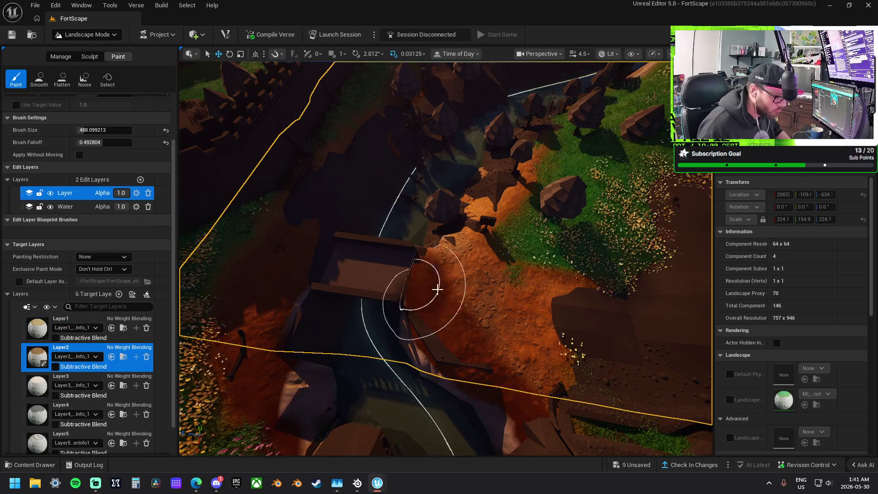
mouse_move(455, 294)
left_mouse_down()
mouse_move(359, 273)
mouse_move(345, 237)
mouse_move(341, 256)
mouse_move(361, 277)
mouse_move(311, 268)
left_mouse_up()
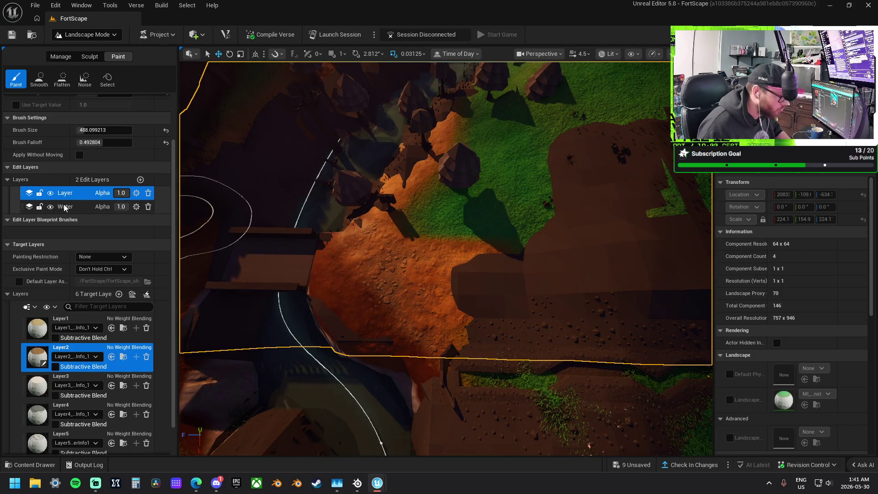
left_click(64, 206)
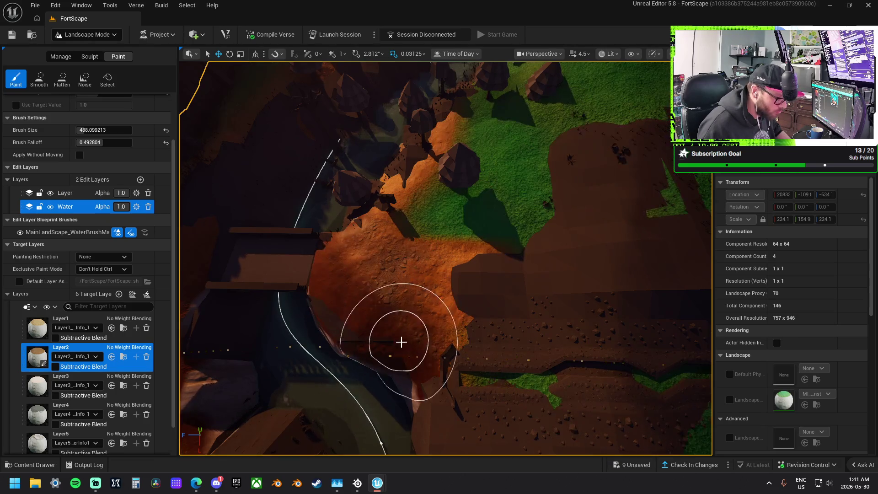
scroll(329, 261, "up", 5)
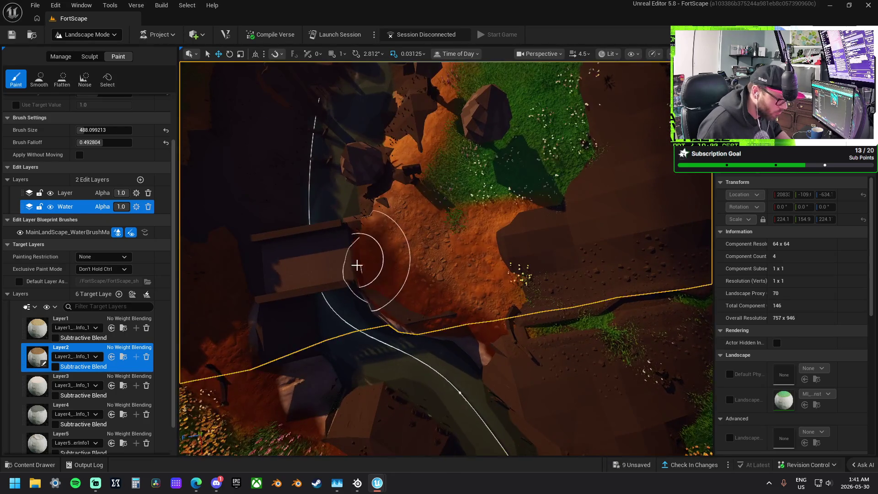
left_click(68, 320)
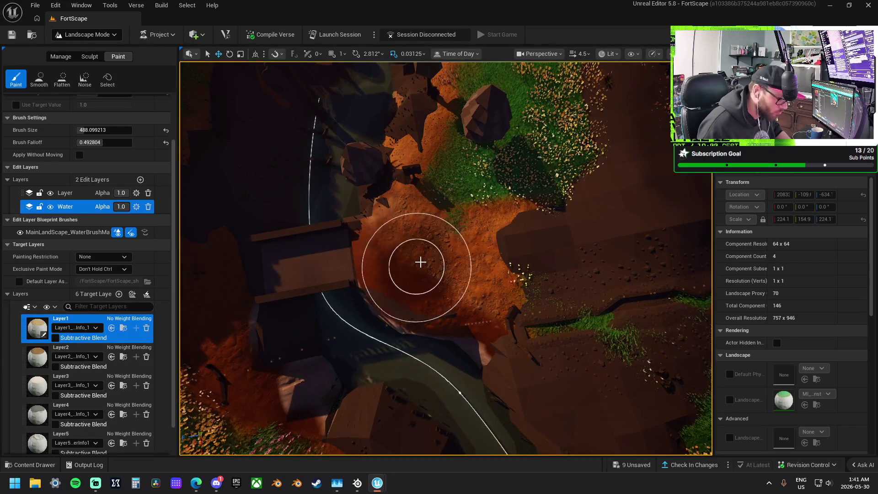
mouse_move(420, 262)
left_mouse_down()
mouse_move(438, 184)
mouse_move(444, 229)
left_mouse_up()
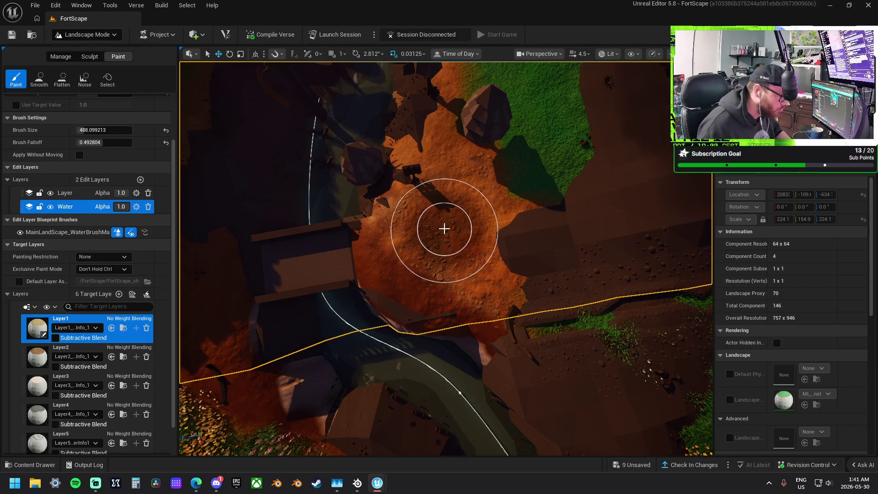
Step: Undo the last dirt stroke, toggle Affects Weightmap off and on, and reselect the main edit layer
key("ctrl+z")
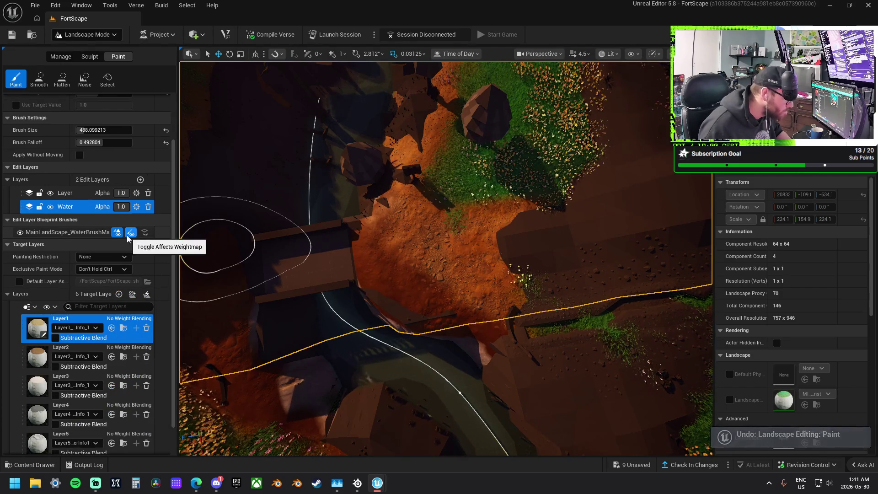
left_click(128, 235)
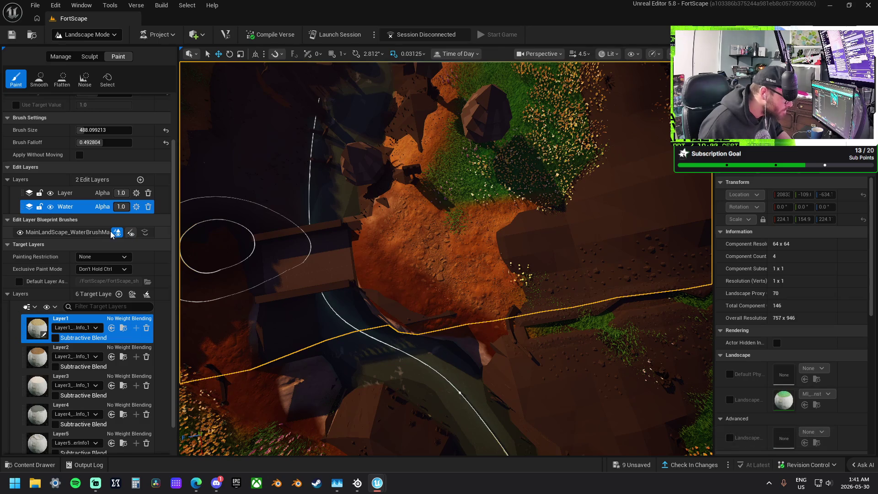
left_click(131, 232)
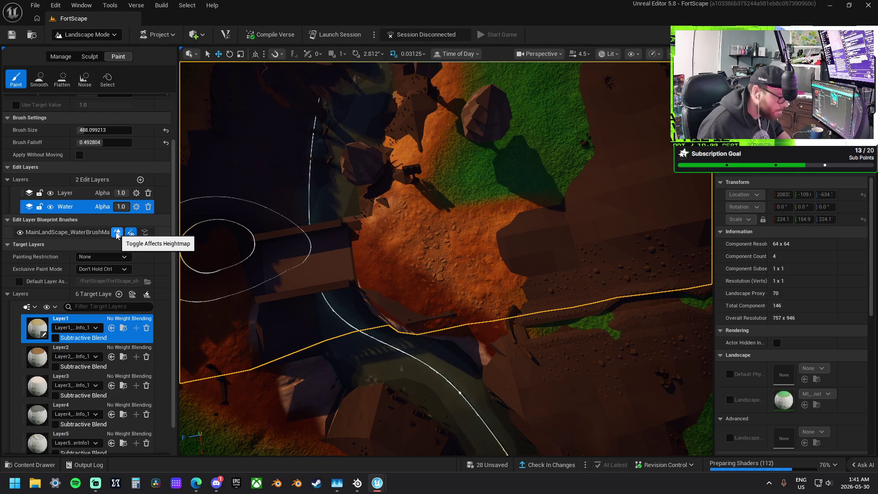
left_click(69, 193)
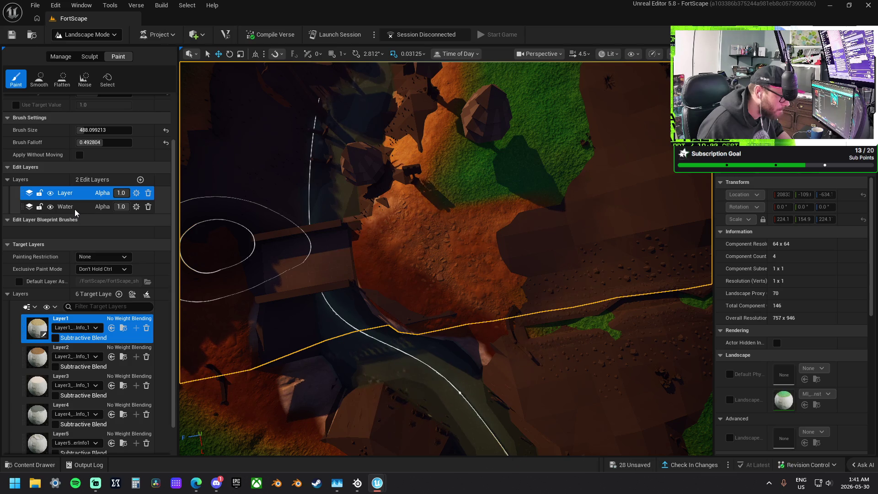
right_click(75, 210)
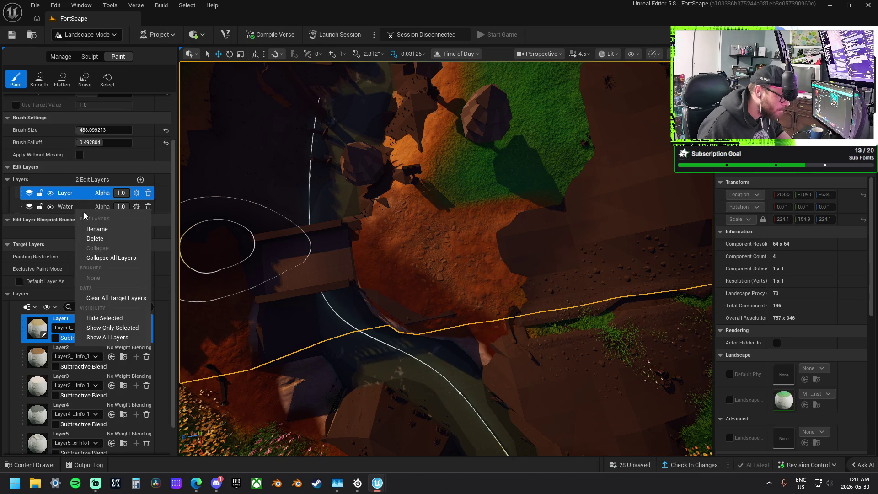
right_click(407, 306)
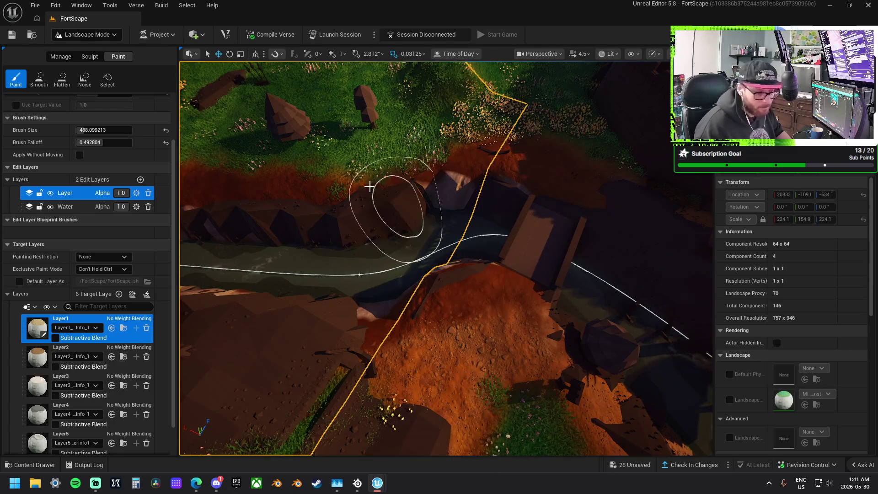
Step: Switch to Selection Mode and select the river water body
left_click(87, 34)
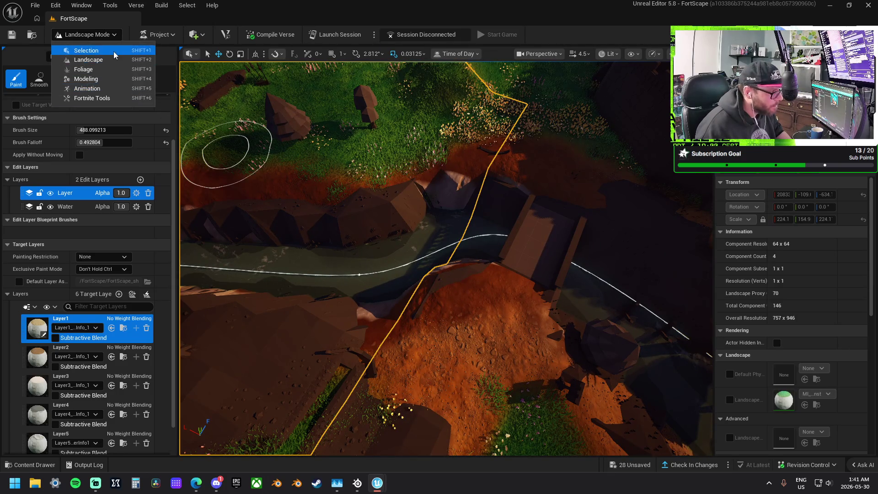
left_click(132, 50)
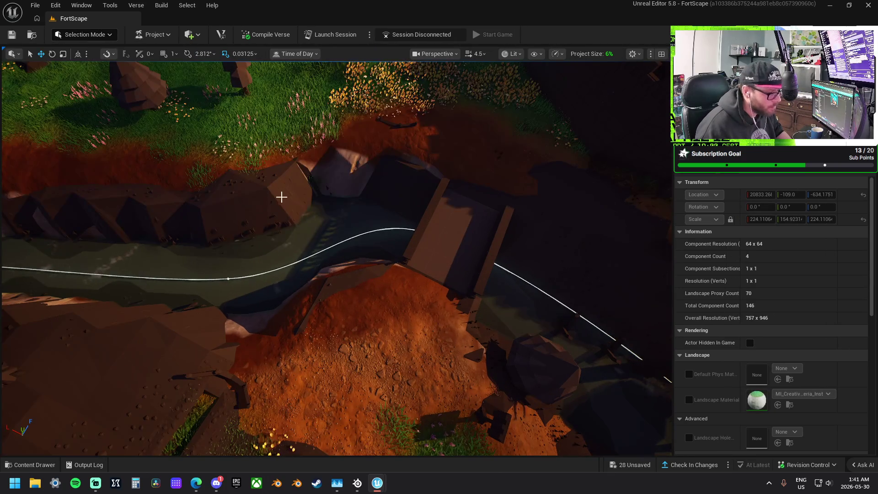
left_click(298, 262)
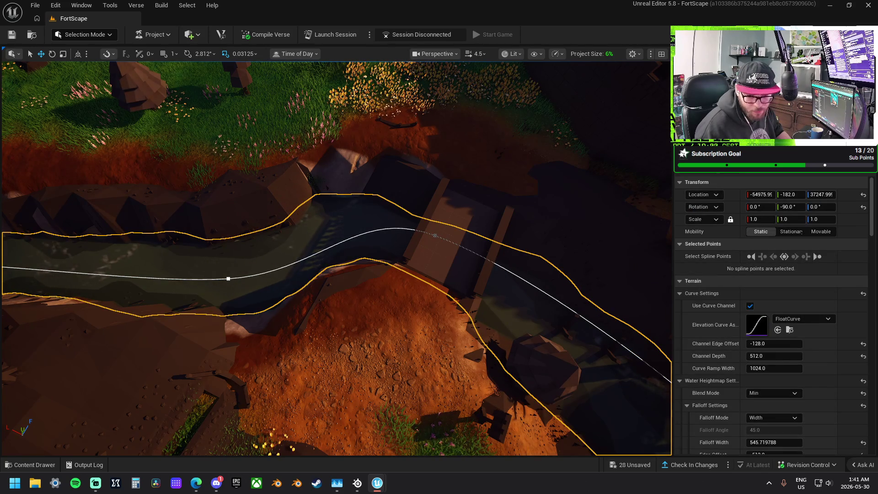
Step: Set the river's Layer Weightmap Settings entry to Layer1 and view the landscape
scroll(808, 352, "down", 5)
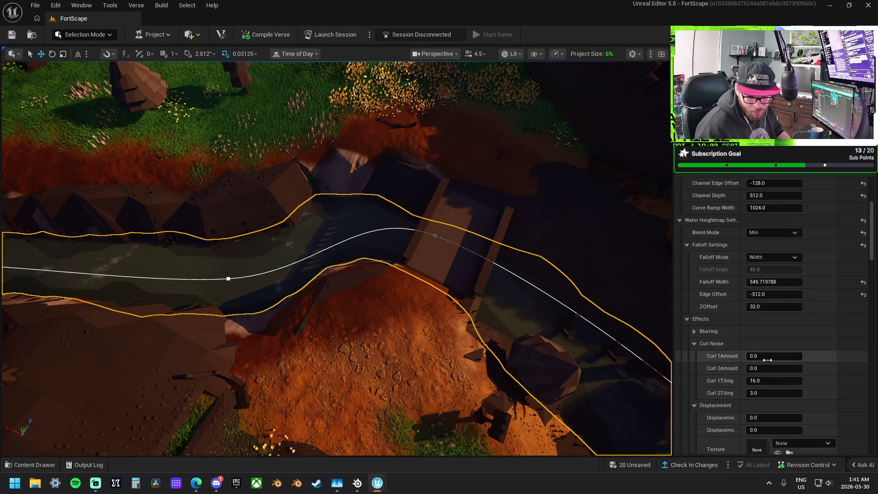
scroll(767, 361, "down", 4)
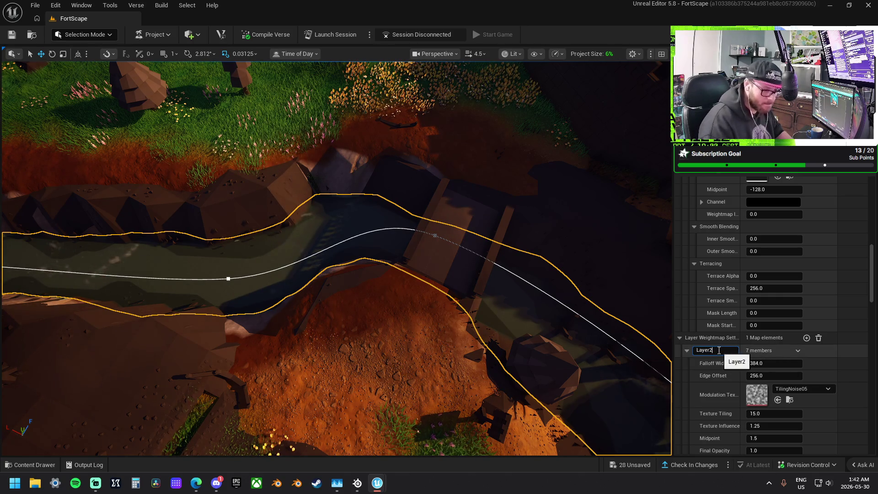
type("1")
key("Return")
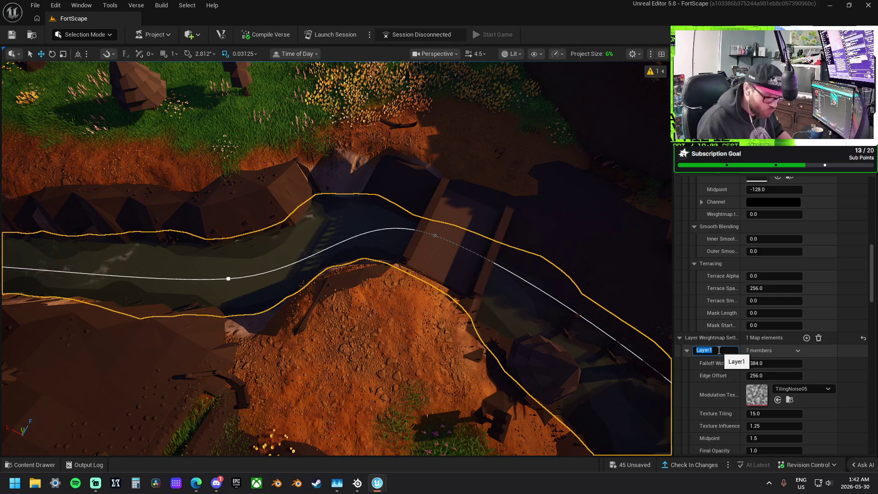
mouse_move(387, 304)
left_mouse_down()
mouse_move(382, 180)
mouse_move(382, 202)
mouse_move(347, 205)
mouse_move(341, 222)
mouse_move(325, 206)
mouse_move(488, 259)
left_mouse_up()
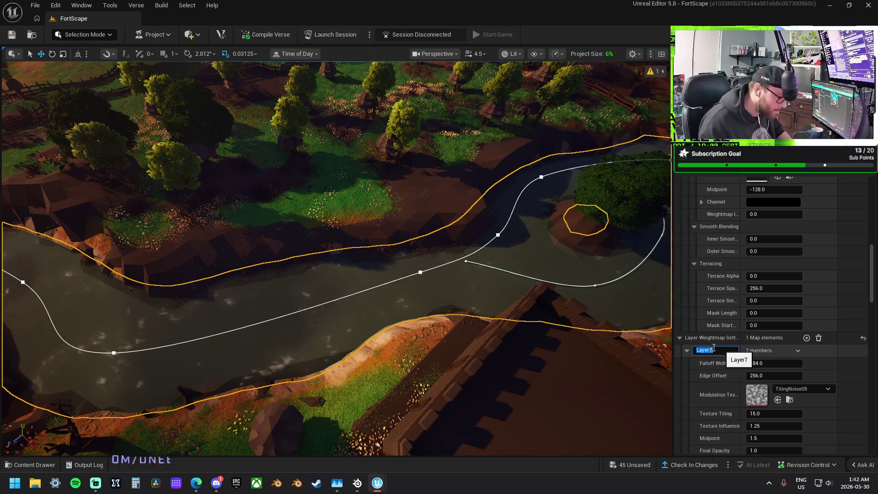
Step: Commit Layer7 as the river's weightmap layer and inspect the banks along the river
key("Return")
scroll(392, 294, "up", 5)
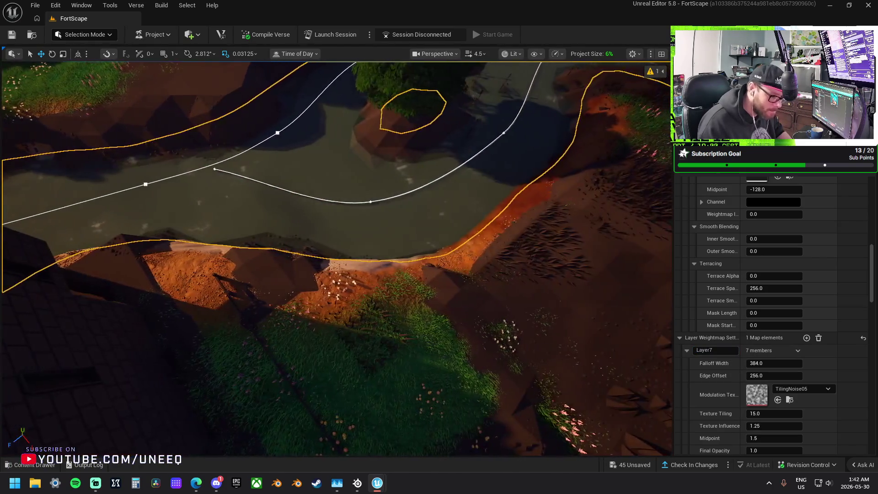
scroll(337, 259, "up", 5)
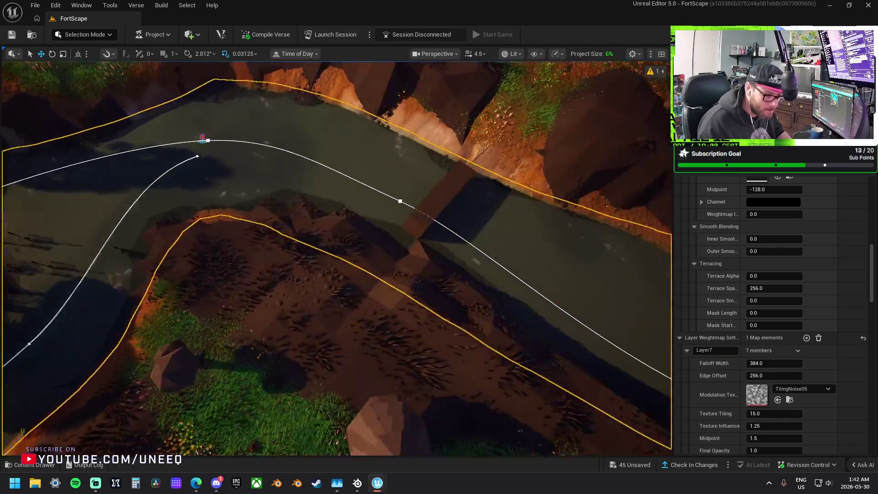
scroll(336, 258, "up", 5)
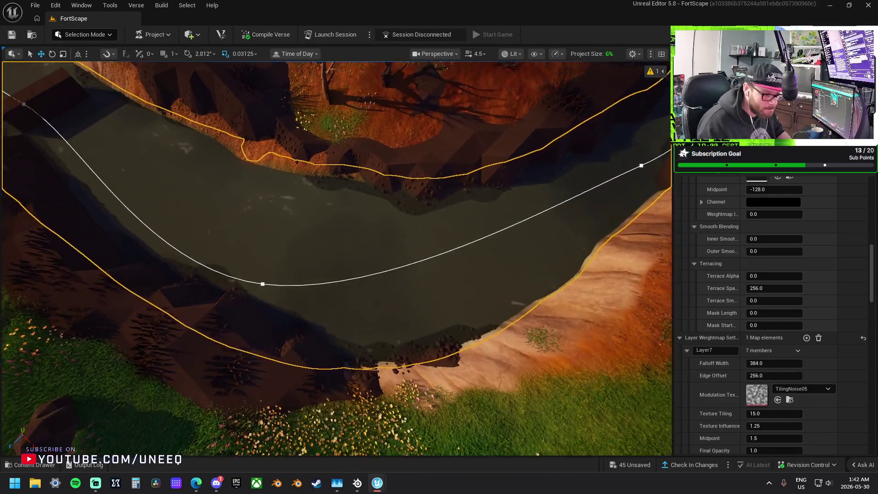
scroll(336, 259, "down", 8)
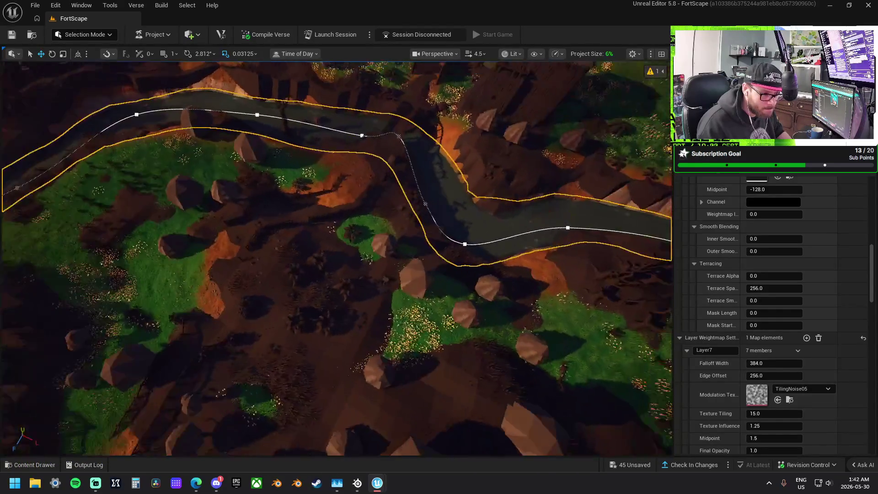
scroll(337, 258, "up", 5)
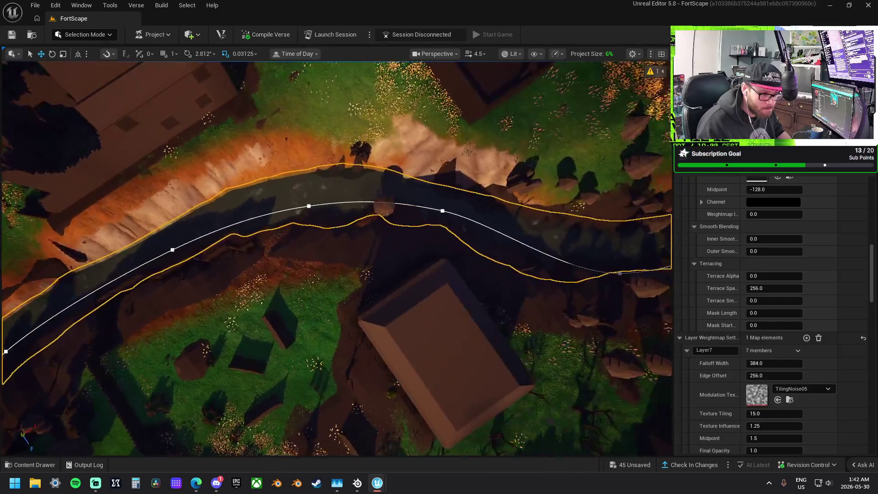
scroll(336, 258, "up", 5)
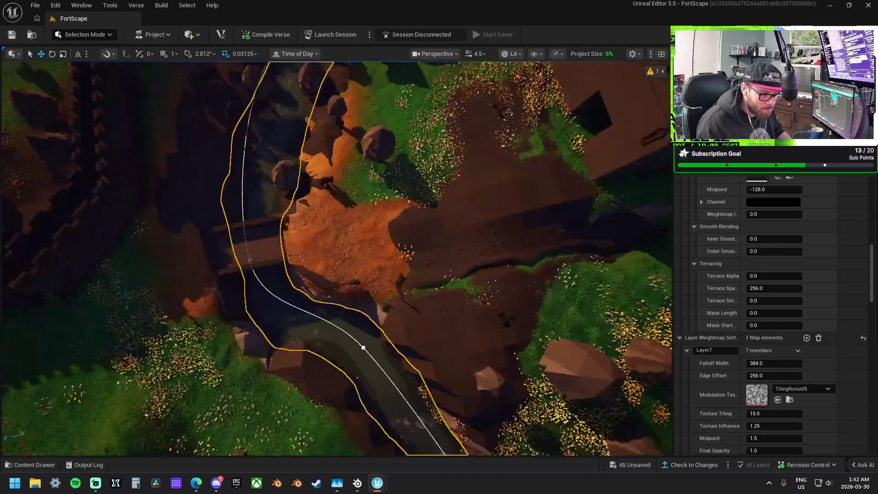
scroll(409, 268, "up", 5)
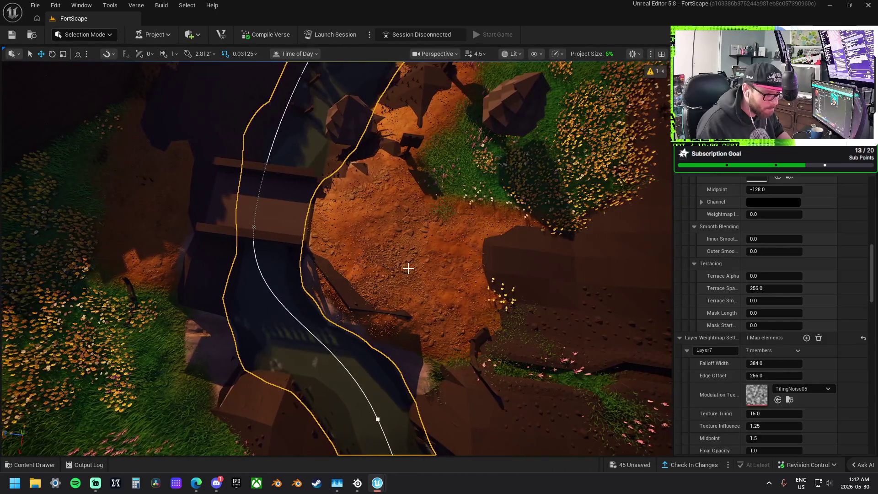
left_click(87, 34)
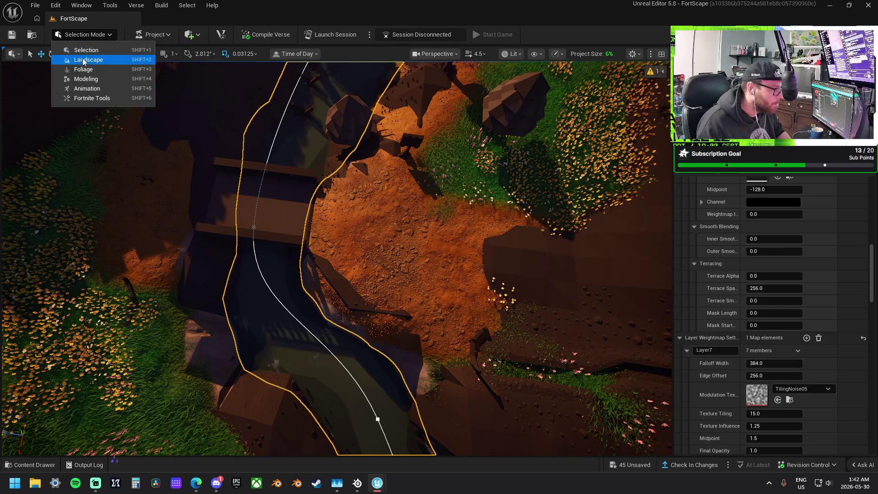
Step: Return to Landscape painting and paint Layer1 over the dirt near the bridge
left_click(80, 57)
left_click(91, 59)
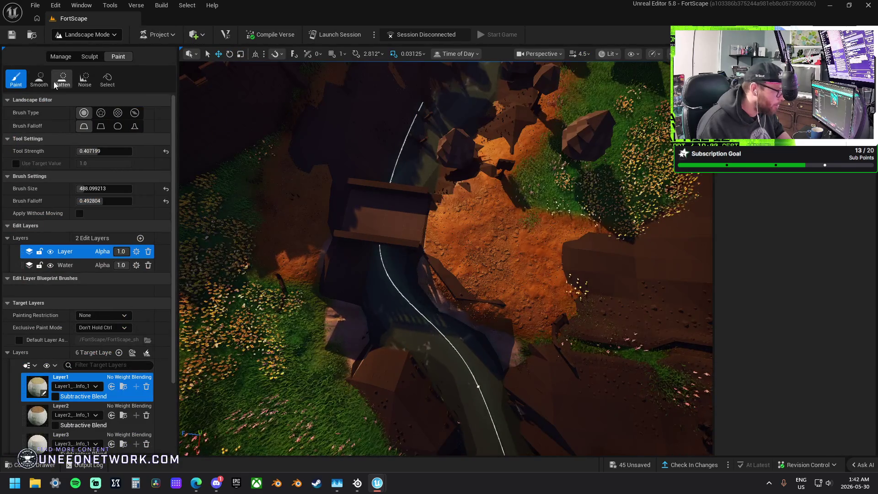
mouse_move(539, 260)
left_mouse_down()
mouse_move(453, 238)
mouse_move(447, 255)
mouse_move(425, 221)
left_mouse_up()
left_click(73, 265)
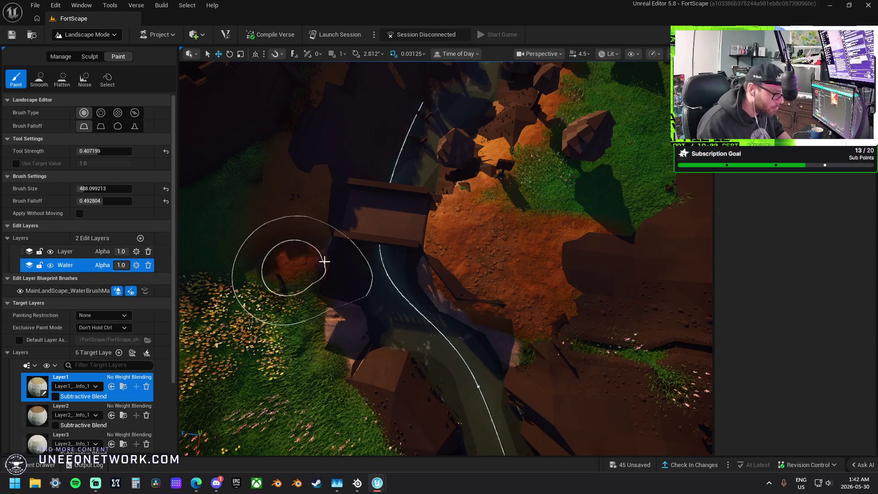
mouse_move(501, 241)
left_mouse_down()
mouse_move(443, 204)
mouse_move(447, 255)
mouse_move(452, 234)
left_mouse_up()
Step: Paint dirt over the grass beside the river on the Layer edit layer, then survey the bridge area
key("w")
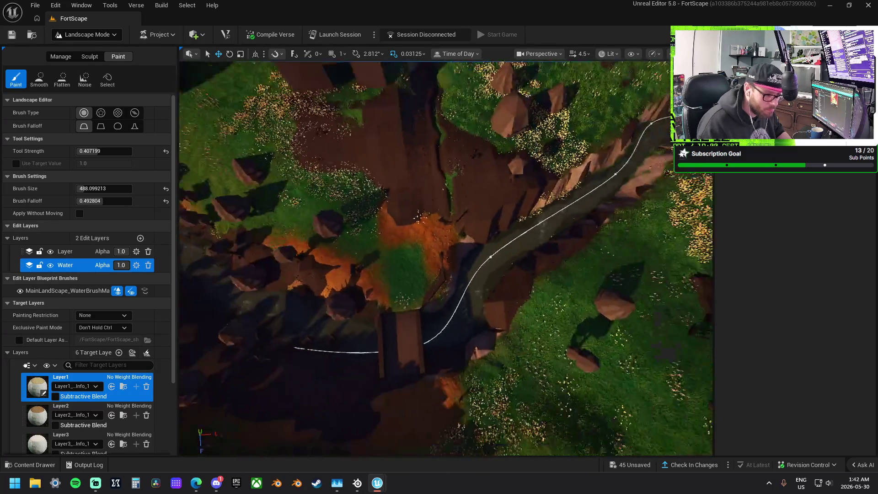
key("w")
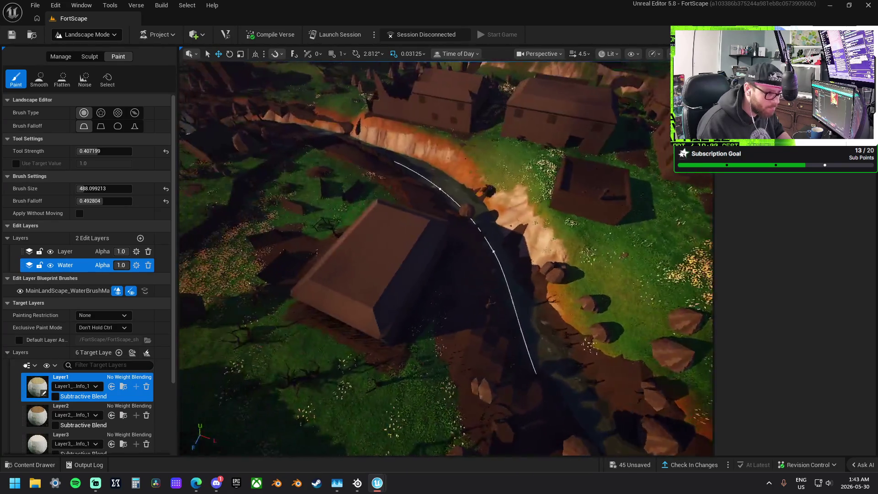
key("w")
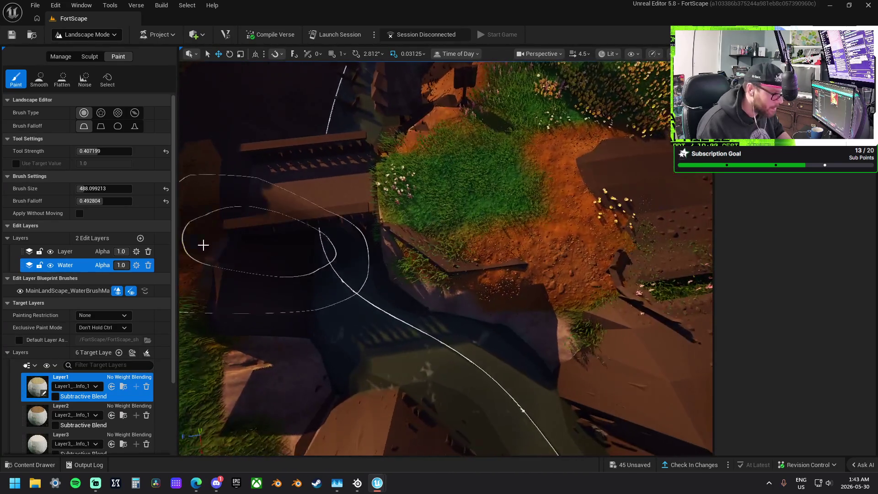
left_click(68, 251)
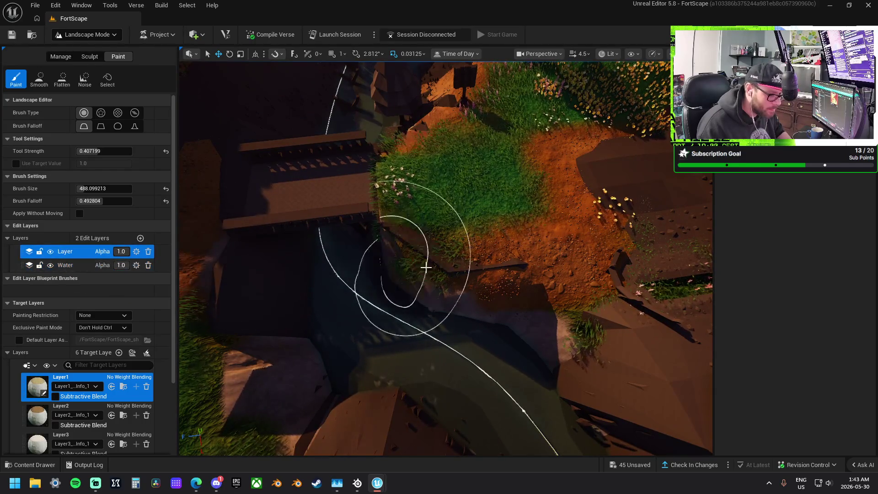
mouse_move(425, 264)
left_mouse_down()
mouse_move(392, 219)
mouse_move(392, 153)
left_mouse_up()
key("w")
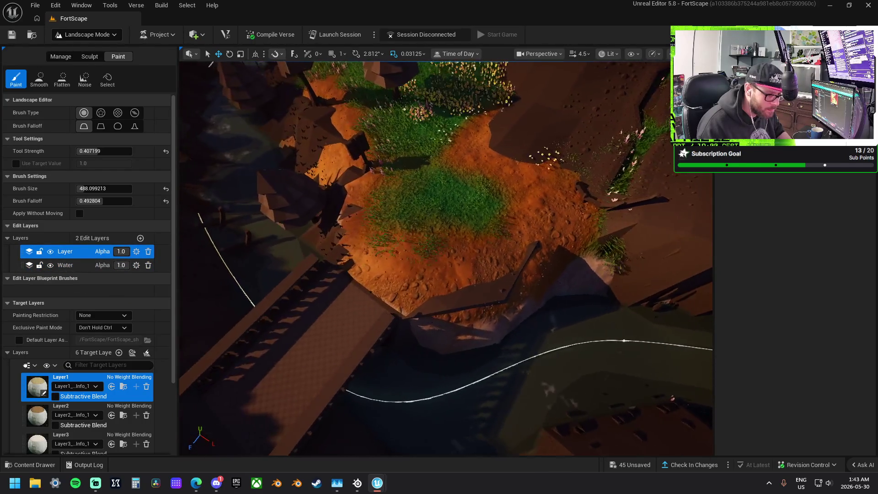
key("w")
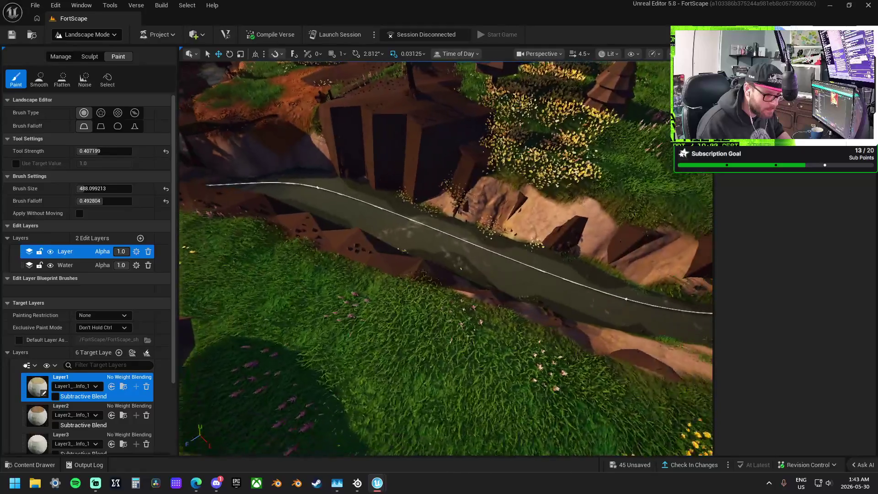
key("w")
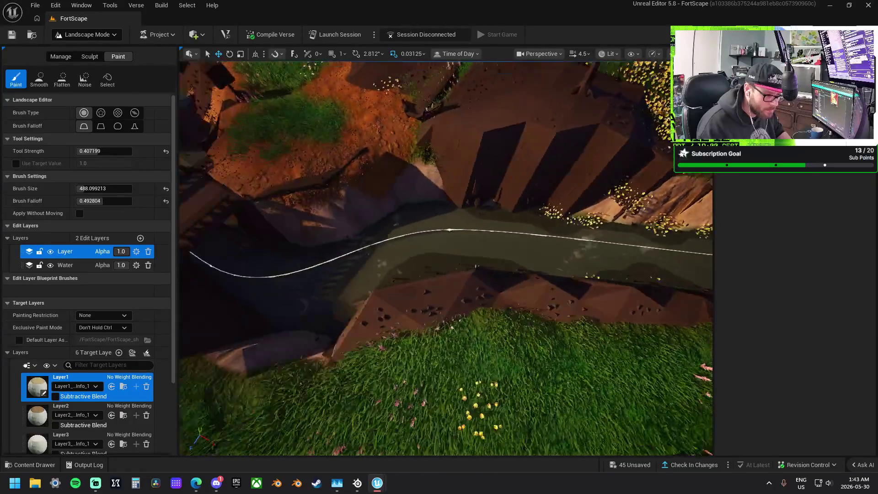
key("w")
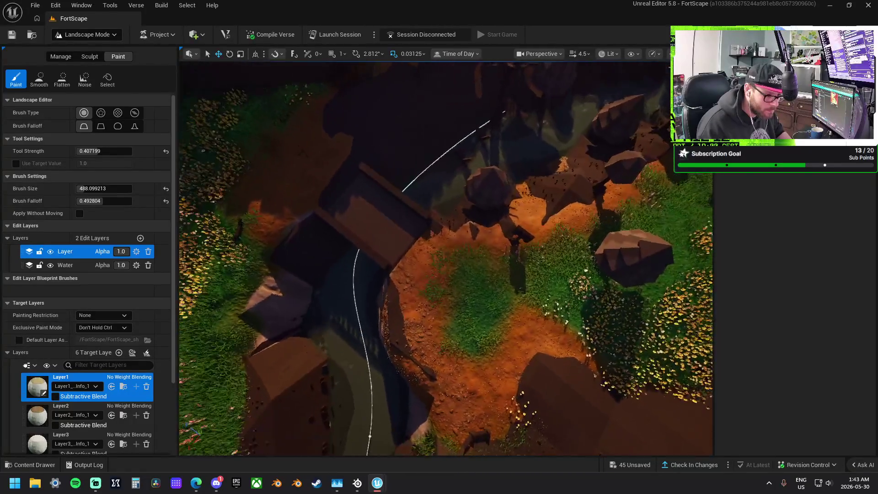
key("w")
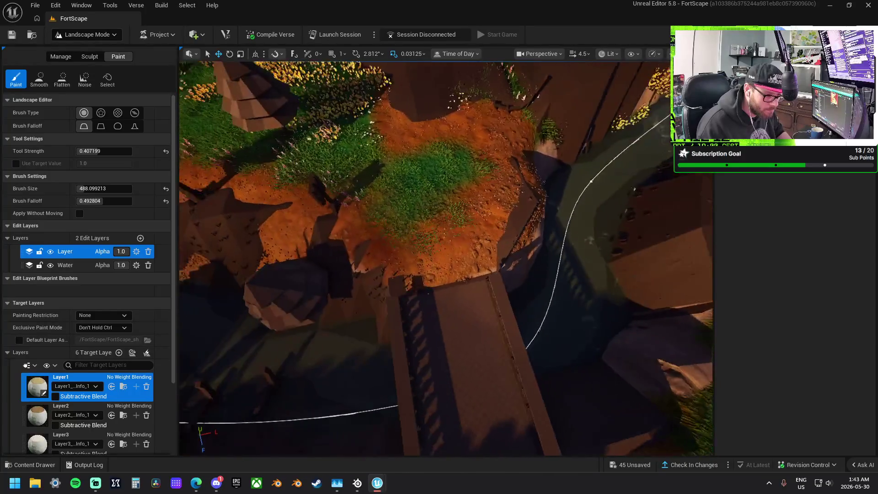
key("w")
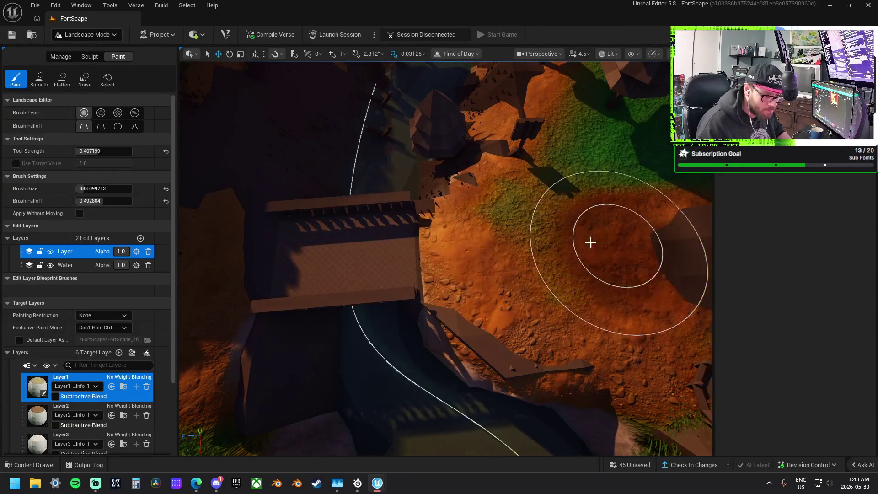
key("w")
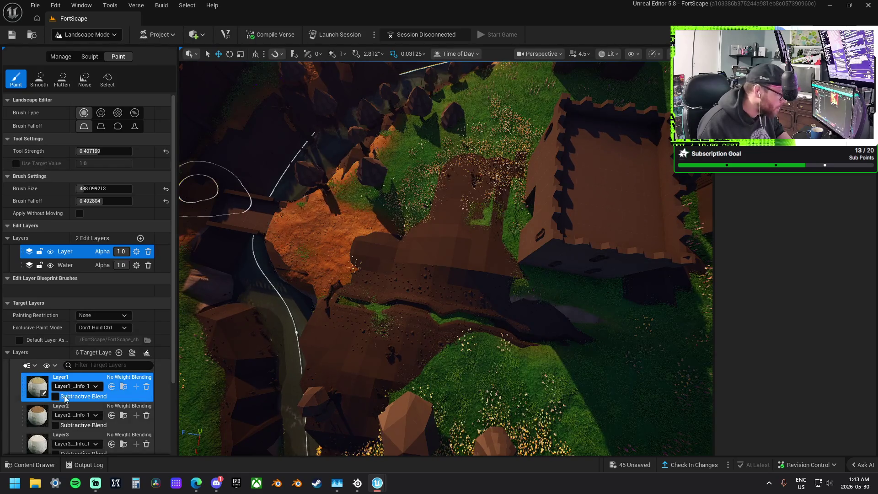
left_click(41, 414)
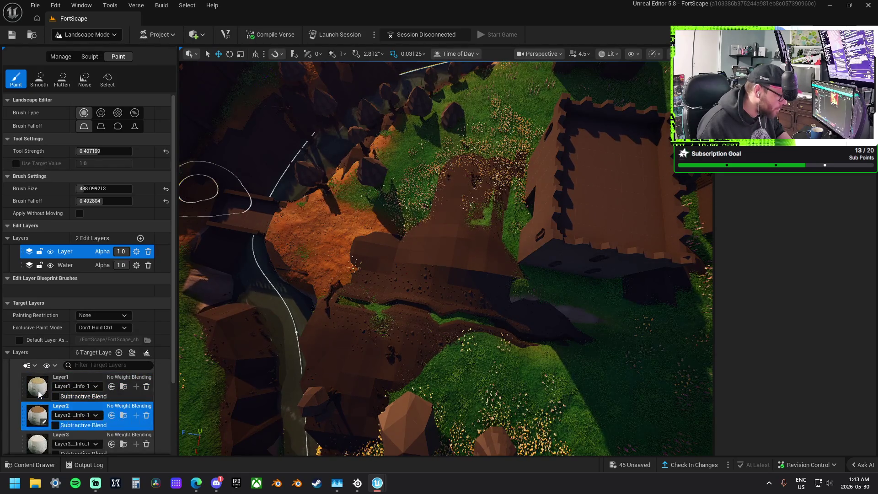
left_click(41, 393)
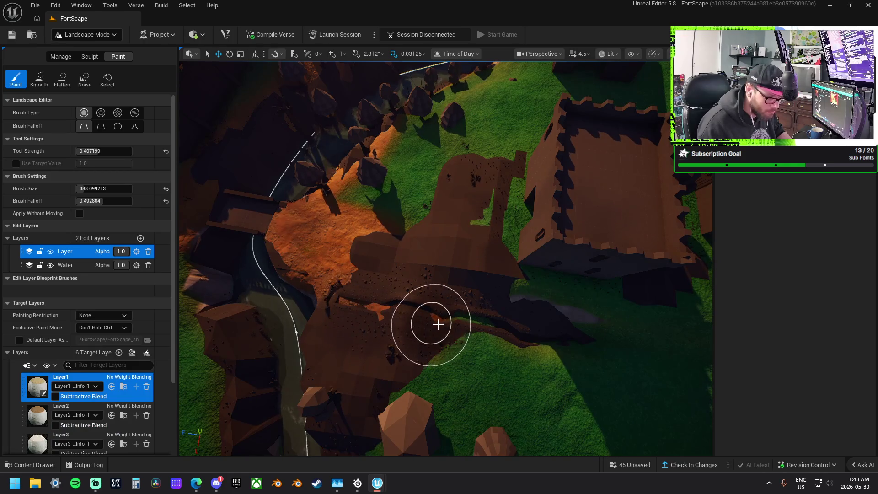
key("w")
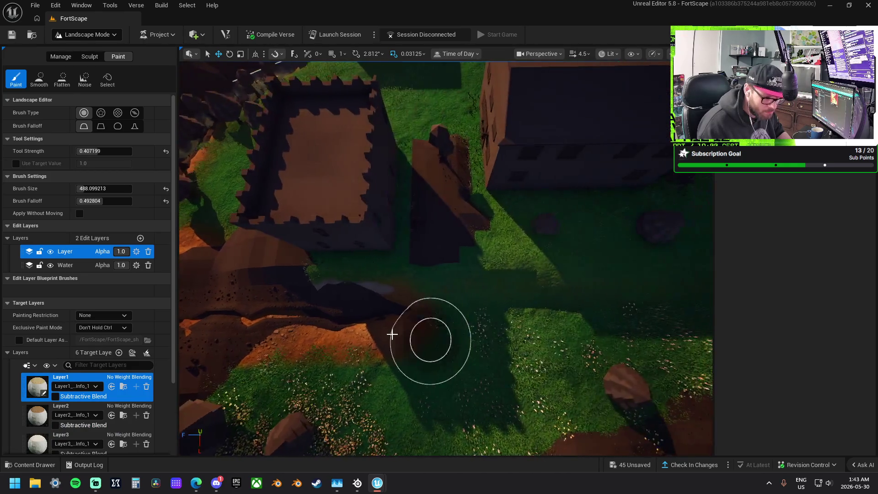
key("w")
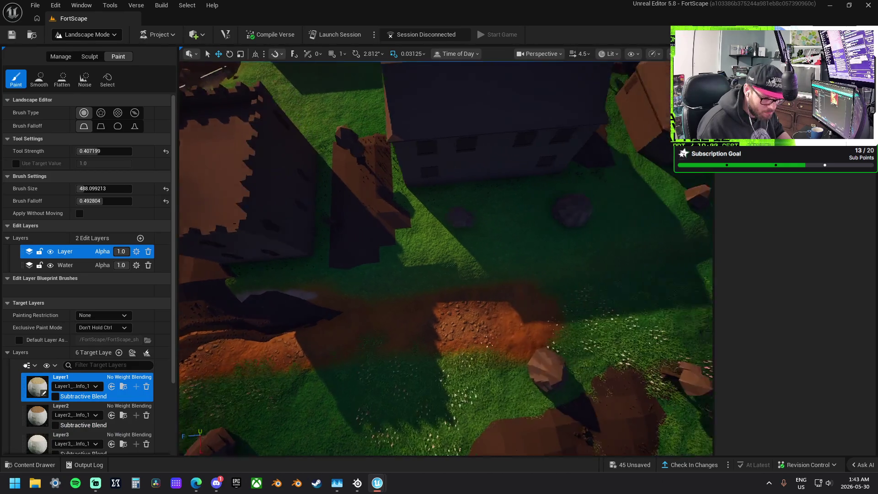
left_click_drag(270, 294, 413, 302)
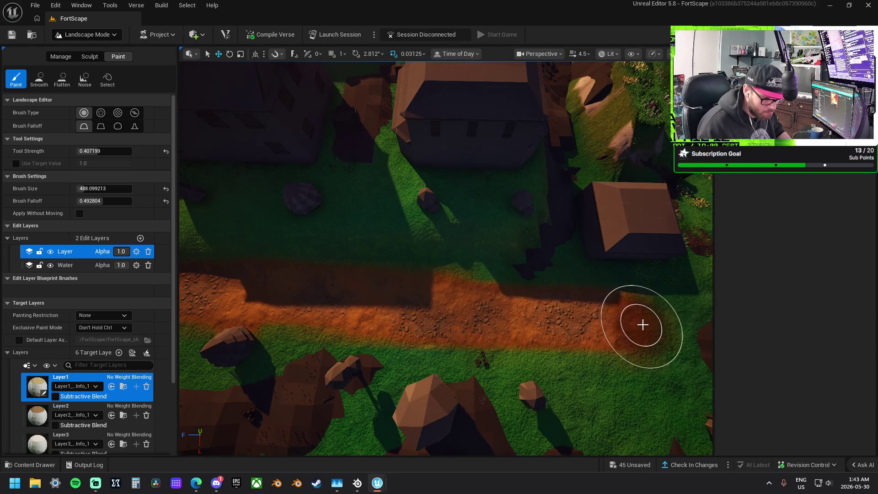
key("d")
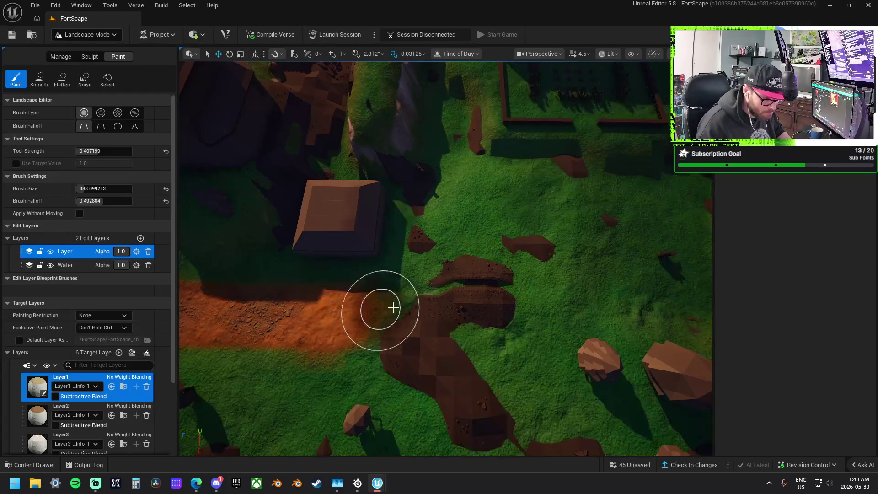
key("w")
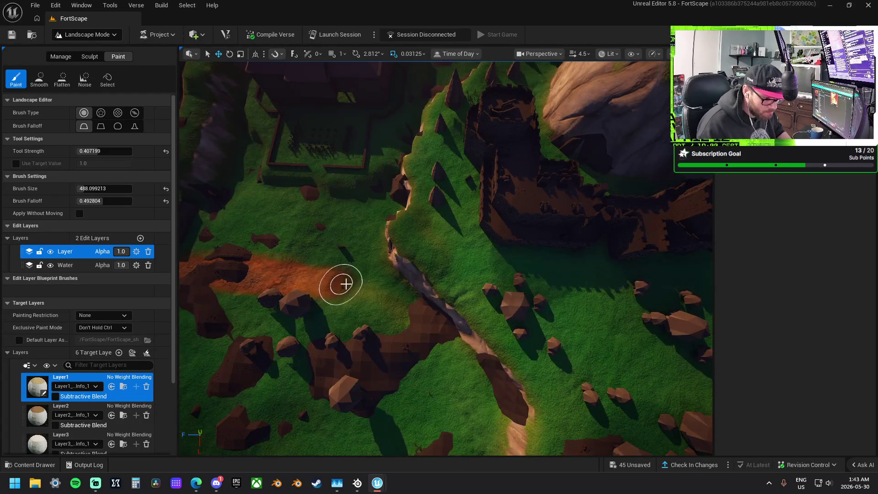
key("w")
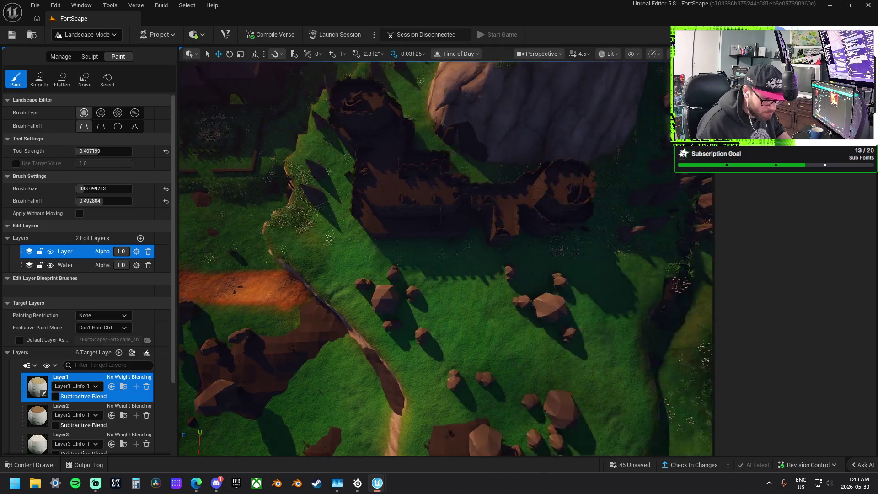
key("s")
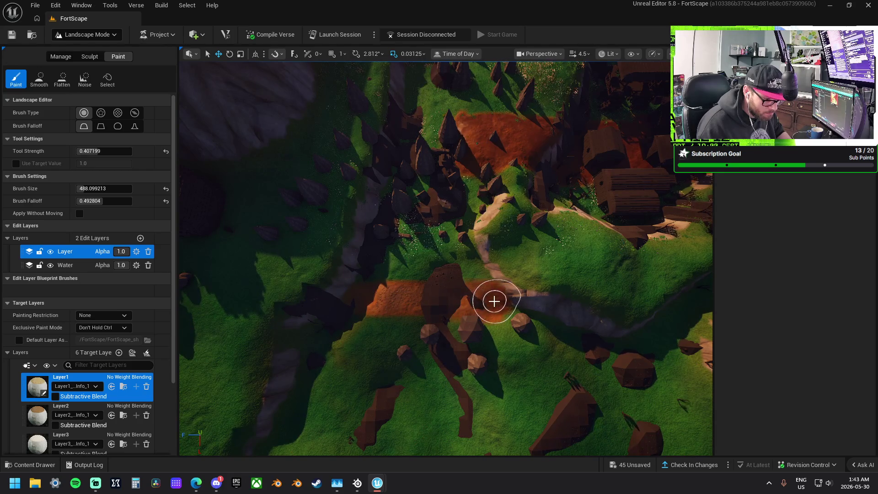
key("w")
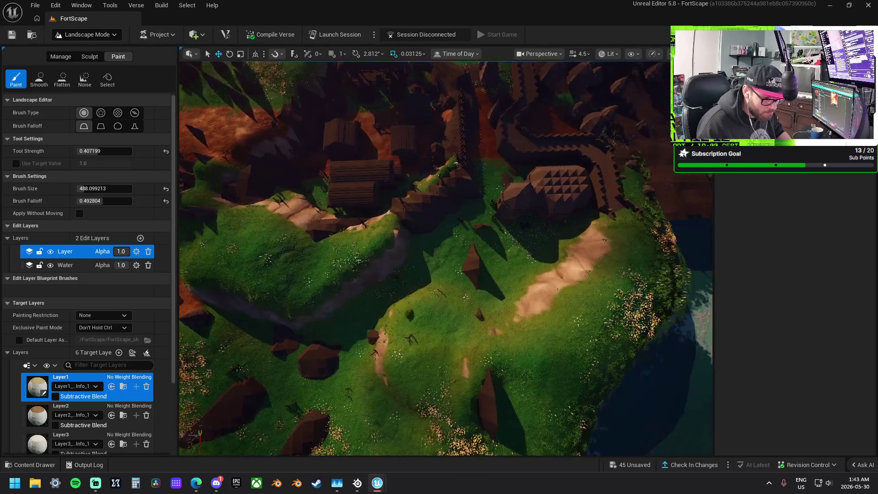
key("s")
key("w")
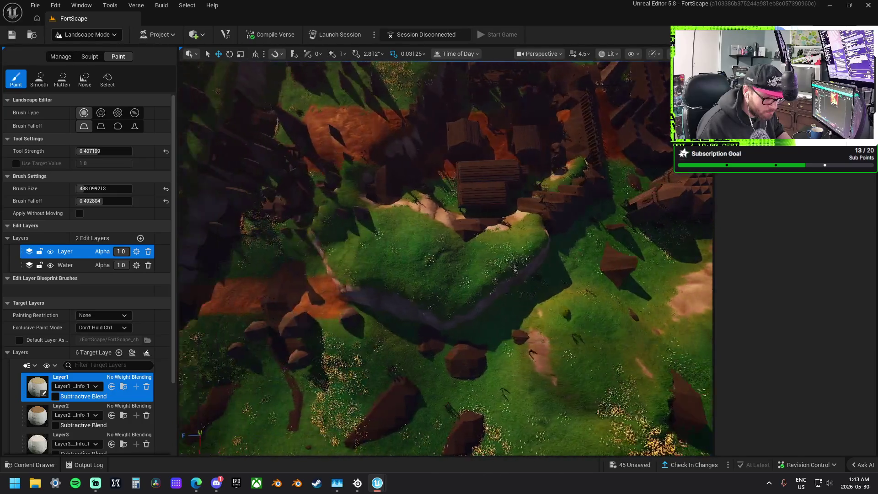
key("w")
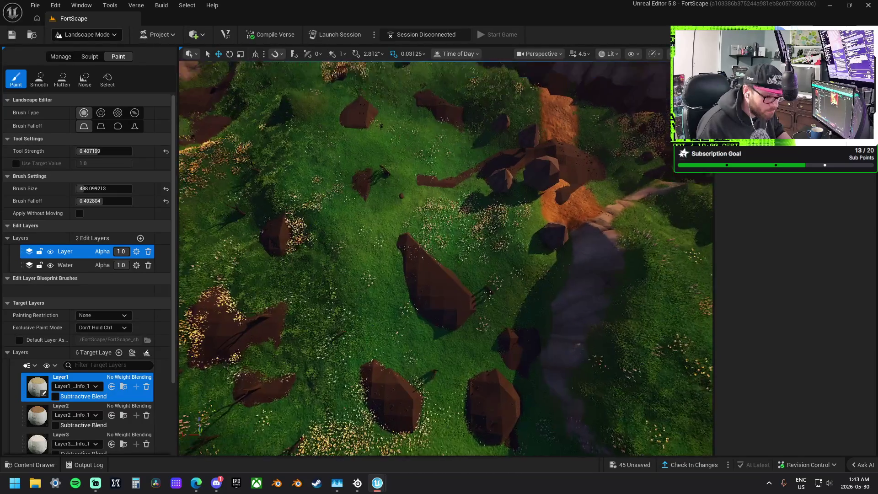
key("s")
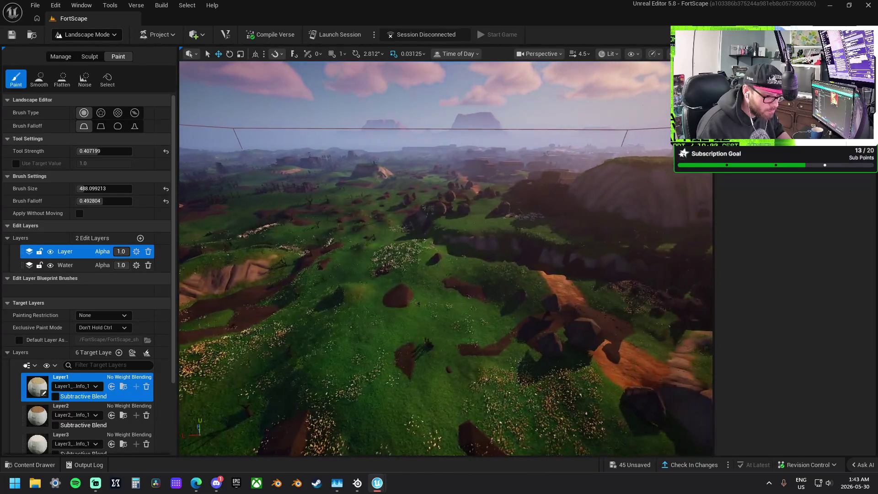
Step: Fly the viewport around the flower meadow and orange dirt path, dipping below and rising above the terrain
key("w")
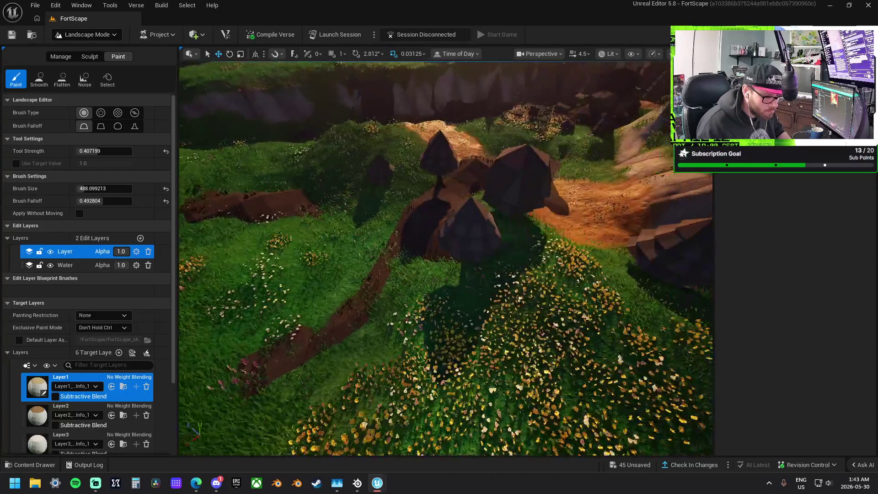
key("d")
key("q")
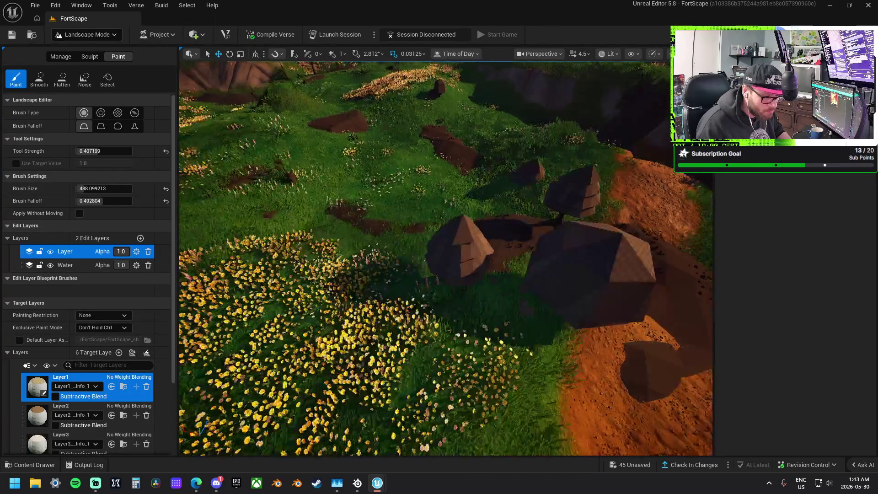
key("e")
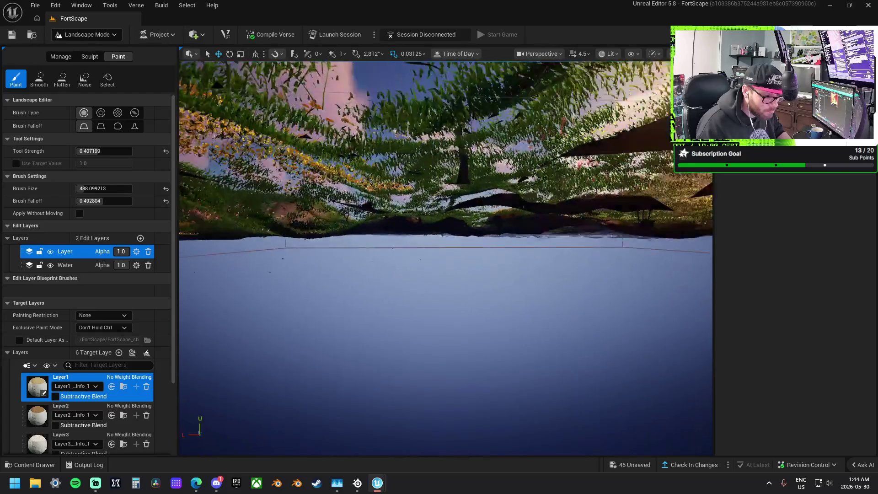
key("e")
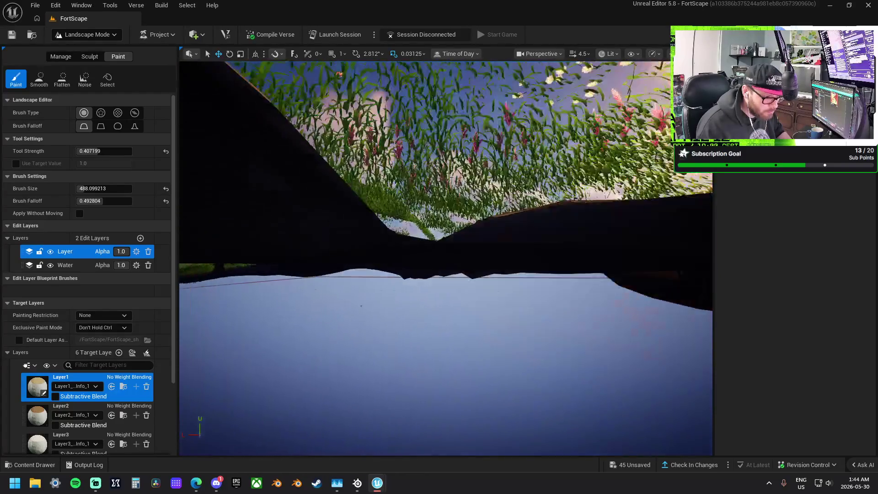
key("e")
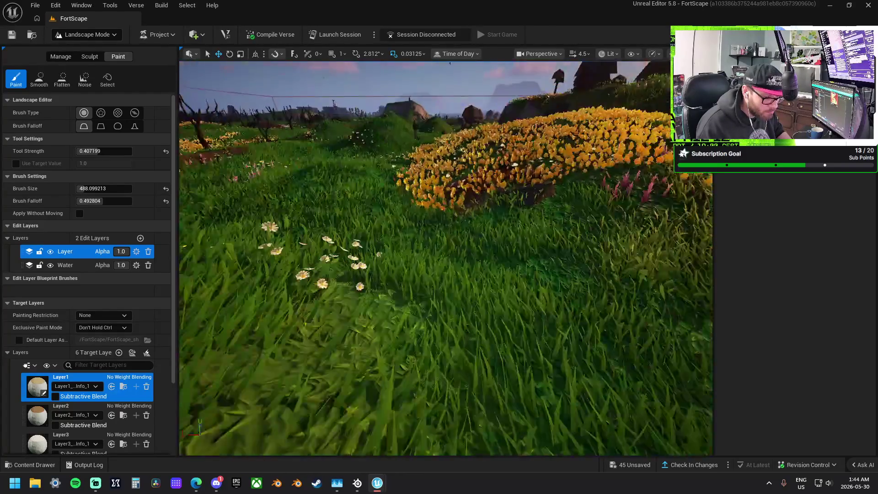
key("e")
key("q")
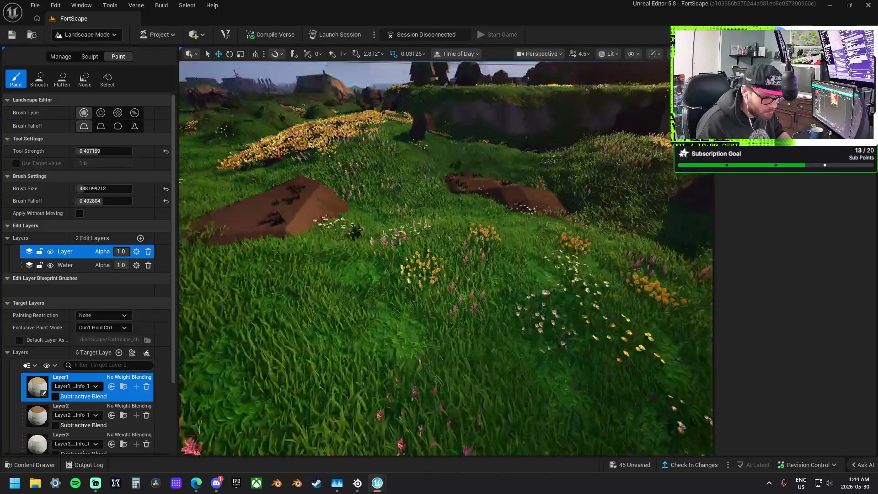
key("q")
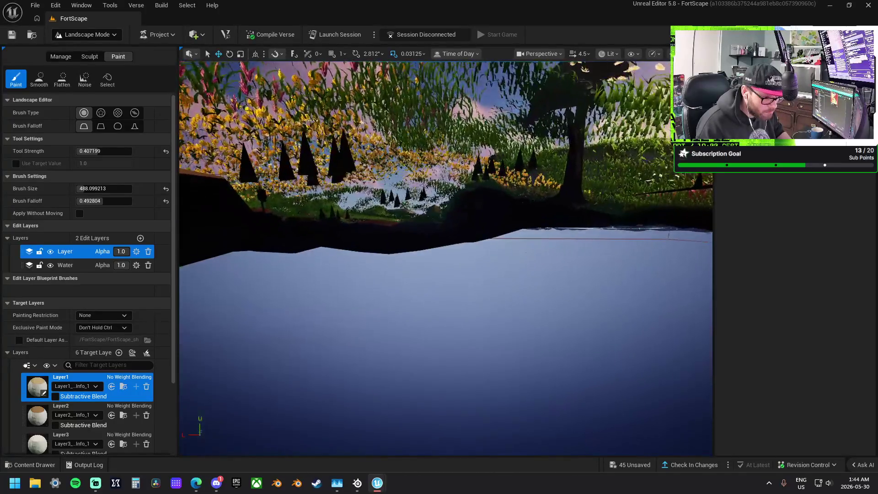
key("e")
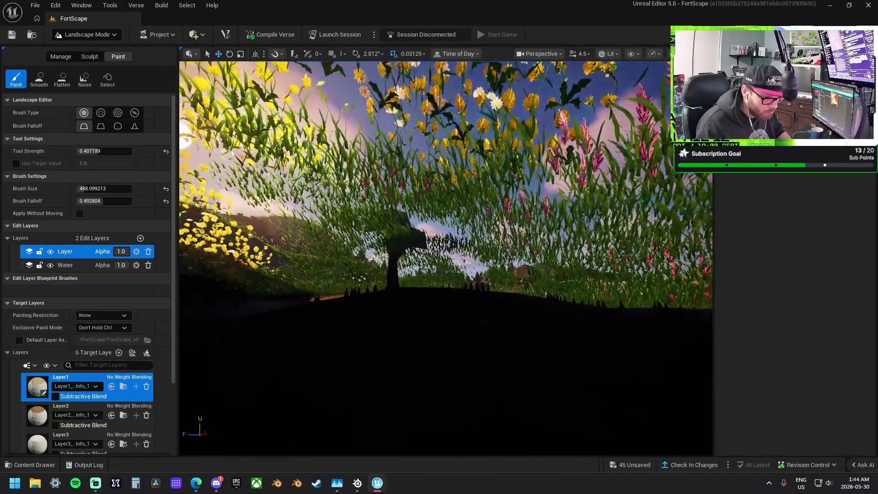
key("e")
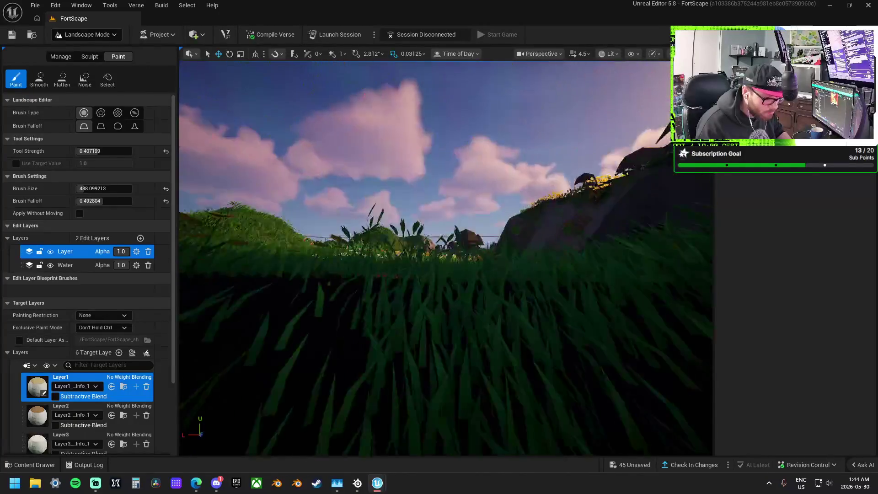
key("e")
key("e")
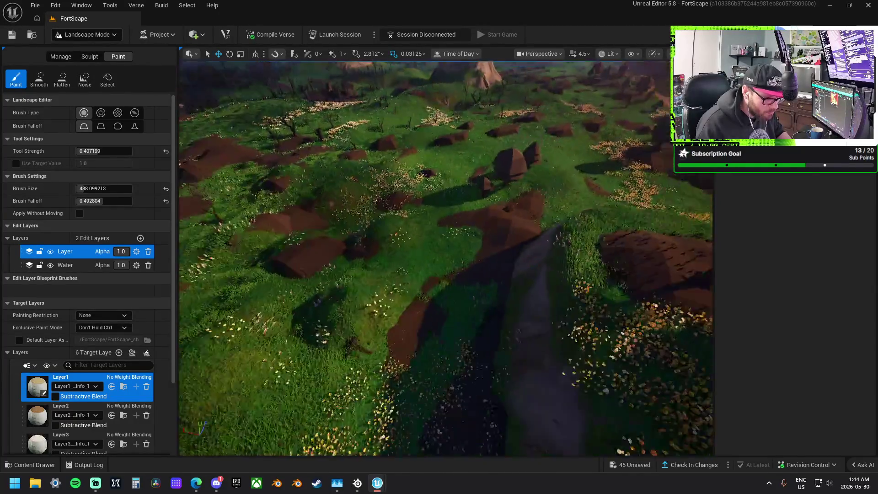
Step: Fly across the valley to look down on the grassy hill and rock seam below the village
key("w")
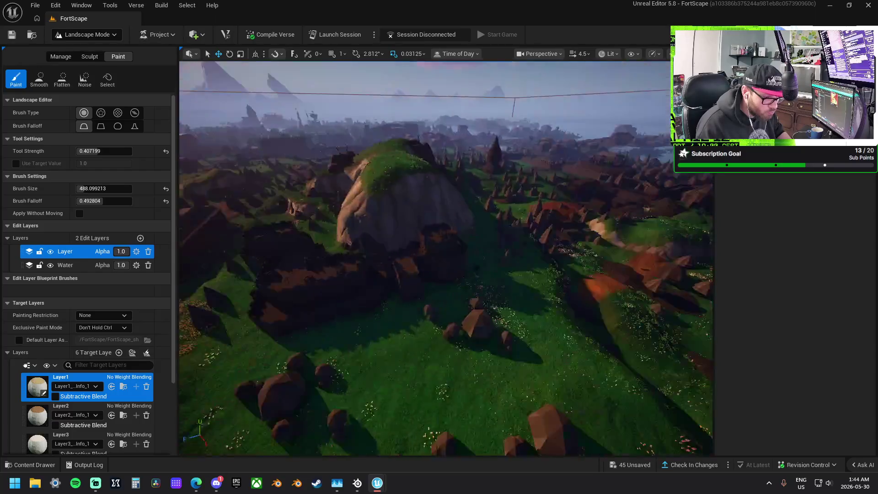
key("w")
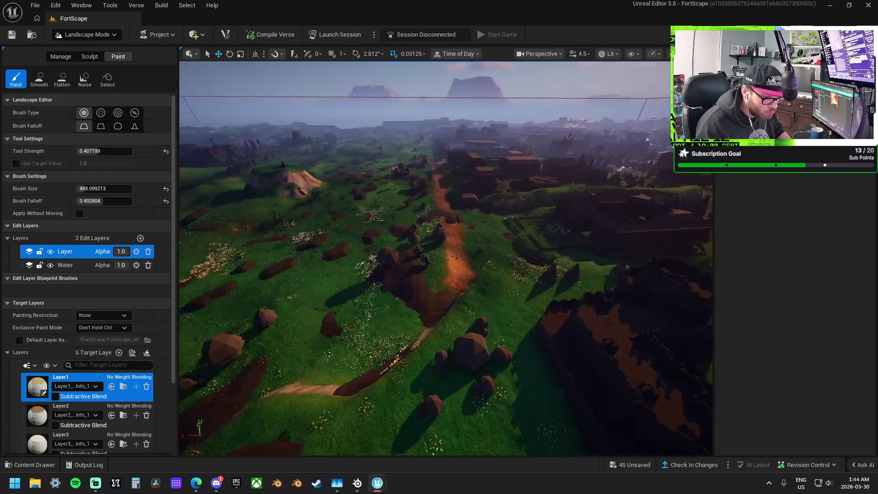
key("w")
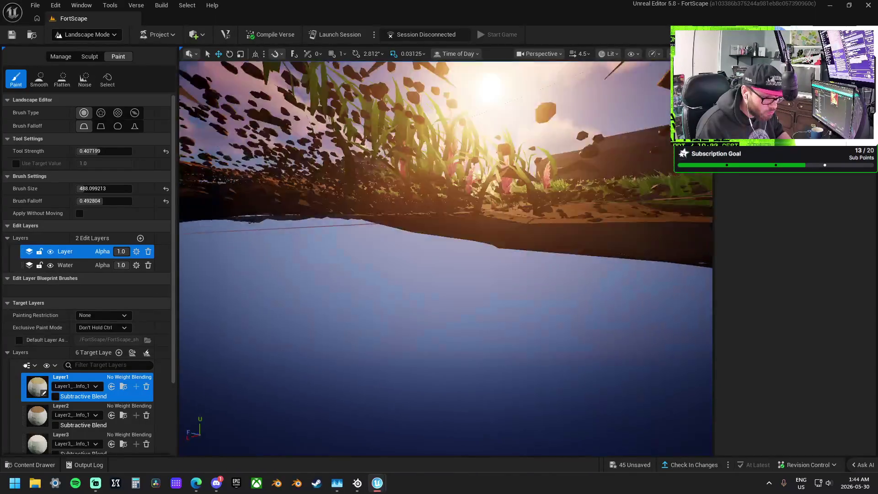
key("w")
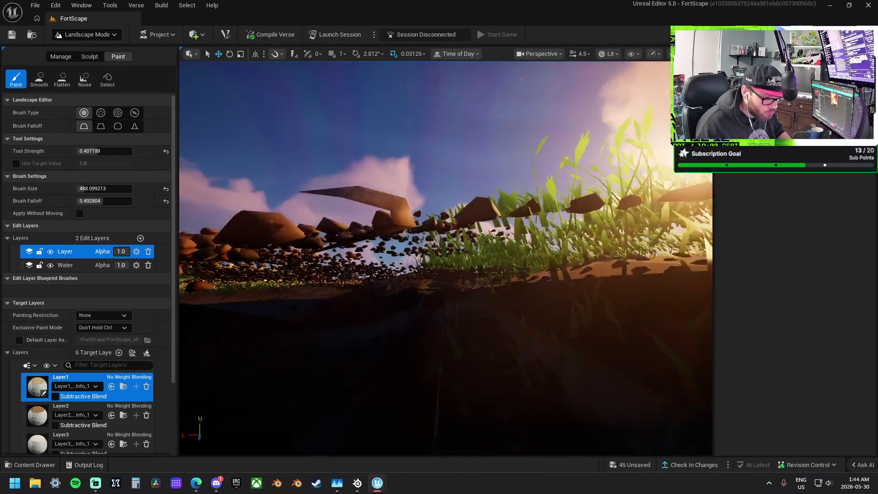
key("w")
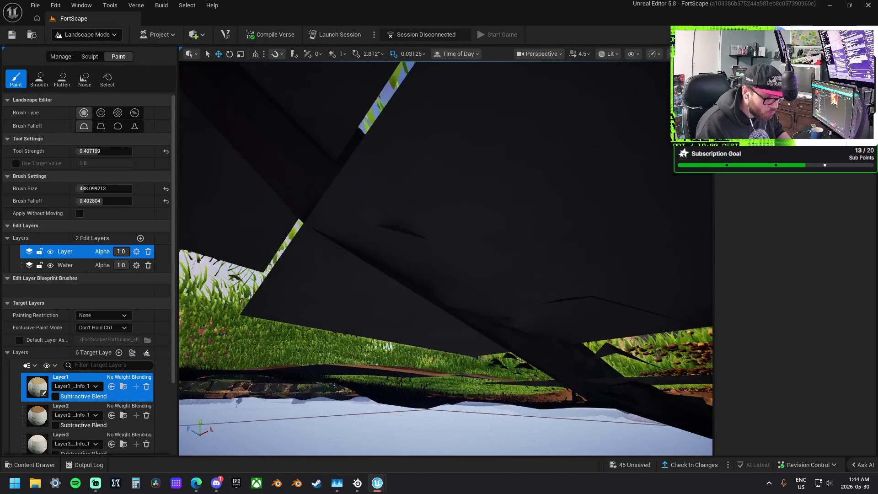
key("w")
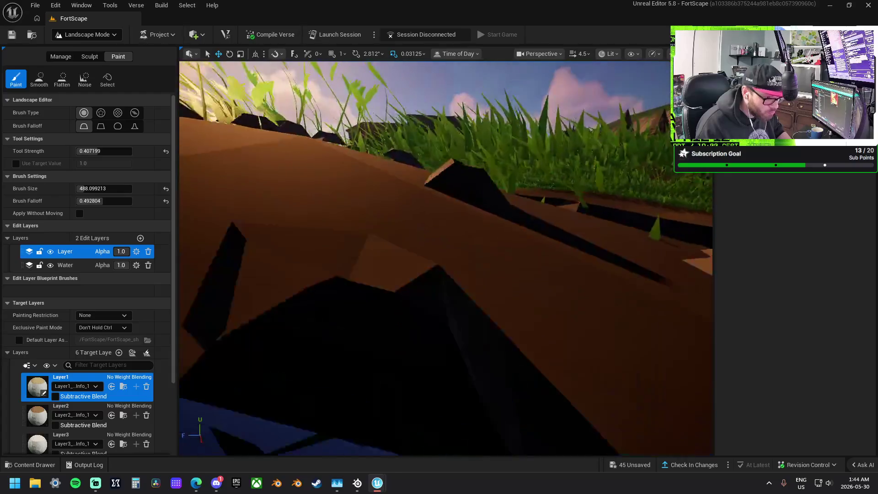
key("w")
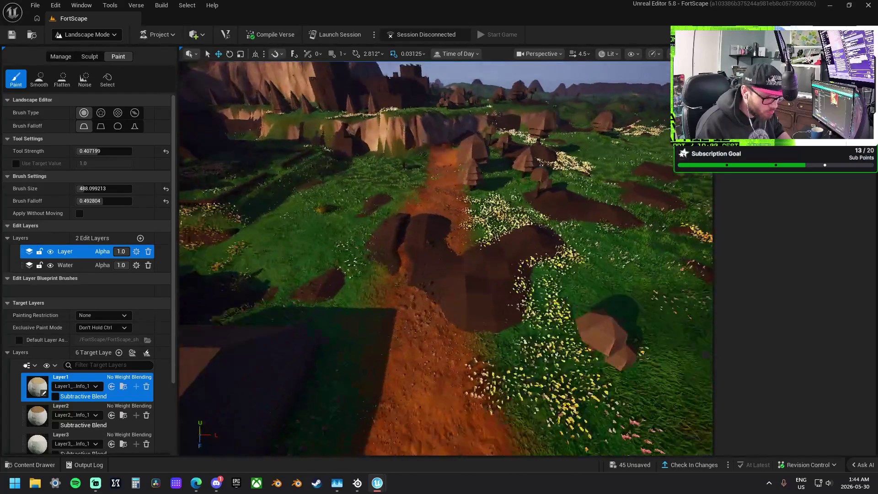
key("w")
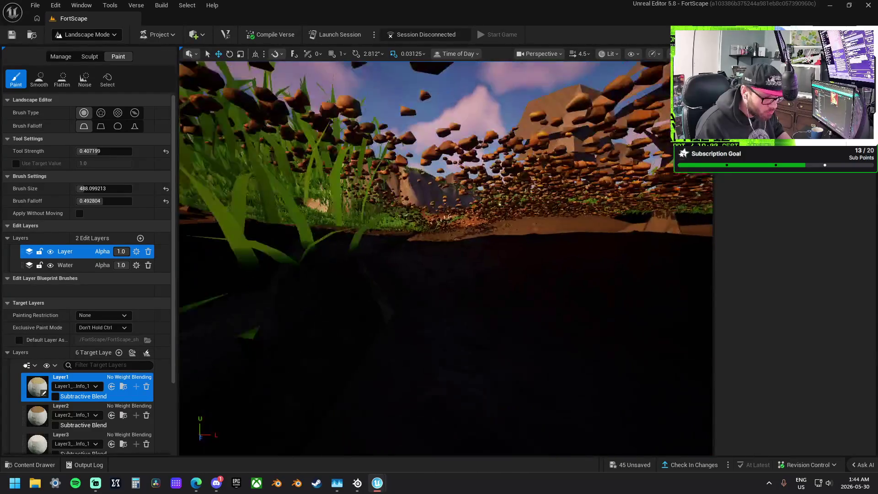
key("w")
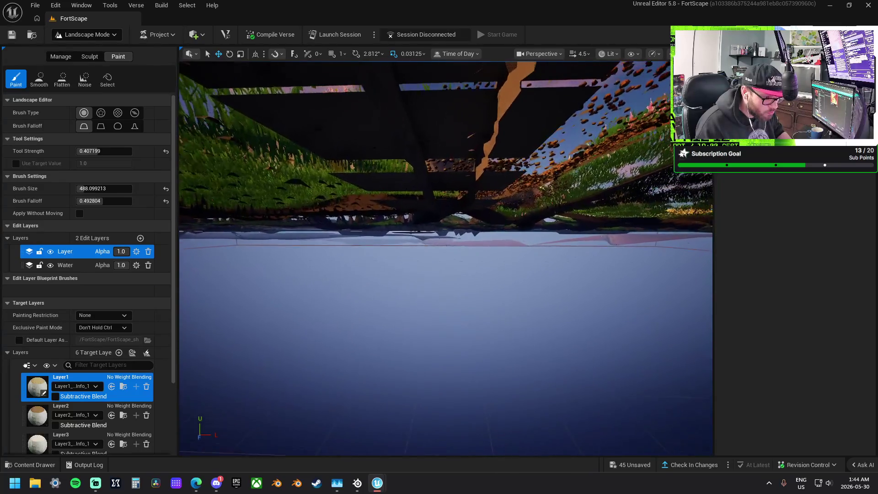
key("w")
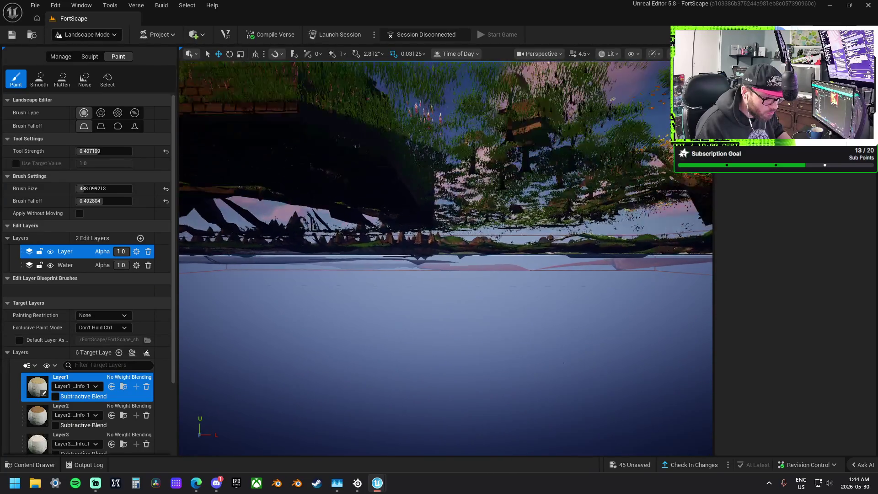
key("w")
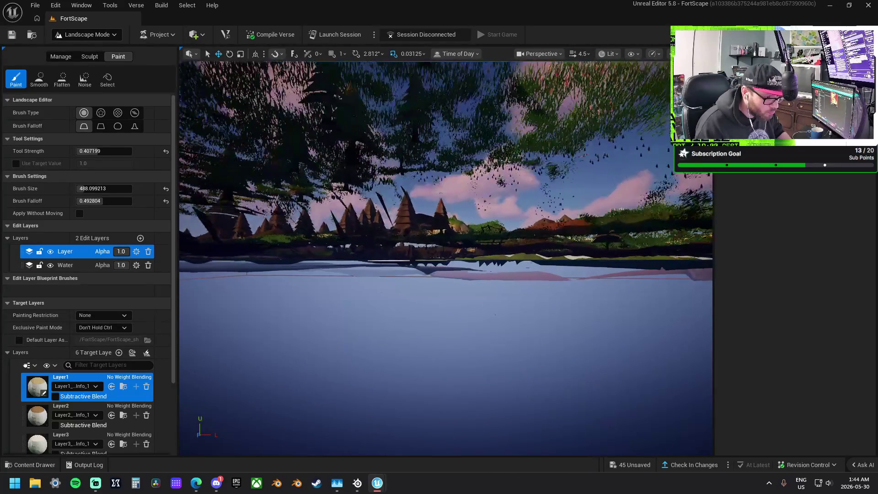
key("w")
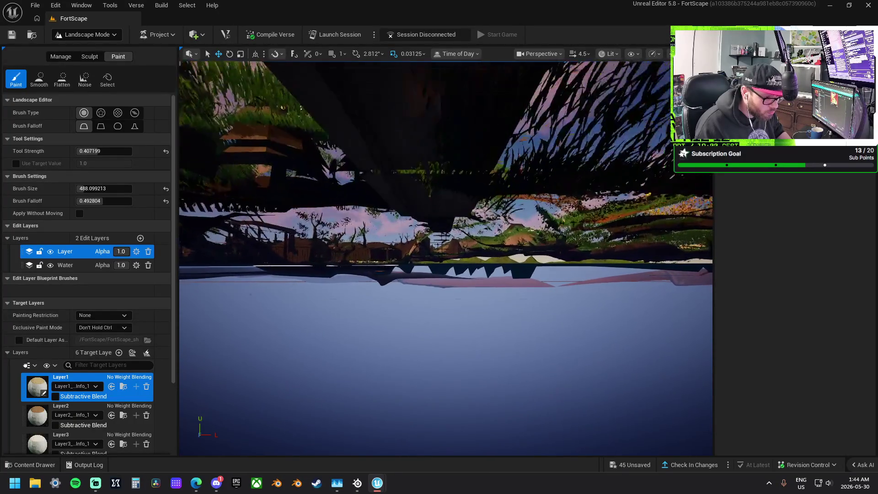
key("w")
key("w")
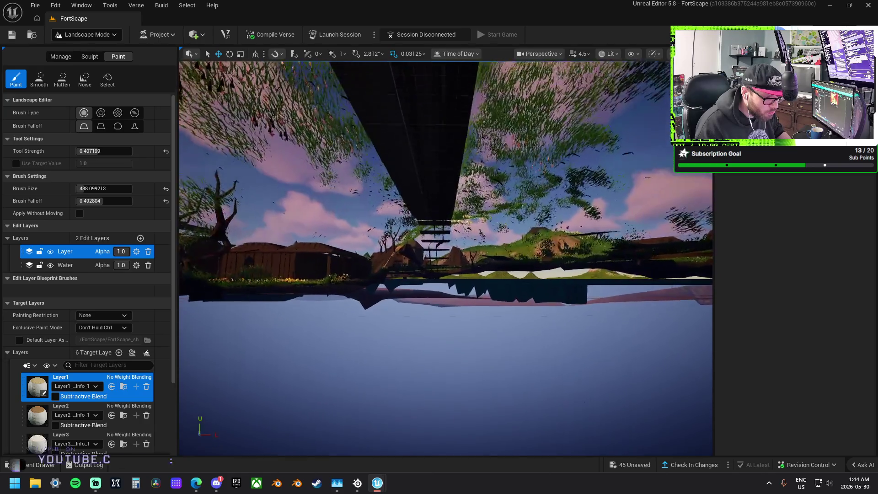
key("w")
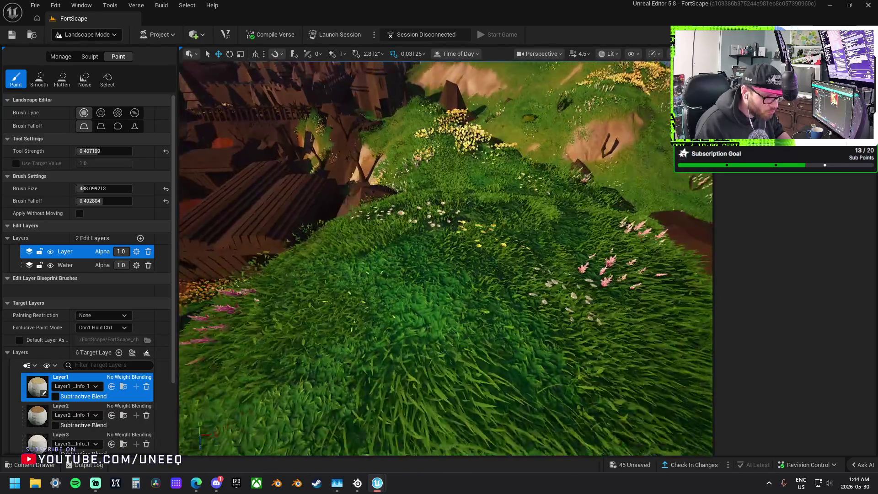
key("w")
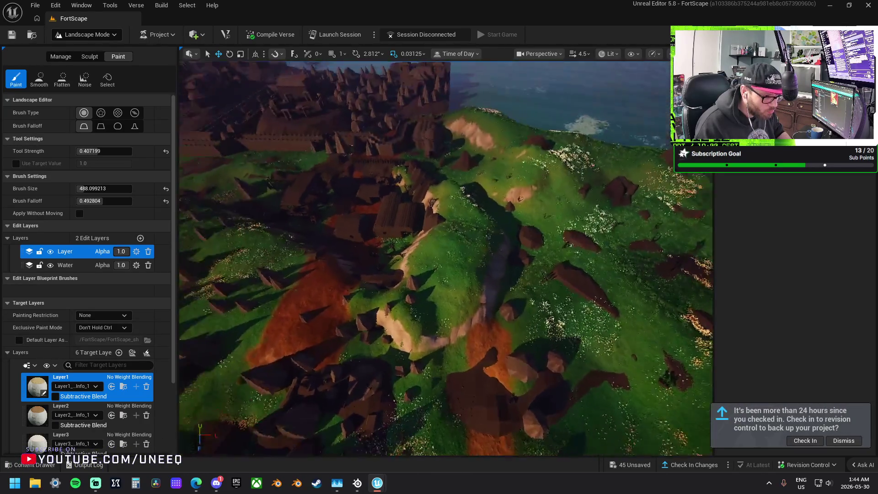
key("w")
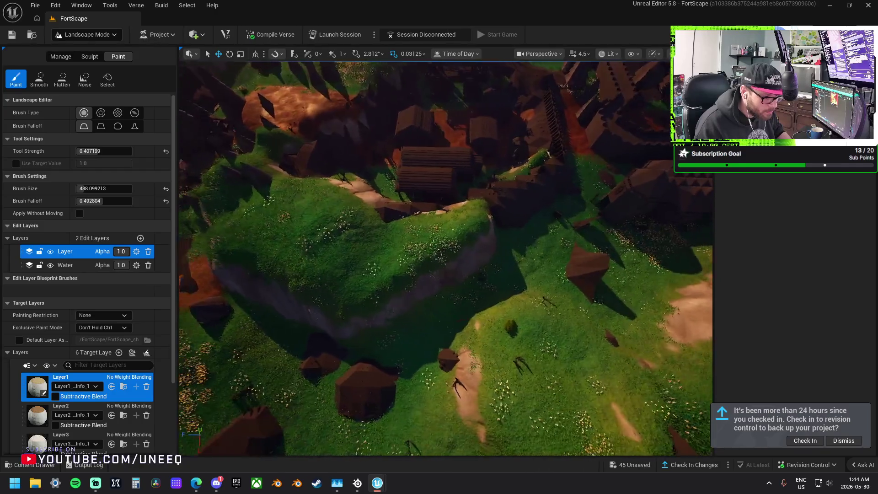
key("w")
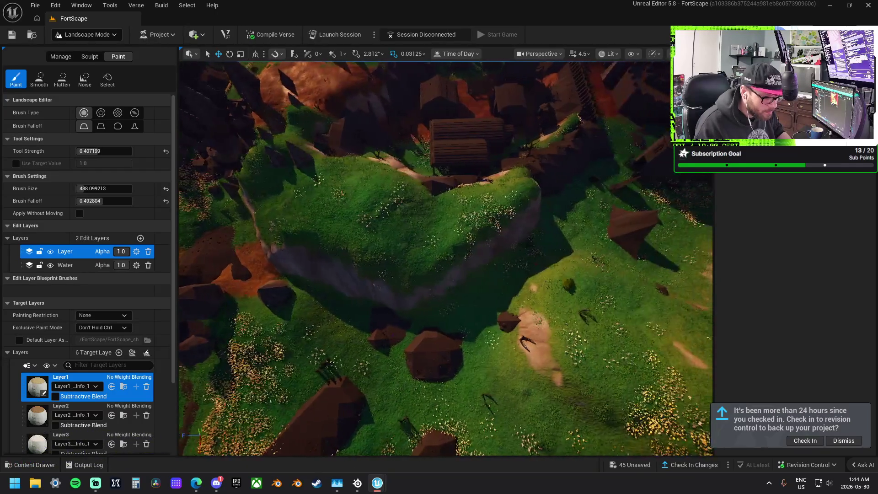
key("w")
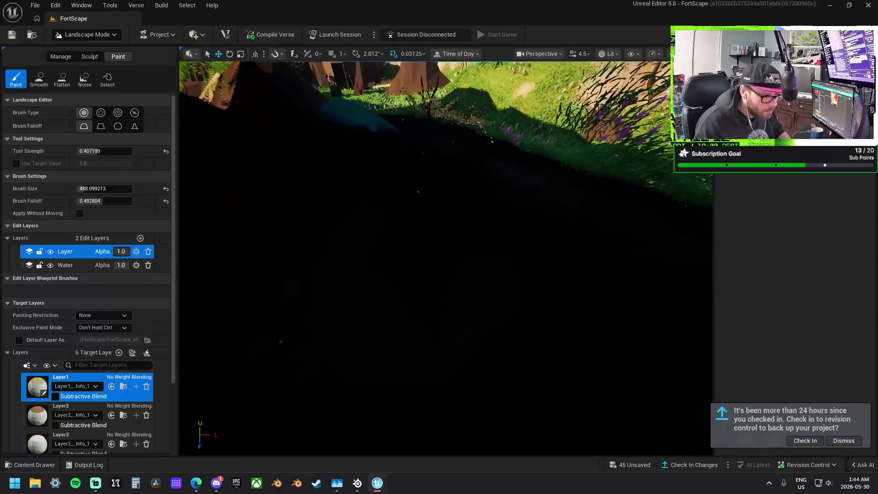
key("w")
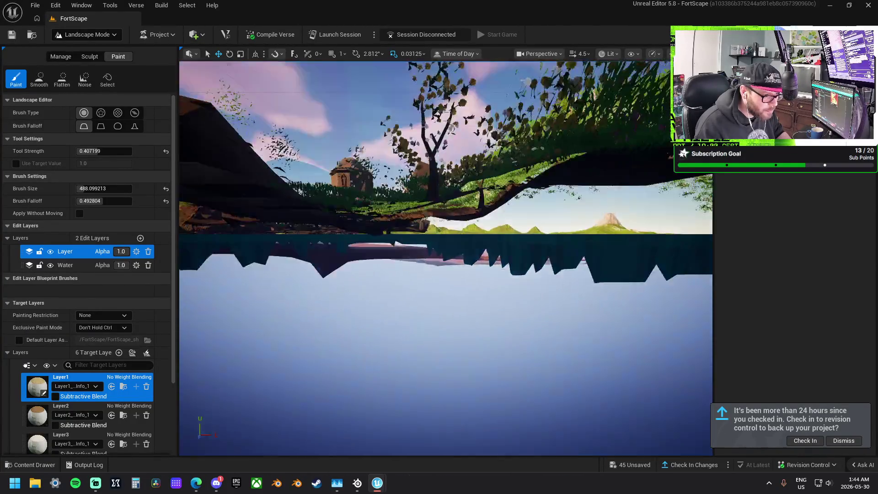
key("w")
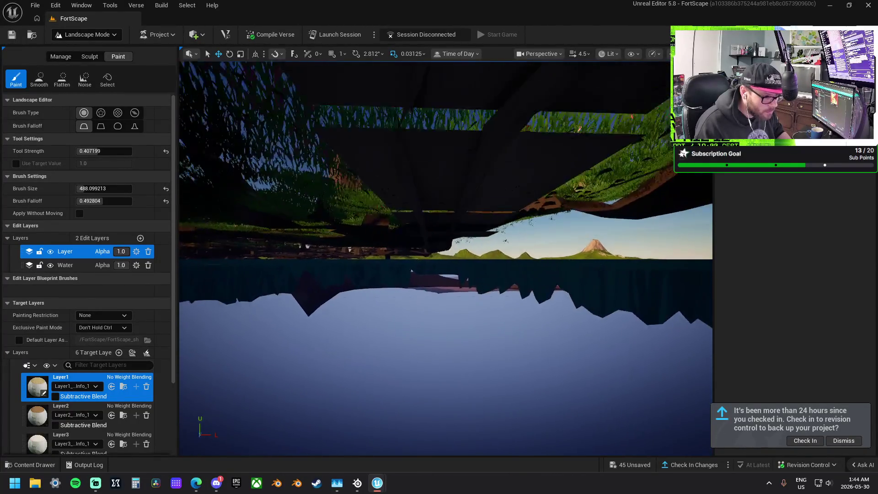
key("e")
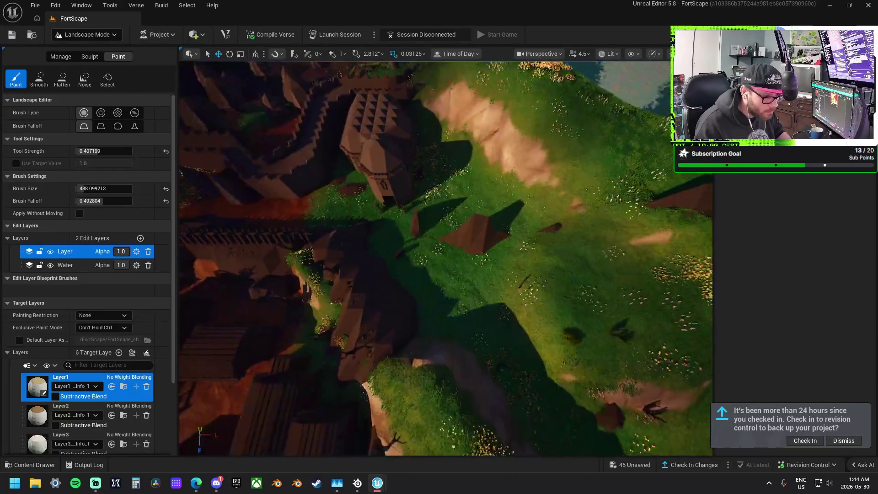
key("w")
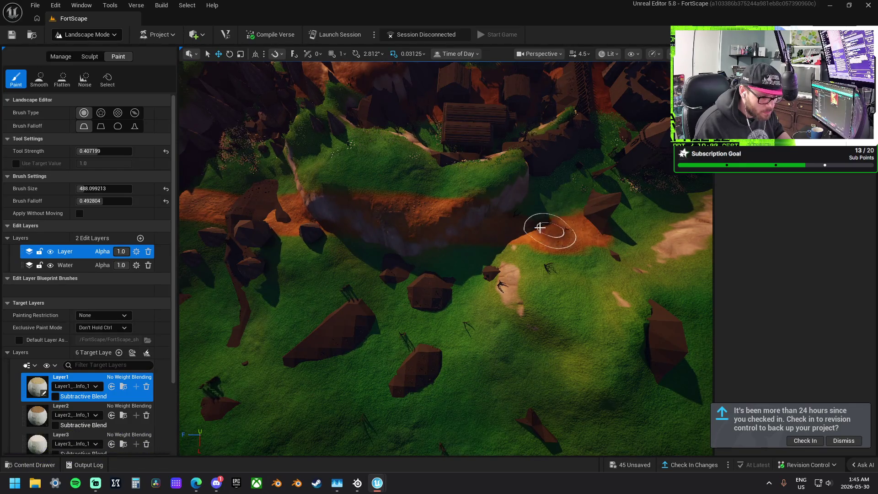
key("e")
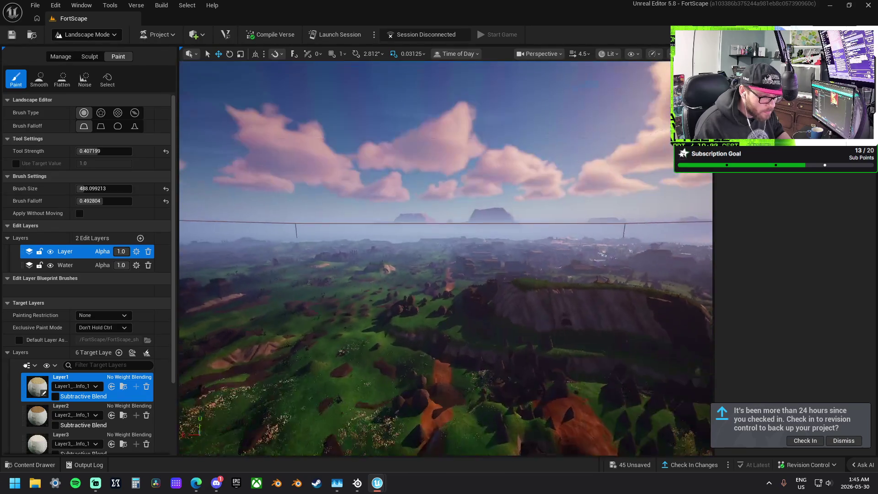
key("w")
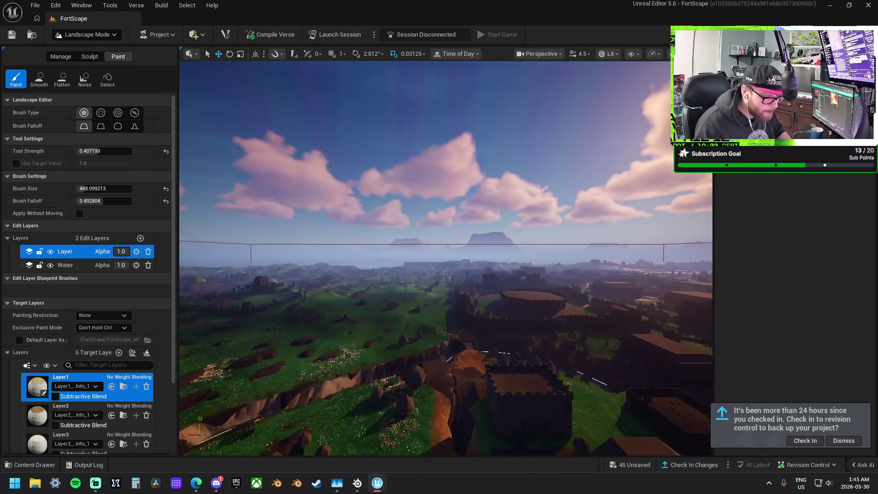
key("q")
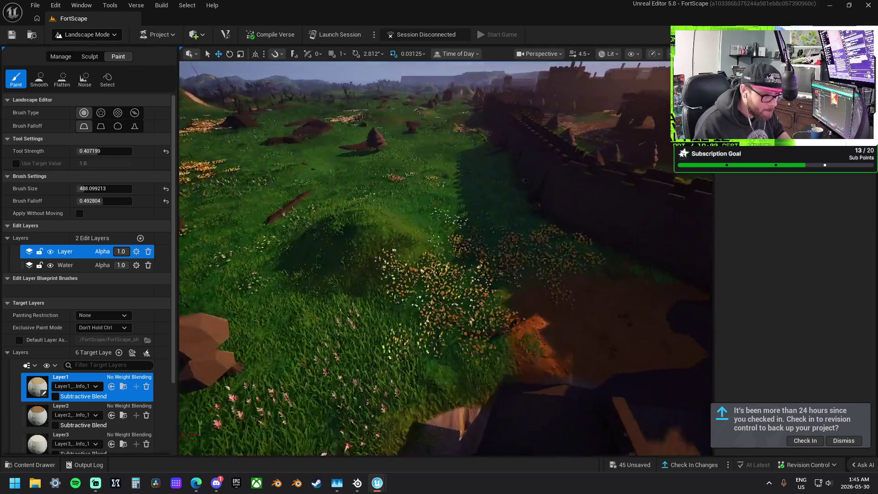
key("q")
key("e")
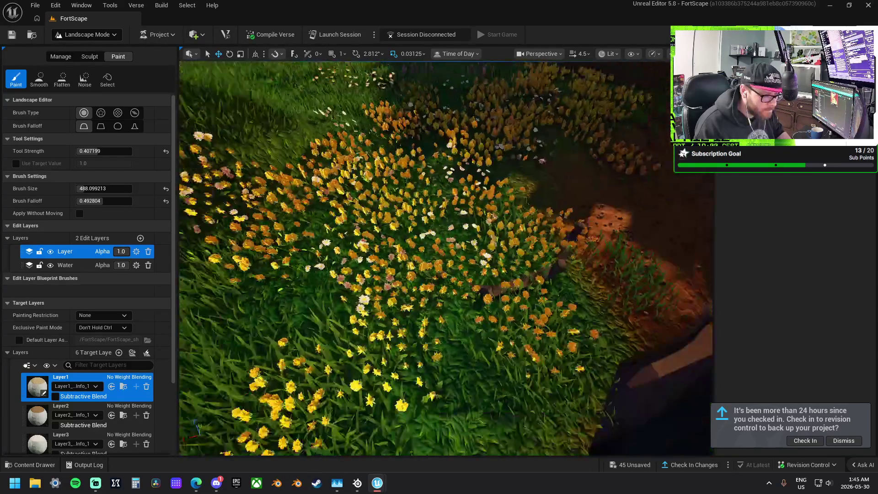
key("e")
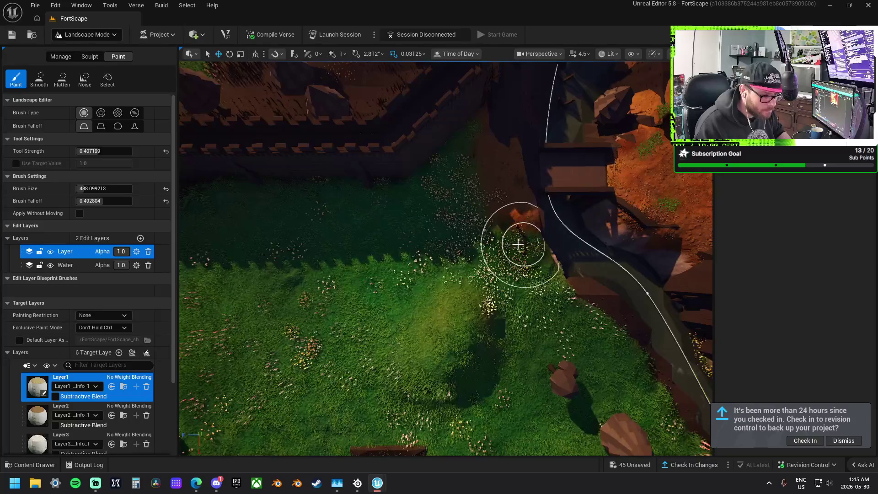
key("q")
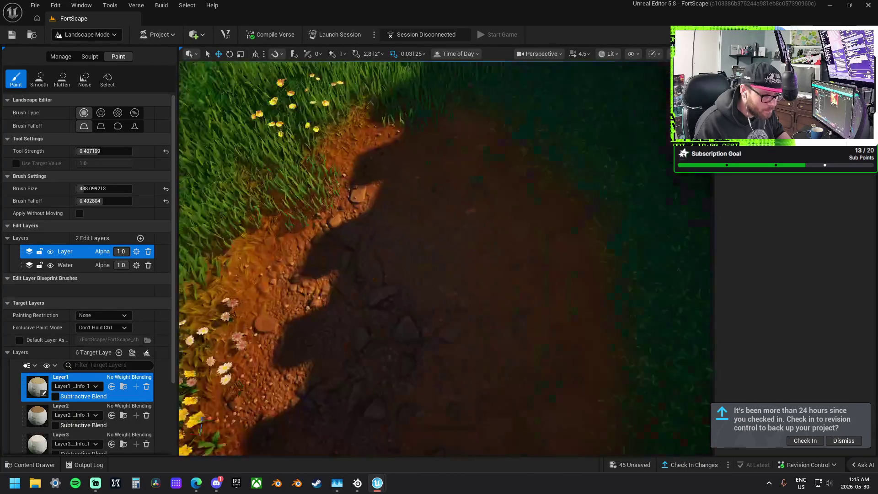
key("e")
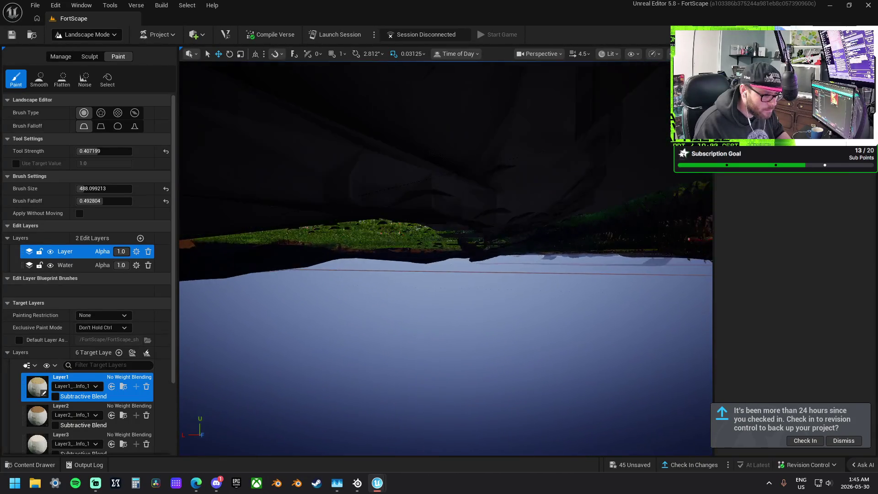
key("e")
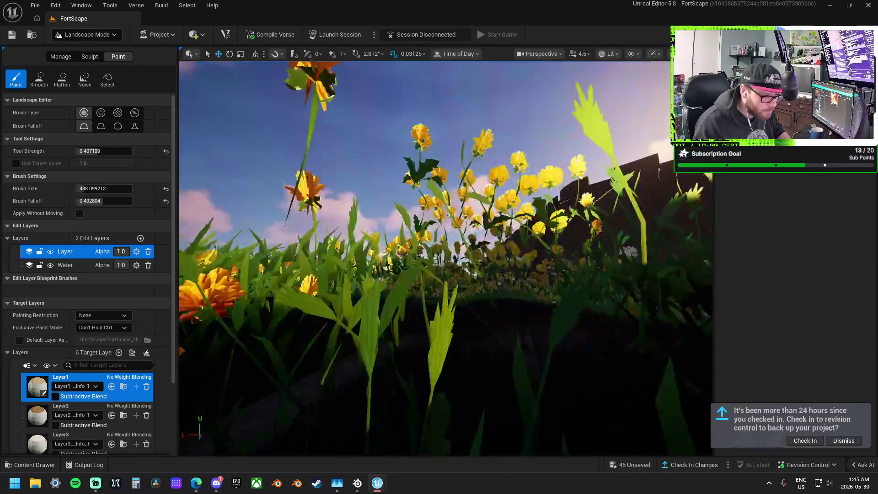
key("q")
key("e")
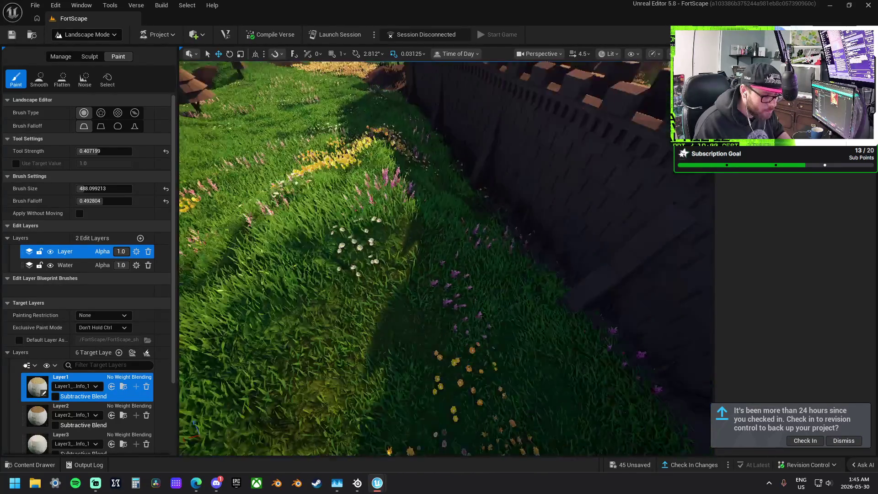
key("w")
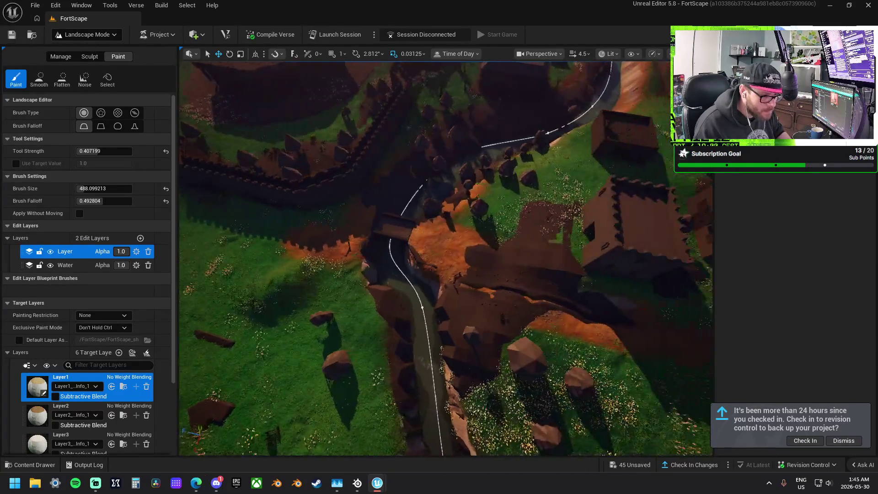
key("w")
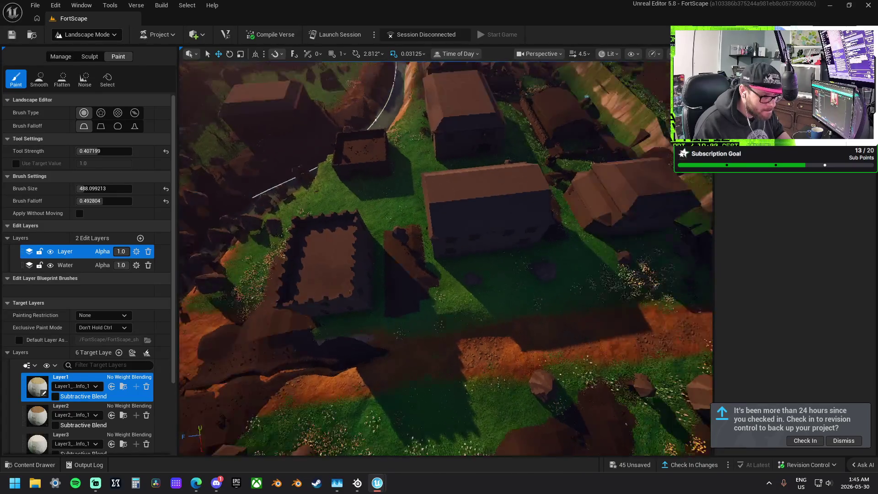
key("w")
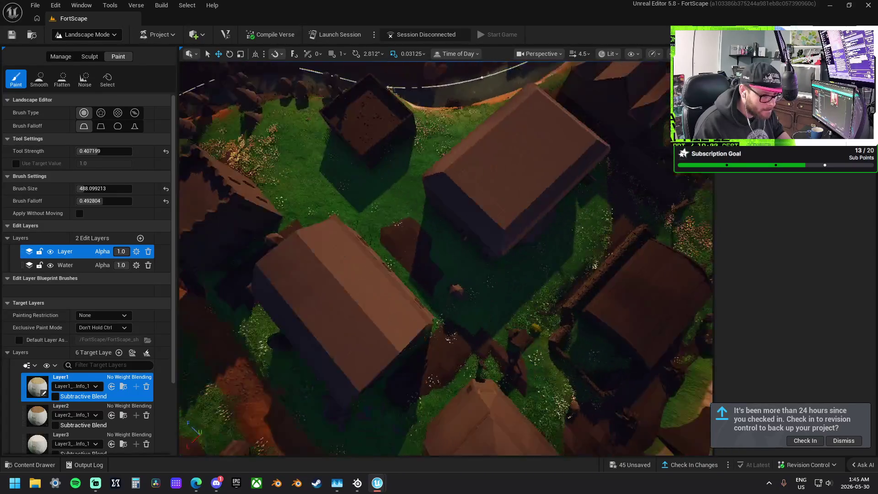
key("w")
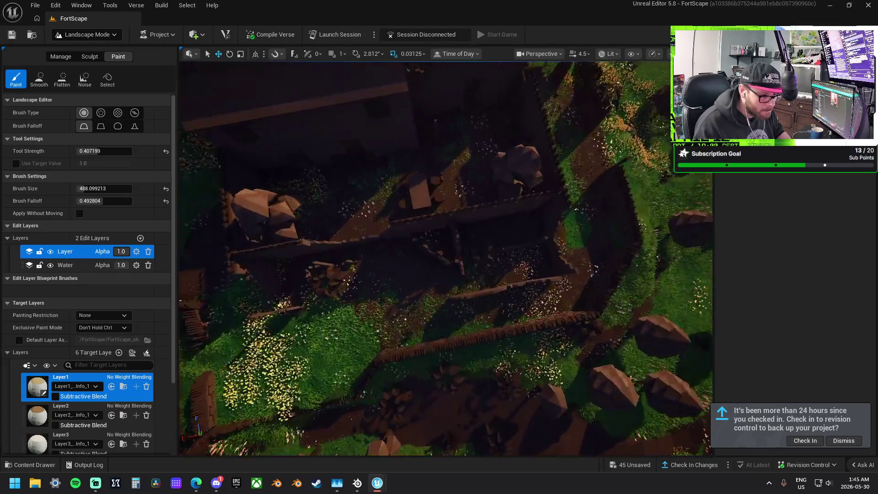
key("w")
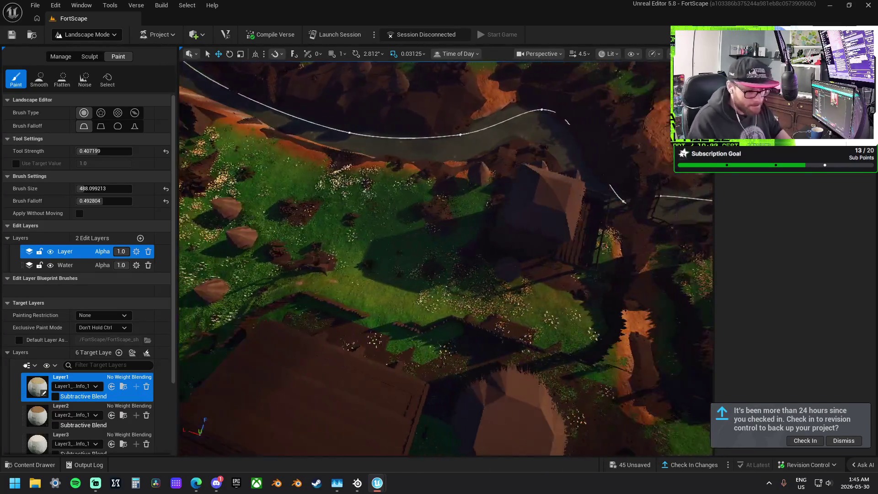
key("w")
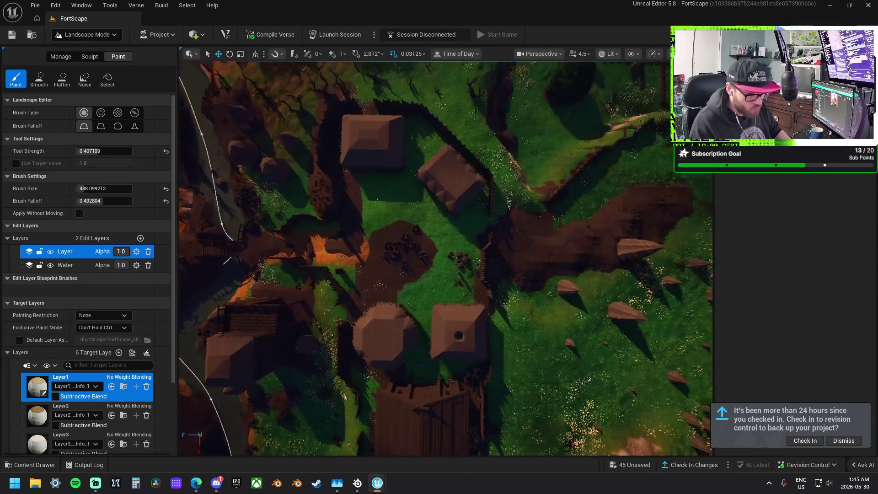
key("w")
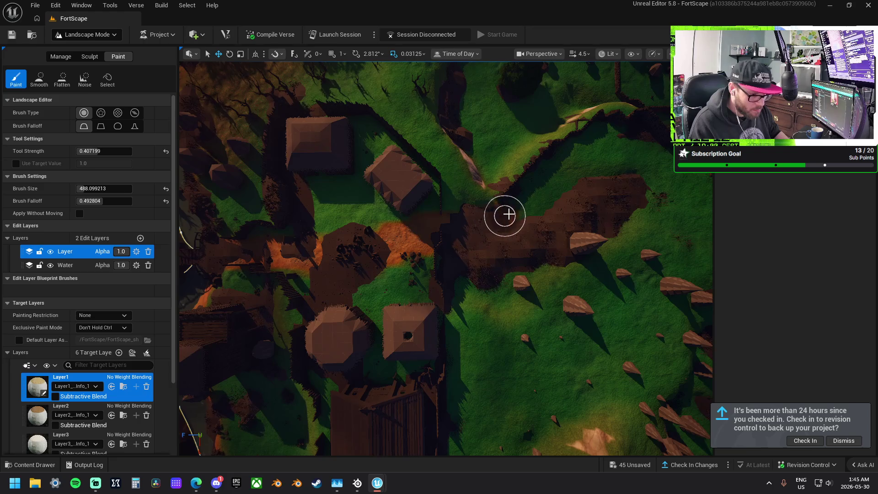
Step: Paint several Layer1 dirt strokes across the grass, extending the path up toward the house
mouse_move(509, 214)
left_mouse_down()
mouse_move(572, 167)
mouse_move(658, 167)
left_mouse_up()
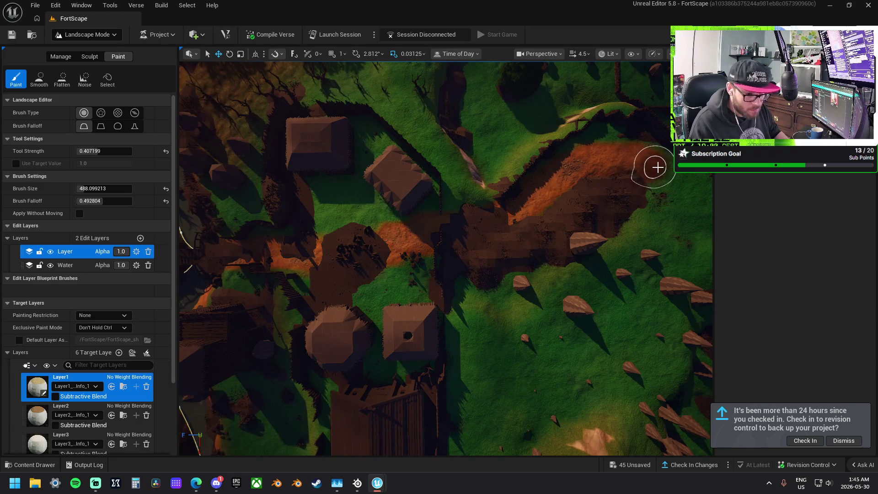
key("w")
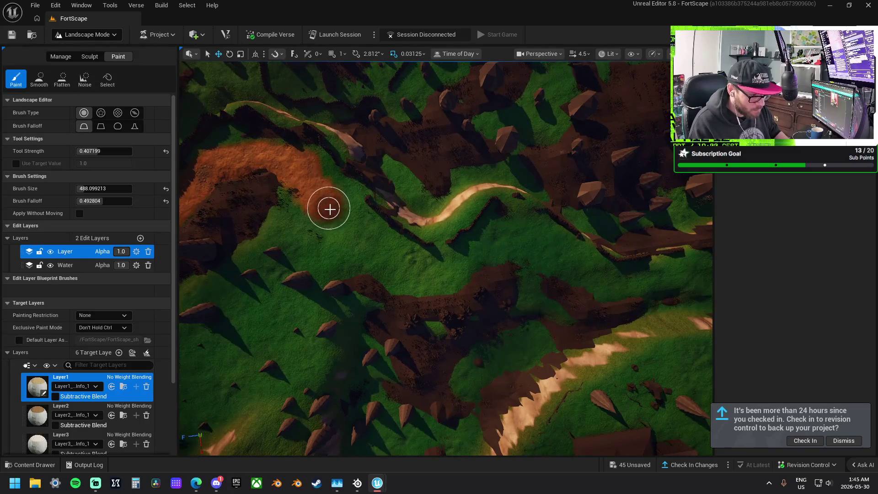
mouse_move(330, 209)
left_mouse_down()
mouse_move(384, 257)
mouse_move(419, 271)
mouse_move(520, 247)
mouse_move(623, 283)
left_mouse_up()
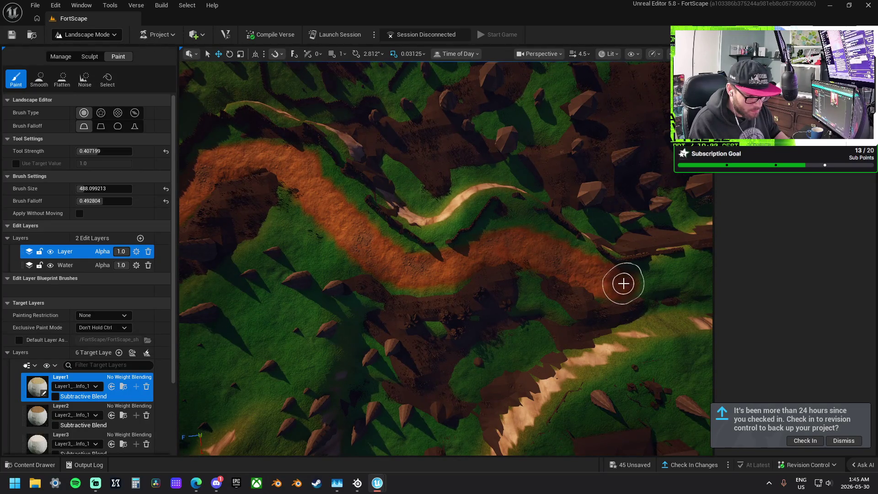
key("d")
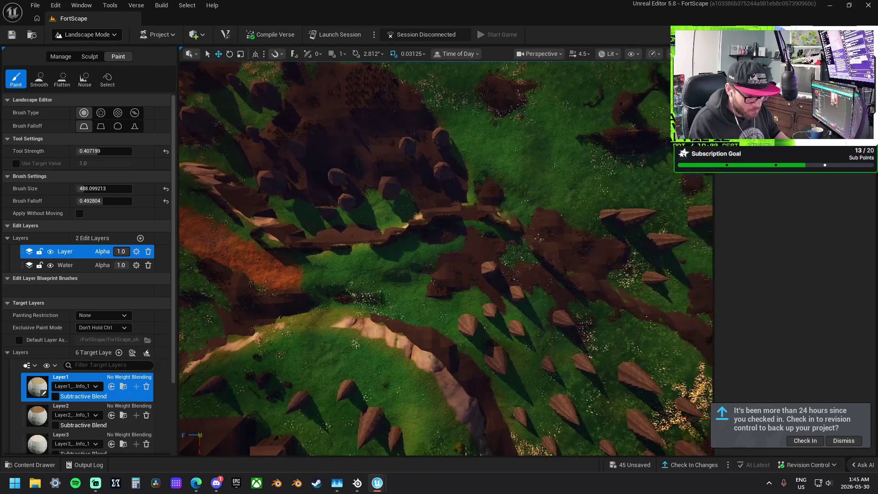
left_click_drag(270, 276, 400, 253)
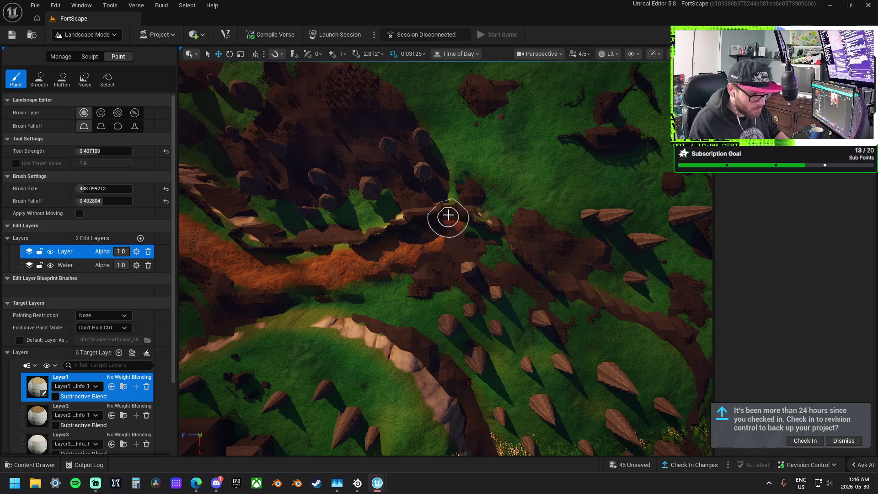
mouse_move(448, 215)
left_mouse_down()
mouse_move(454, 159)
mouse_move(480, 137)
mouse_move(569, 124)
left_mouse_up()
scroll(556, 126, "up", 5)
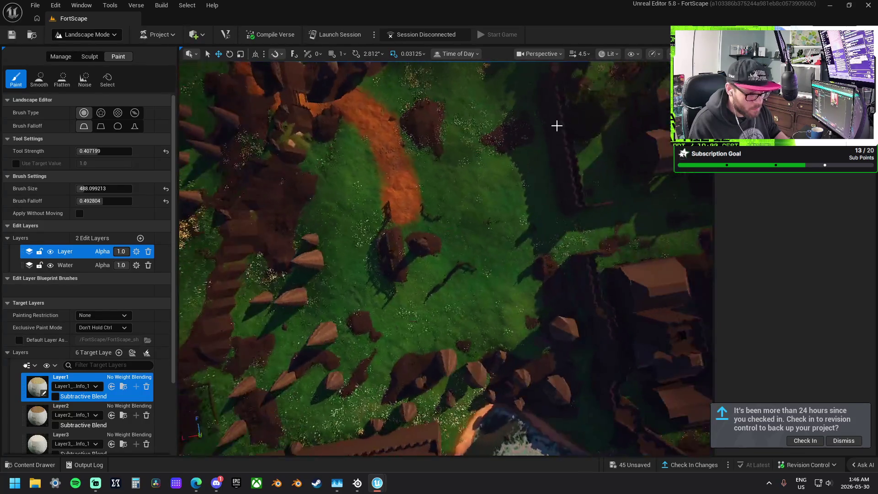
mouse_move(402, 200)
left_mouse_down()
mouse_move(387, 215)
mouse_move(403, 272)
mouse_move(413, 240)
mouse_move(390, 288)
mouse_move(420, 256)
mouse_move(415, 249)
mouse_move(572, 230)
mouse_move(309, 229)
mouse_move(524, 229)
mouse_move(364, 219)
mouse_move(410, 190)
mouse_move(428, 102)
mouse_move(439, 119)
mouse_move(440, 183)
mouse_move(323, 204)
left_mouse_up()
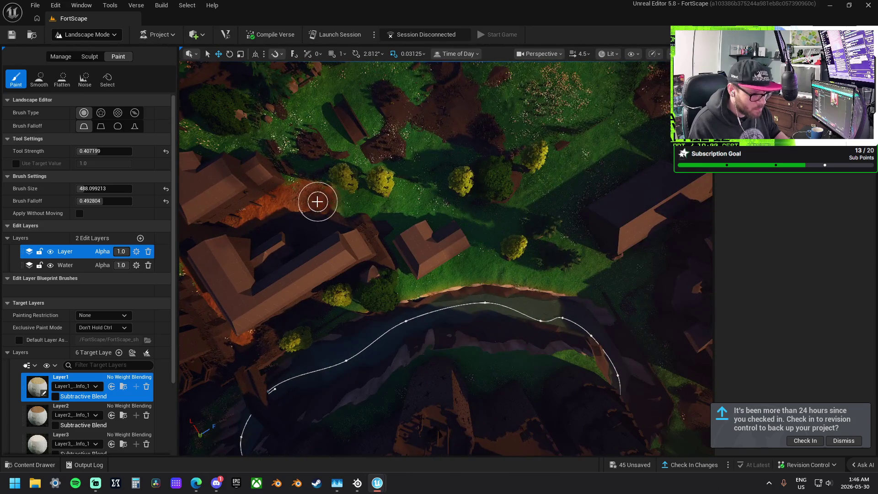
Step: Extend the dirt path rightward and paint dirt between the houses and the river
left_click_drag(420, 208, 459, 215)
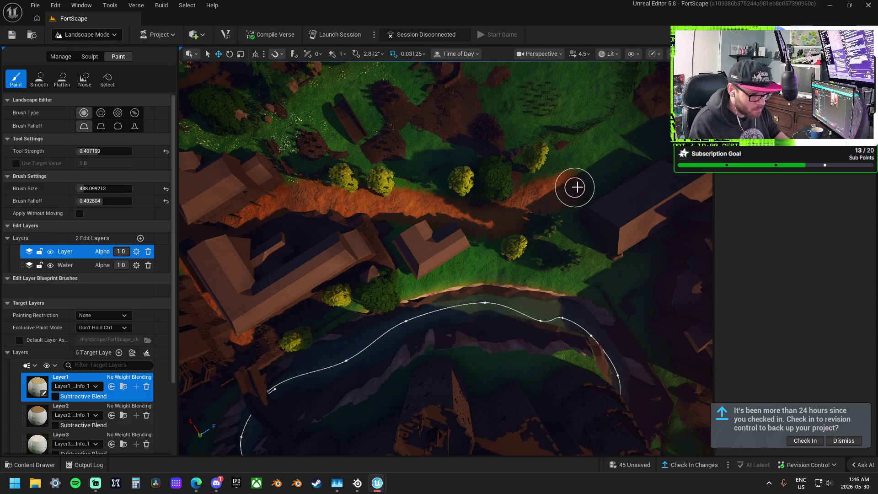
left_click_drag(574, 183, 361, 243)
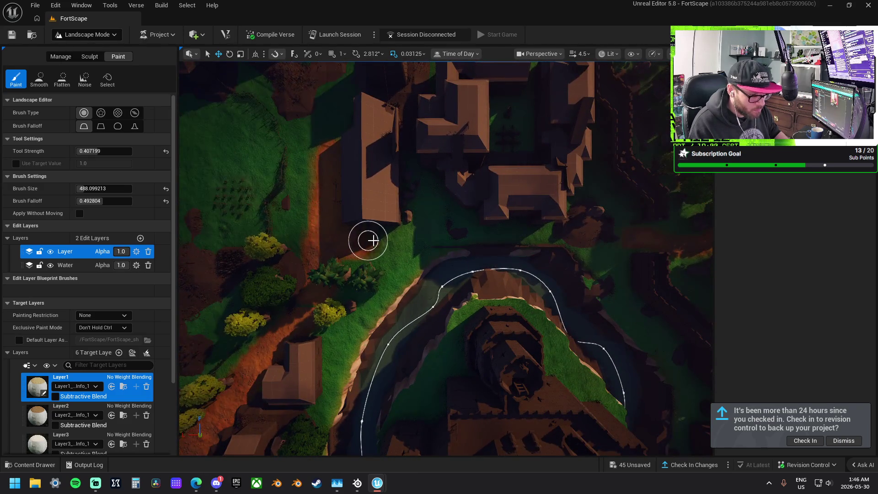
mouse_move(511, 231)
left_mouse_down()
mouse_move(626, 231)
mouse_move(625, 217)
mouse_move(370, 286)
mouse_move(574, 235)
left_mouse_up()
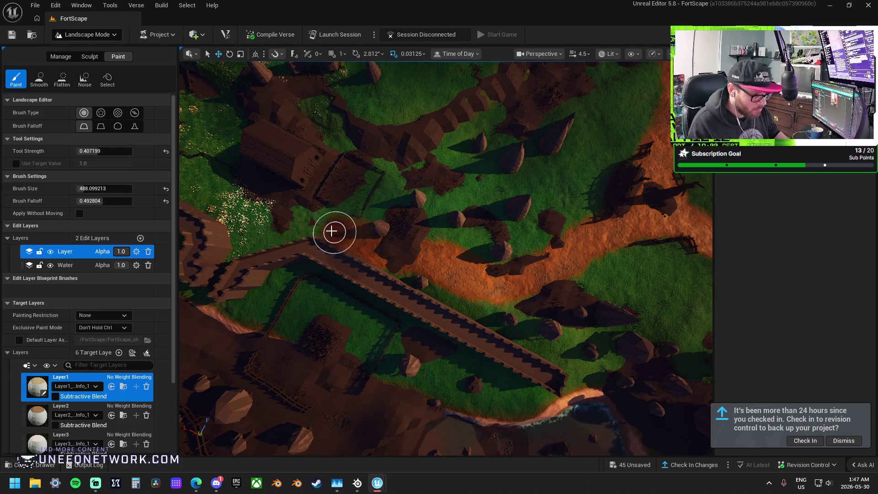
Step: Zoom in by the stone wall and paint two more Layer1 strokes, widening the dirt patch rightward
scroll(334, 229, "up", 5)
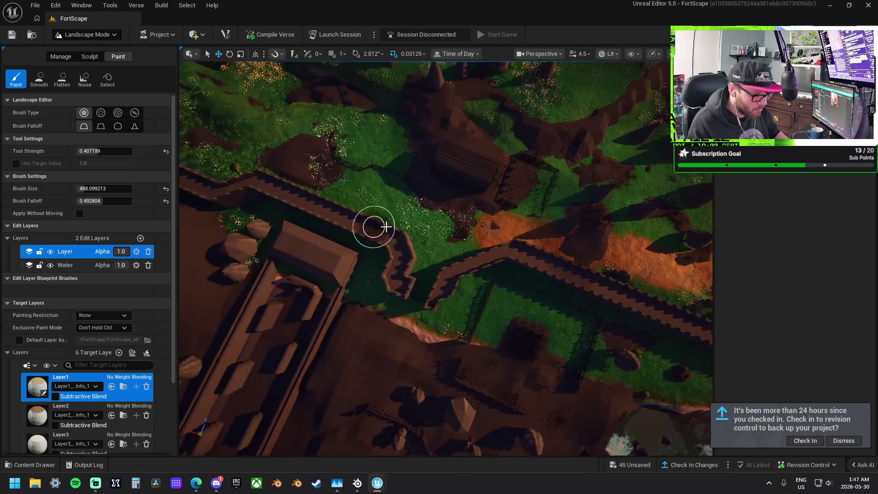
left_click_drag(473, 231, 432, 233)
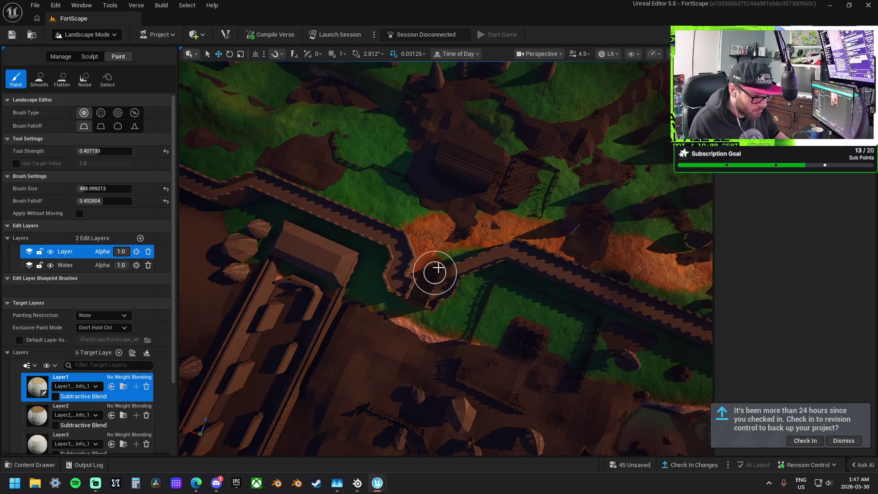
scroll(456, 200, "down", 5)
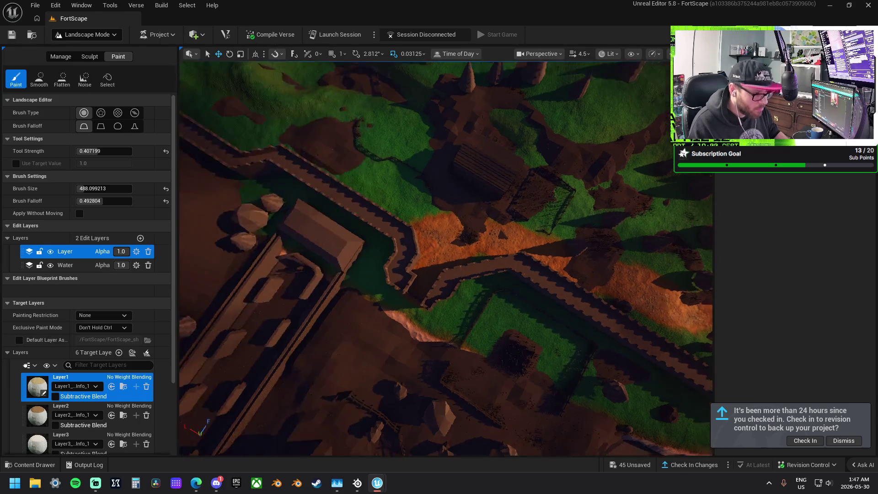
scroll(336, 178, "up", 5)
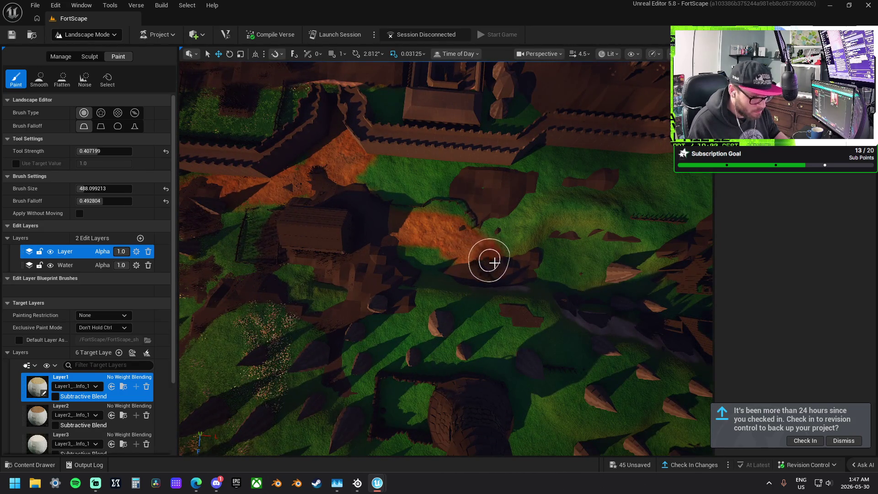
mouse_move(529, 268)
left_mouse_down()
mouse_move(582, 265)
mouse_move(681, 300)
left_mouse_up()
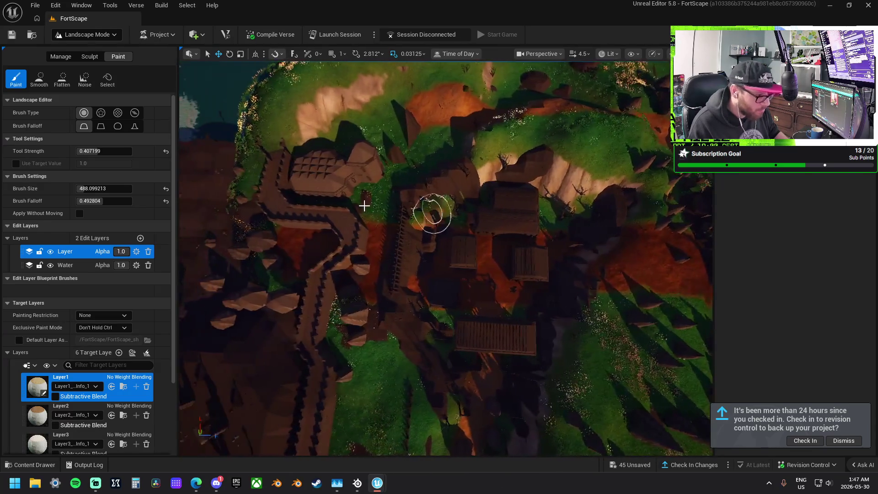
Step: Paint Layer2 over the dark path with Tool Strength 0.470399 and Brush Size 877.869019
left_click(38, 413)
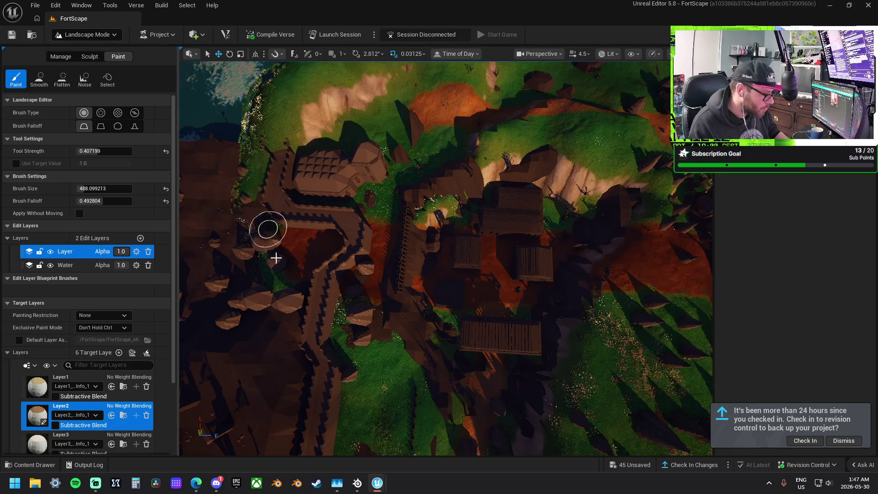
mouse_move(276, 258)
left_mouse_down()
mouse_move(287, 268)
mouse_move(309, 243)
mouse_move(332, 272)
left_mouse_up()
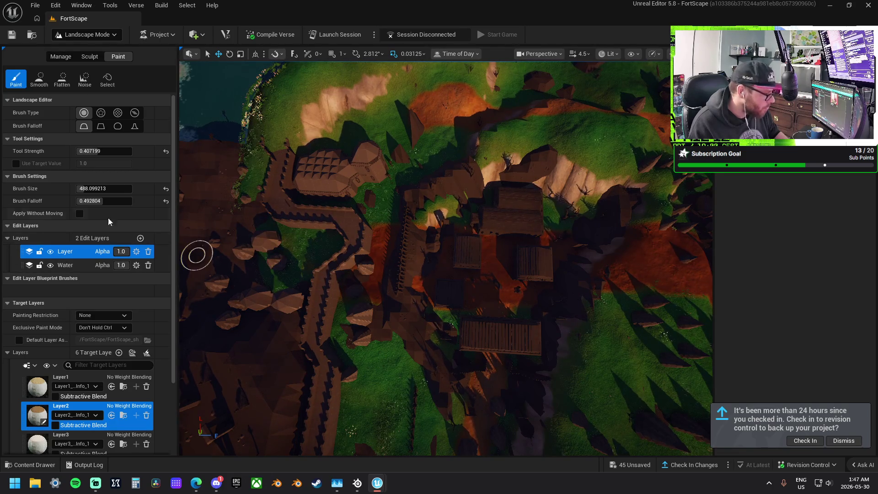
left_click_drag(94, 150, 97, 189)
mouse_move(337, 255)
left_mouse_down()
mouse_move(379, 222)
mouse_move(394, 260)
left_mouse_up()
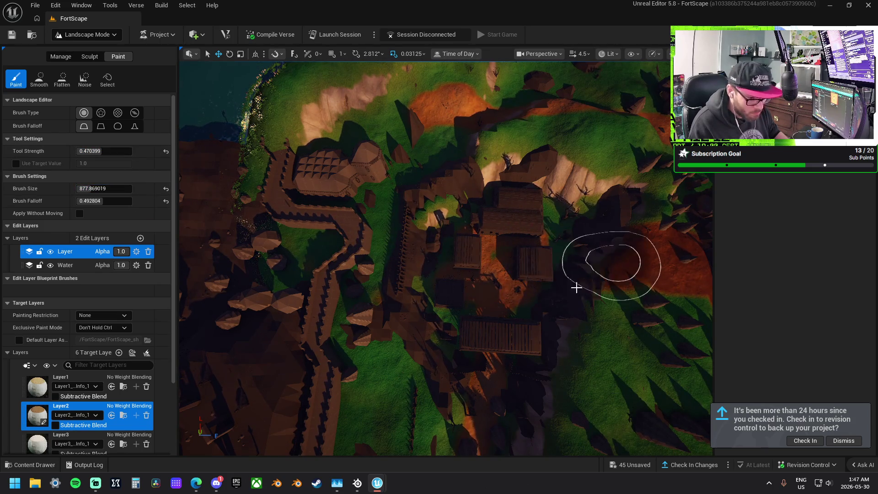
mouse_move(664, 270)
left_mouse_down()
mouse_move(553, 256)
mouse_move(500, 274)
mouse_move(439, 238)
mouse_move(366, 251)
mouse_move(353, 238)
left_mouse_up()
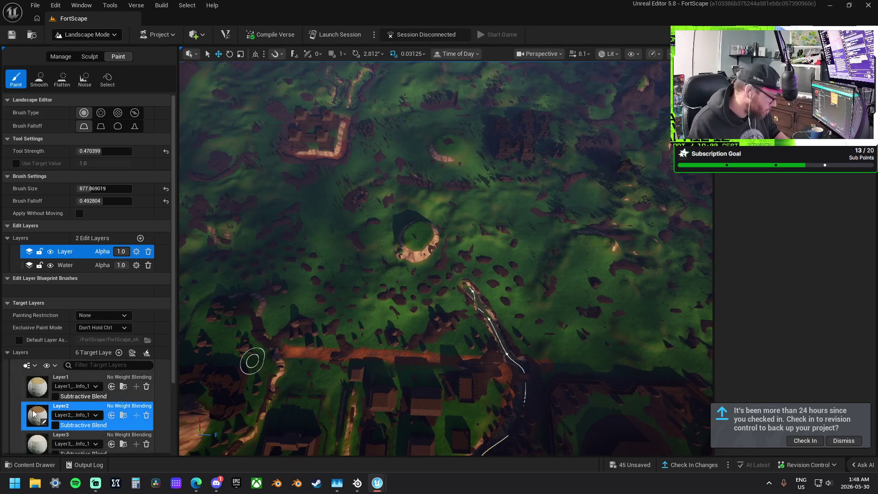
Step: Make Layer1 the target layer again and paint a dirt stroke across the hill
scroll(70, 418, "down", 4)
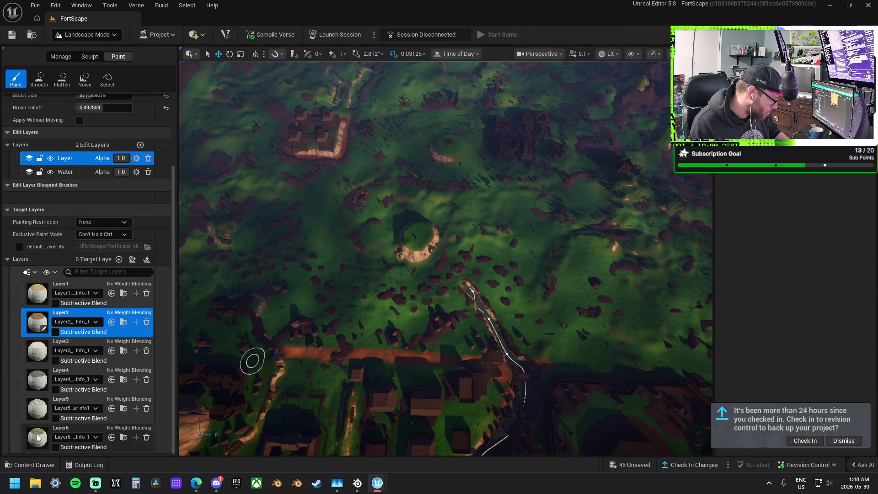
left_click(69, 432)
left_click(36, 319)
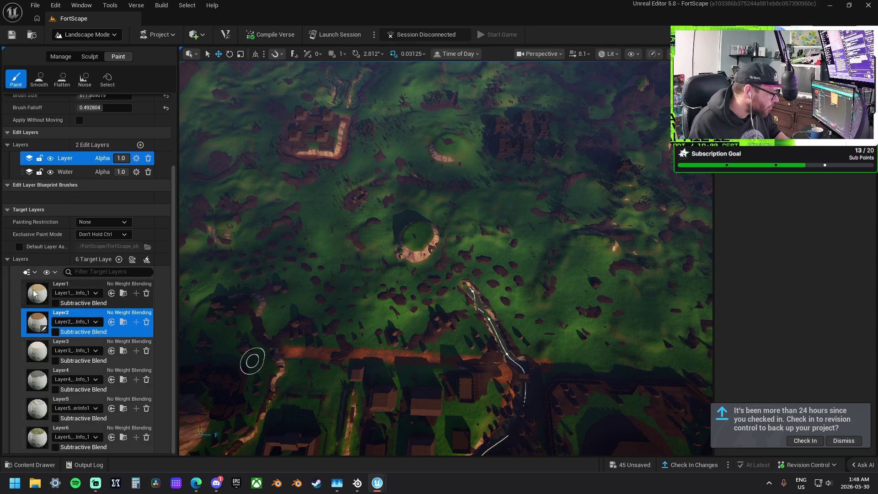
left_click(36, 294)
key("w")
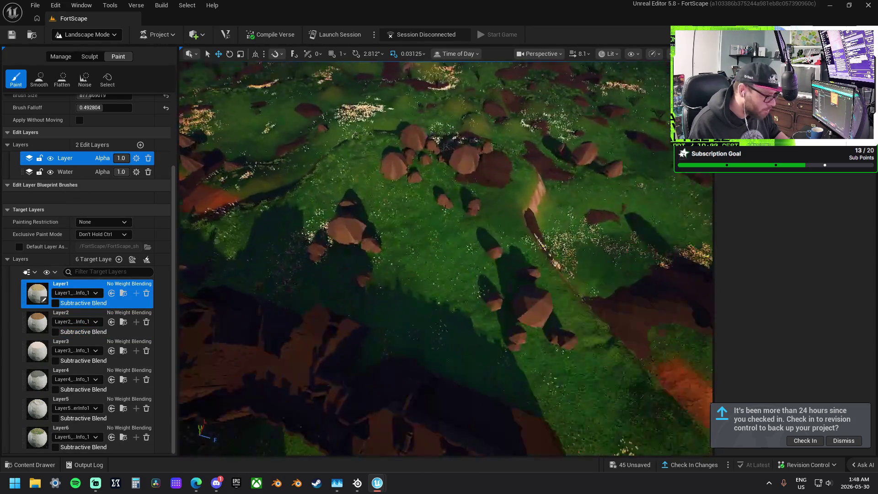
key("s")
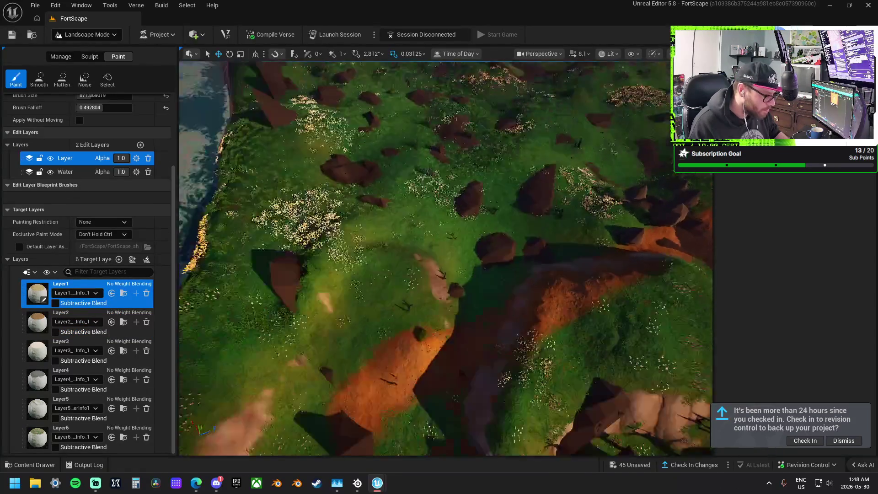
left_click_drag(428, 325, 286, 313)
Step: Fly the camera around the hillside to view the rocky hill and the river valley
left_click_drag(224, 310, 434, 302)
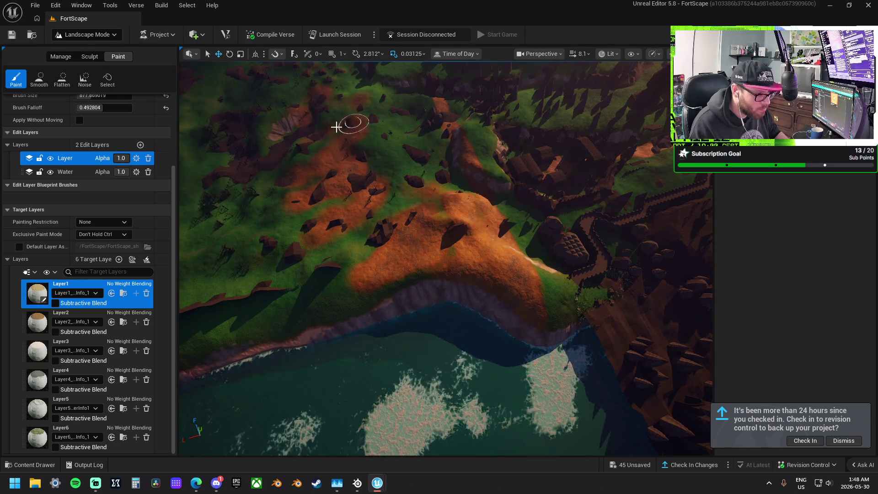
left_click_drag(338, 126, 415, 184)
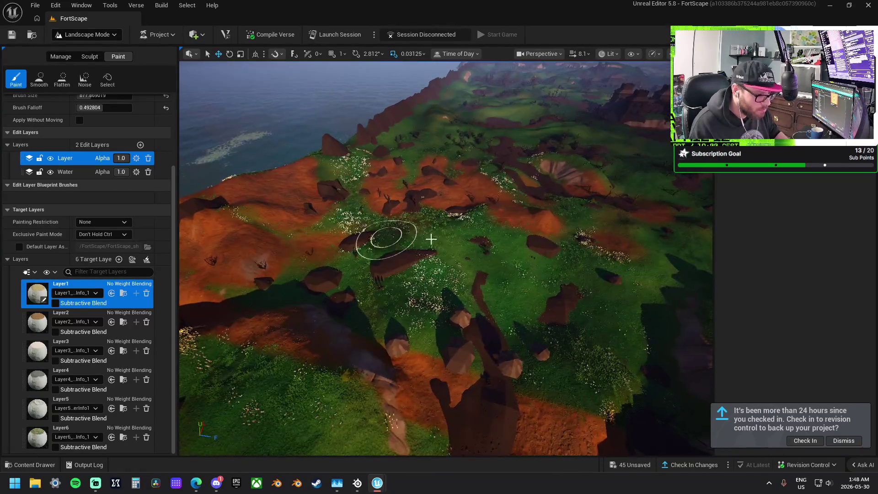
mouse_move(516, 298)
left_mouse_down()
mouse_move(456, 308)
mouse_move(414, 360)
left_mouse_up()
mouse_move(534, 238)
left_mouse_down()
mouse_move(441, 262)
mouse_move(412, 242)
mouse_move(359, 249)
mouse_move(424, 170)
left_mouse_up()
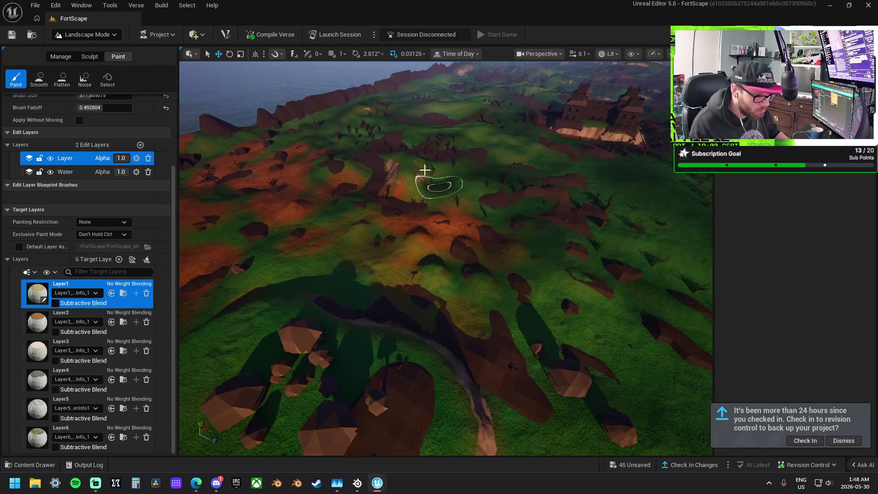
left_click_drag(446, 276, 489, 293)
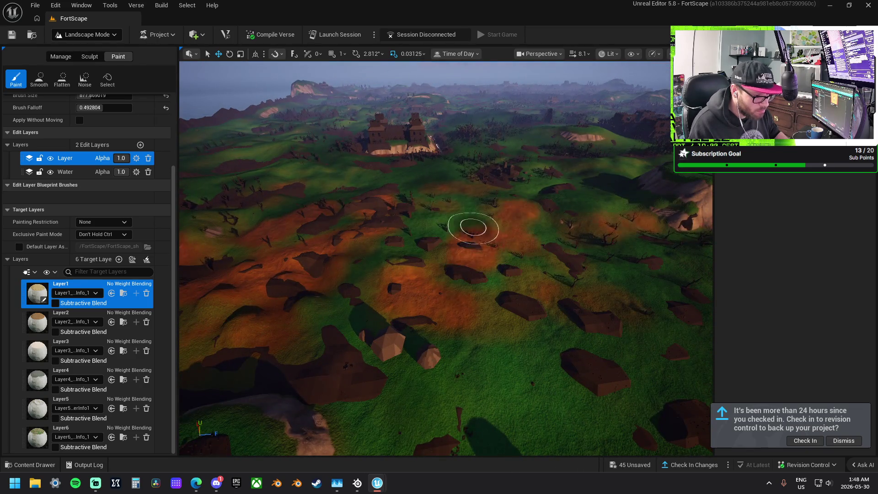
mouse_move(473, 228)
left_mouse_down()
mouse_move(418, 227)
mouse_move(454, 211)
left_mouse_up()
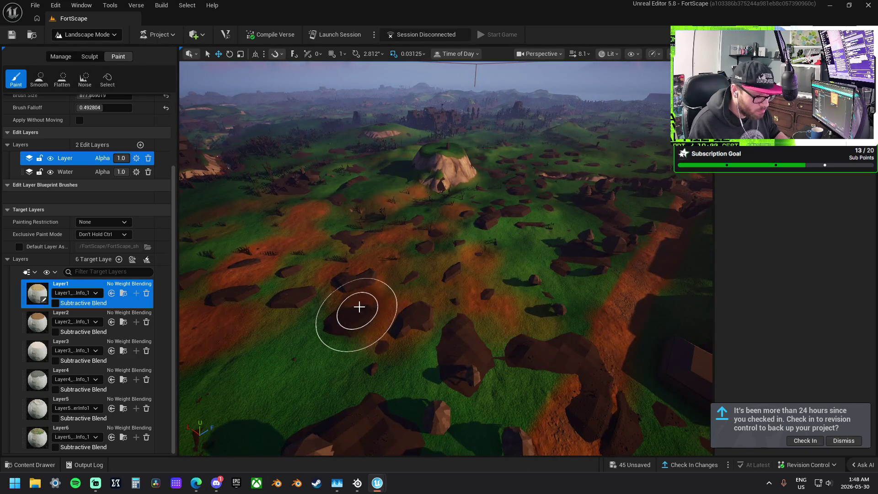
left_click_drag(359, 307, 355, 247)
left_click_drag(439, 305, 462, 304)
left_click_drag(454, 199, 563, 226)
left_click_drag(653, 298, 631, 293)
left_click_drag(564, 290, 571, 293)
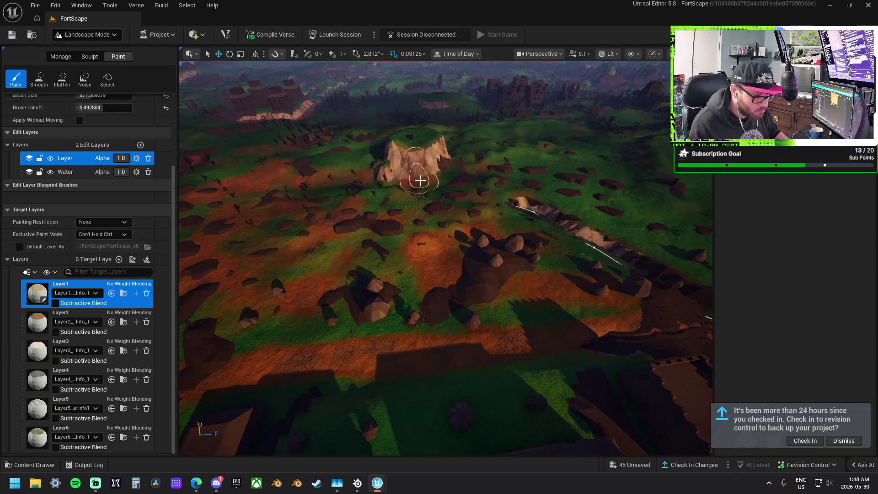
left_click_drag(420, 180, 459, 219)
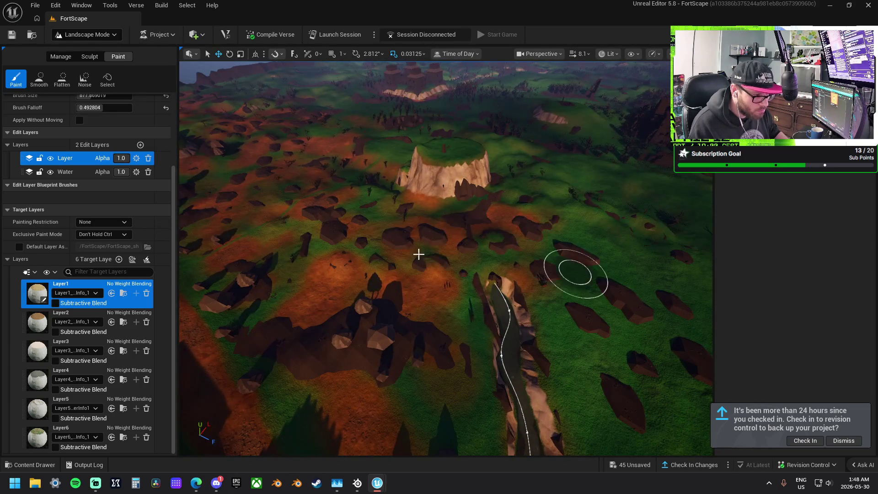
left_click_drag(418, 255, 402, 239)
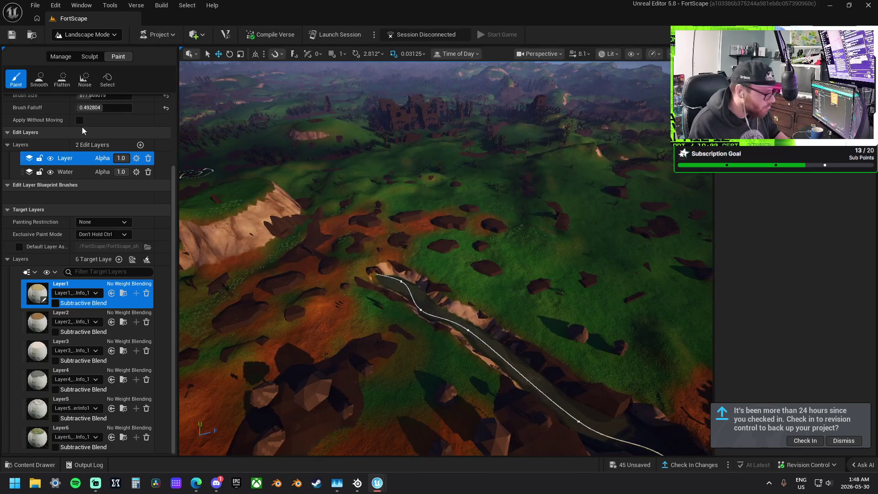
scroll(75, 153, "up", 4)
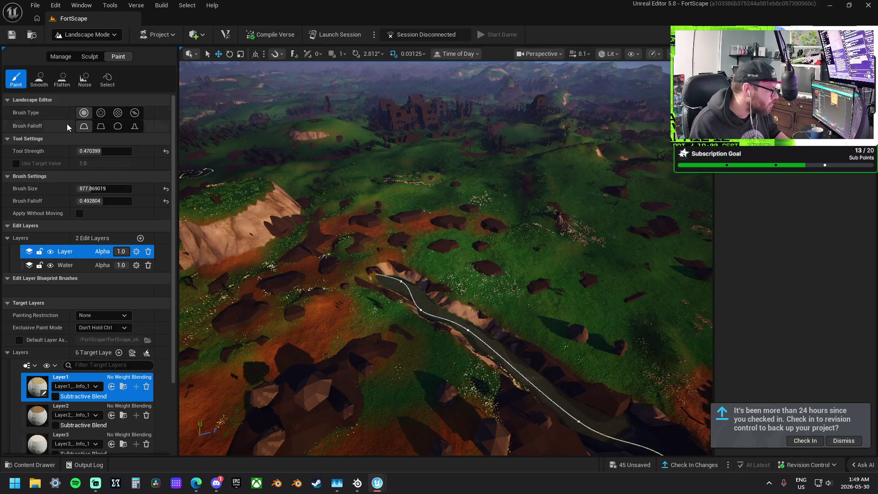
Step: Switch to Noise painting with a Pattern brush at strength 0.45 and paint a test stroke
left_click(87, 82)
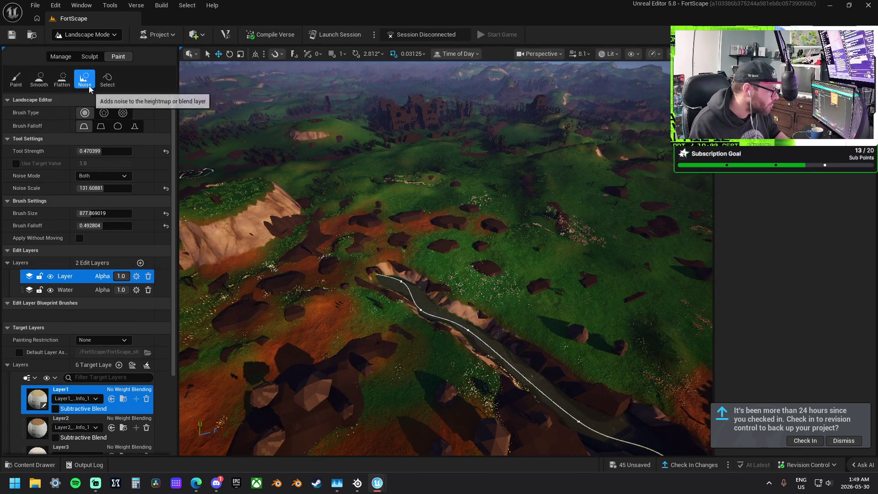
left_click(124, 113)
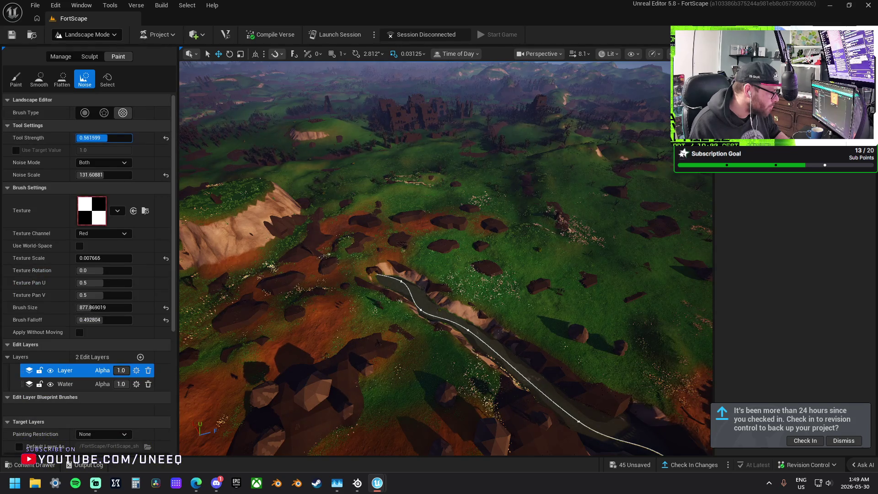
left_click_drag(103, 137, 102, 138)
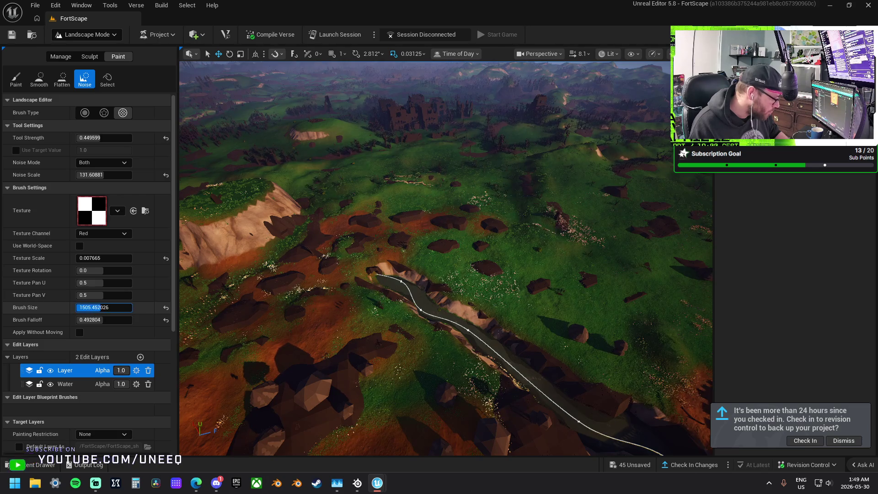
mouse_move(588, 274)
left_mouse_down()
mouse_move(560, 252)
mouse_move(517, 247)
mouse_move(508, 270)
left_mouse_up()
scroll(525, 265, "up", 3)
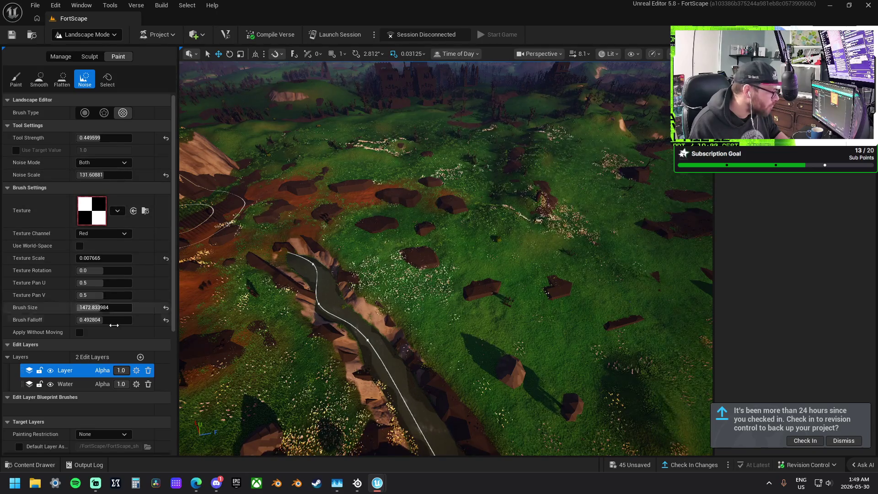
scroll(101, 314, "down", 3)
scroll(101, 314, "up", 3)
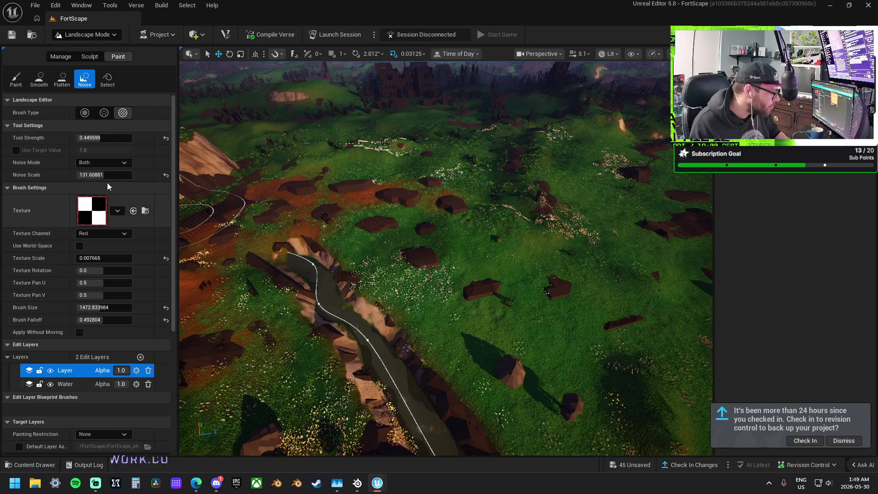
Step: Set Noise Mode to Add, undo the test stroke, and choose the Alpha brush type
left_click(104, 162)
left_click(92, 181)
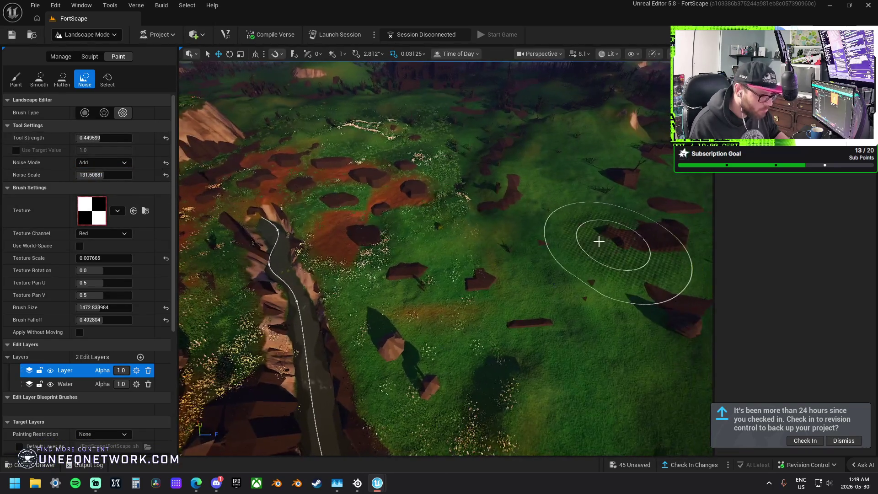
key("ctrl+z")
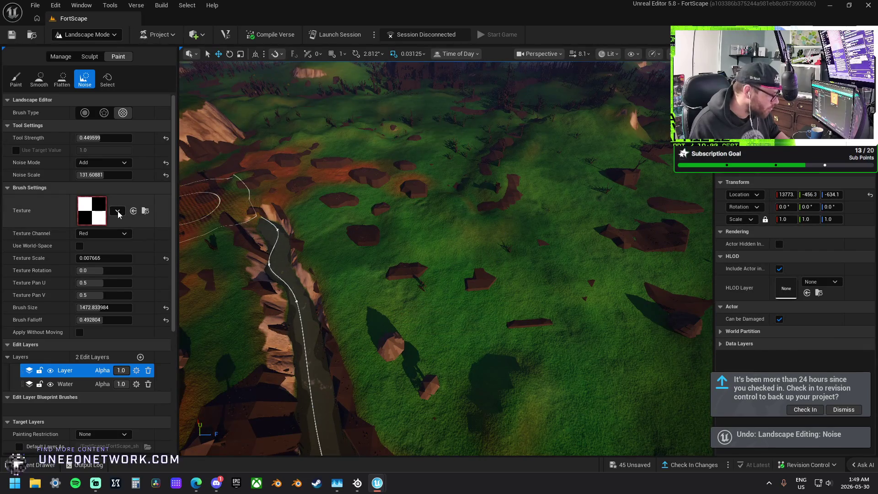
left_click(118, 211)
left_click(137, 202)
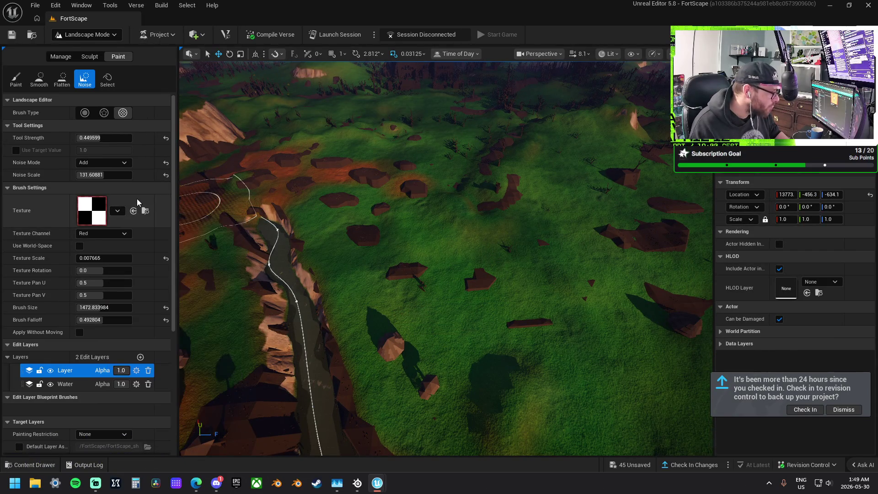
left_click(104, 112)
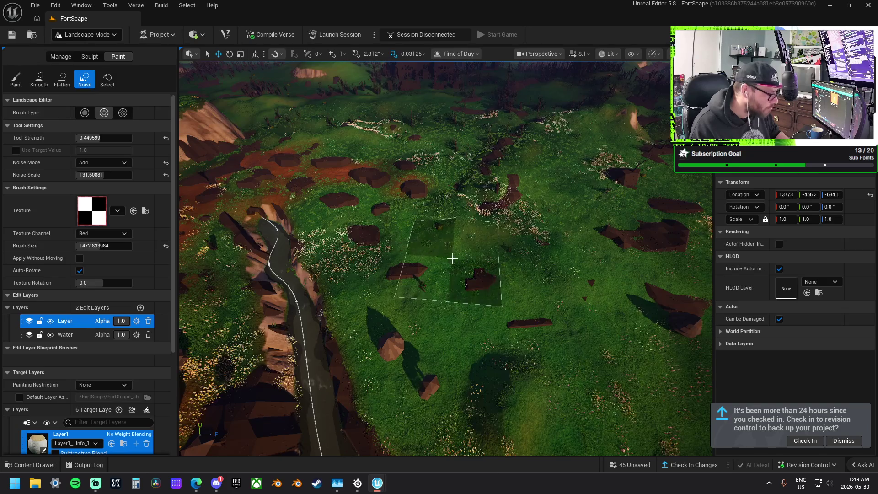
Step: Set noise Tool Strength to 0.303999 and Noise Scale to 48.001598
scroll(452, 258, "down", 2)
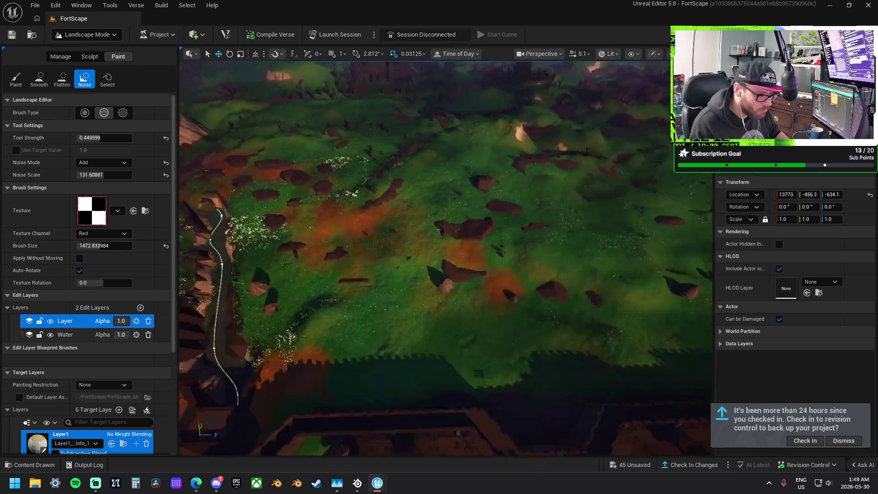
scroll(474, 266, "down", 2)
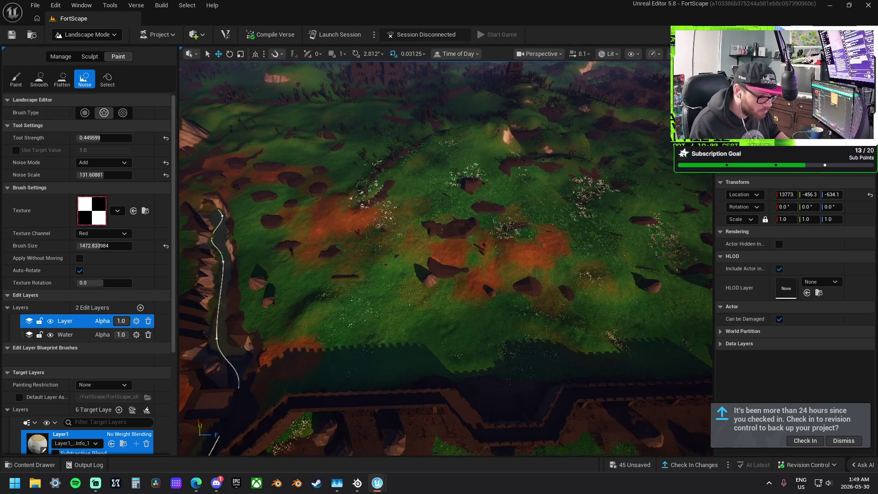
scroll(370, 203, "up", 5)
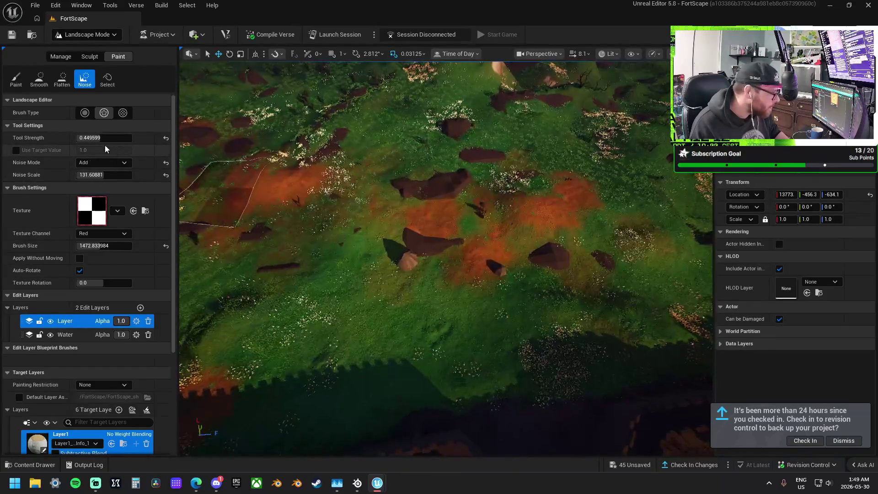
left_click_drag(104, 138, 97, 138)
left_click_drag(104, 175, 115, 174)
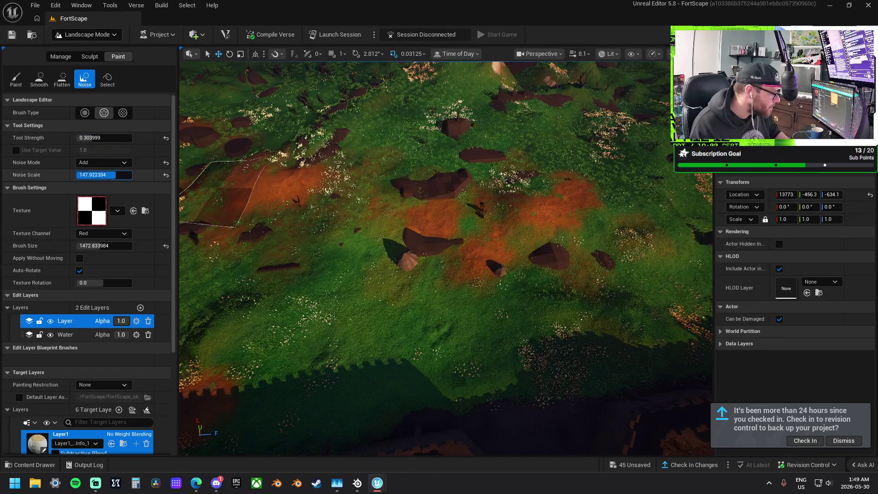
key("Return")
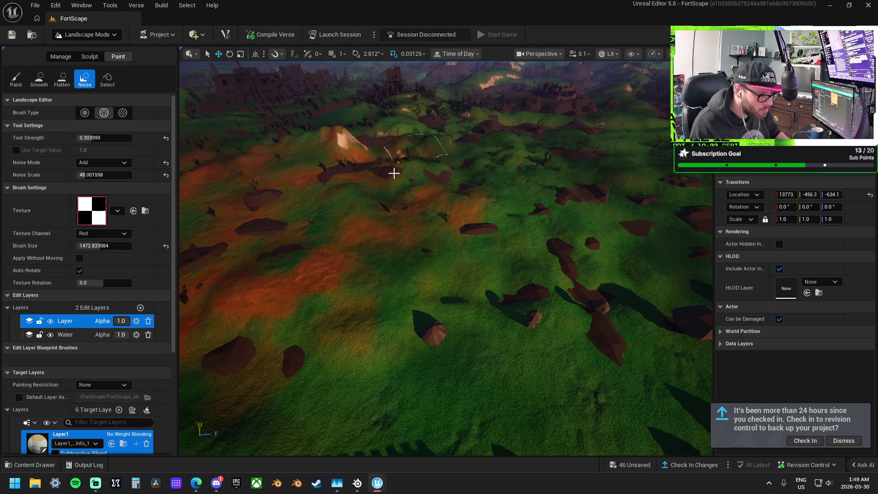
Step: Paint rough orange Layer1 dirt noise patches across the green grassland
mouse_move(503, 153)
left_mouse_down()
mouse_move(484, 222)
mouse_move(368, 313)
mouse_move(424, 239)
mouse_move(503, 269)
left_mouse_up()
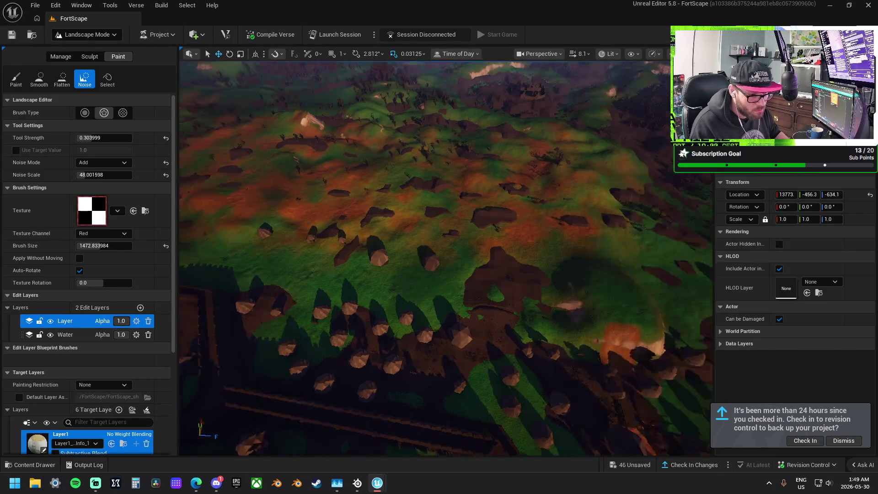
mouse_move(356, 237)
left_mouse_down()
mouse_move(435, 255)
mouse_move(494, 151)
left_mouse_up()
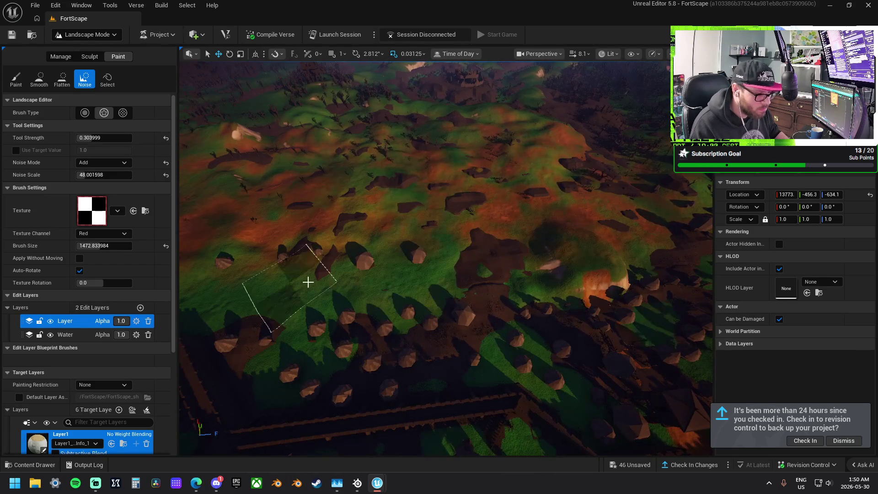
scroll(438, 261, "up", 5)
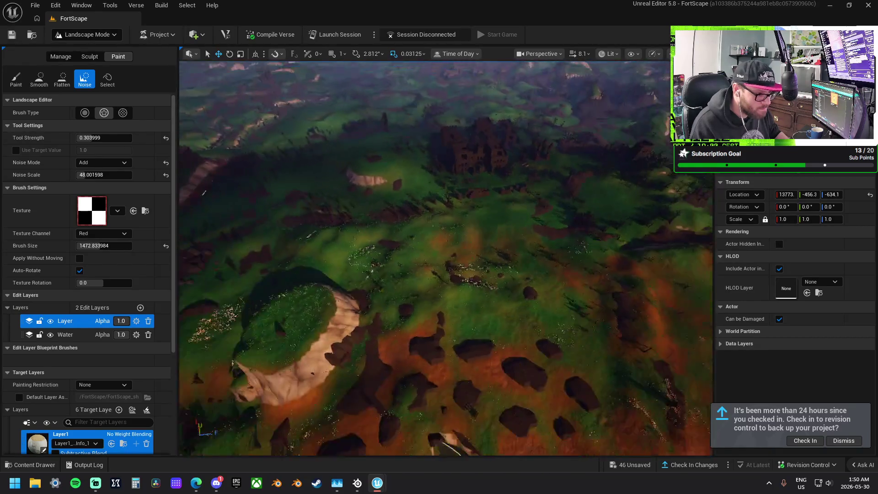
mouse_move(614, 299)
left_mouse_down()
mouse_move(515, 311)
mouse_move(439, 253)
left_mouse_up()
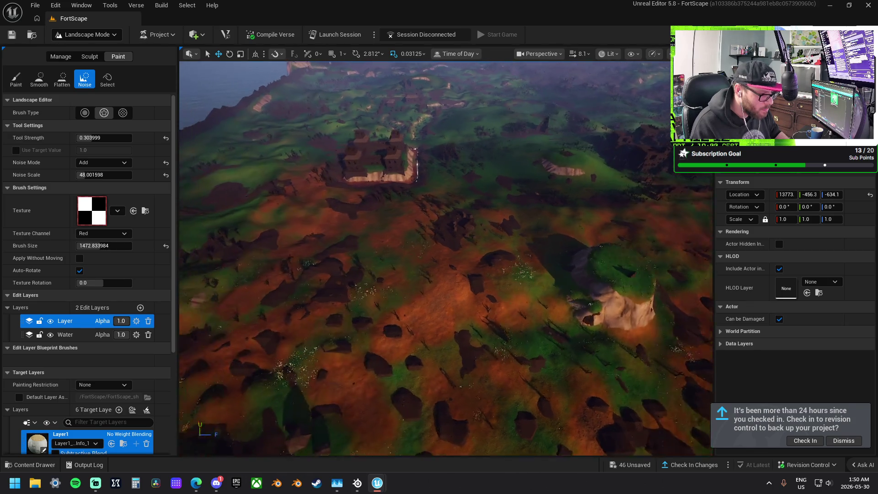
scroll(51, 419, "down", 3)
Step: Target Layer2 and paint orange-brown noise patches over the hills near the village
left_click(50, 420)
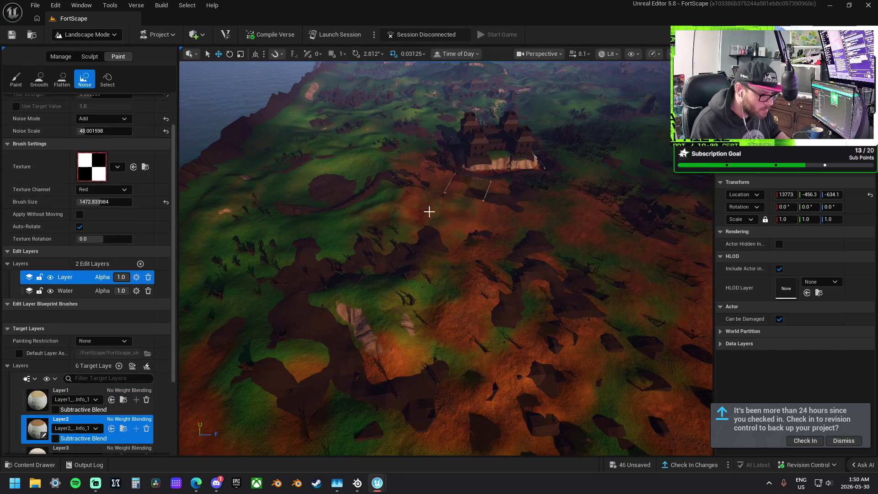
mouse_move(466, 211)
left_mouse_down()
mouse_move(500, 249)
mouse_move(515, 207)
left_mouse_up()
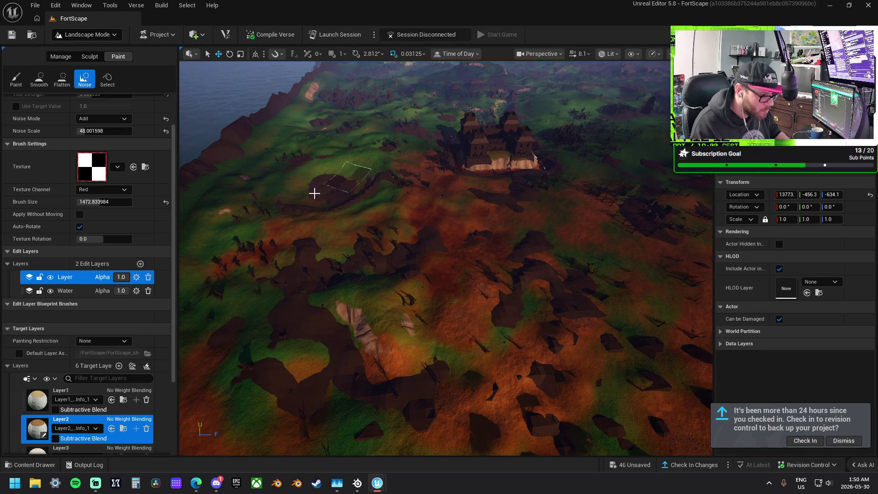
left_click_drag(471, 261, 470, 261)
left_click_drag(525, 270, 525, 270)
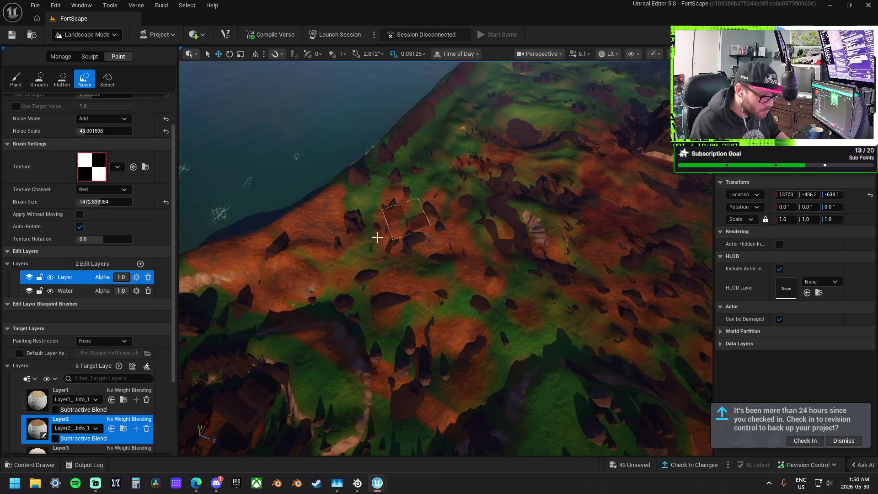
mouse_move(406, 201)
left_mouse_down()
mouse_move(353, 196)
mouse_move(312, 269)
mouse_move(409, 318)
mouse_move(386, 314)
mouse_move(438, 356)
mouse_move(416, 239)
mouse_move(444, 151)
left_mouse_up()
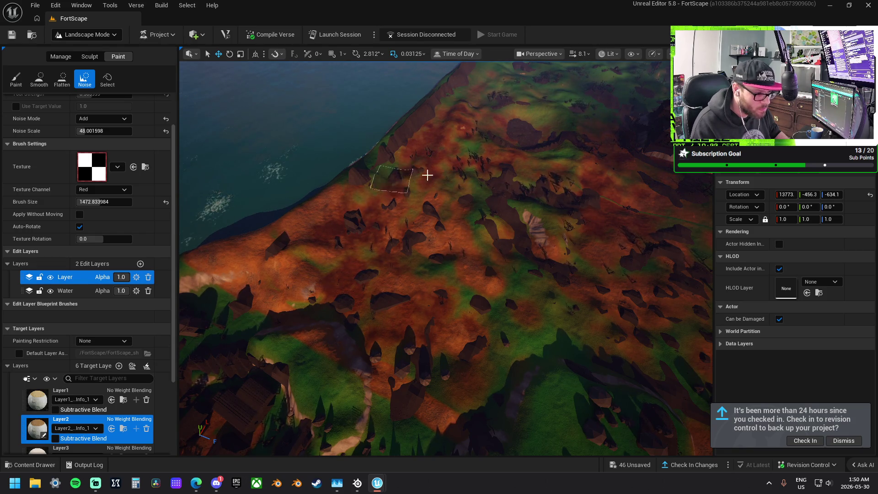
Step: Fly low over the terrain to inspect the green hills and dark rocky mound
key("w")
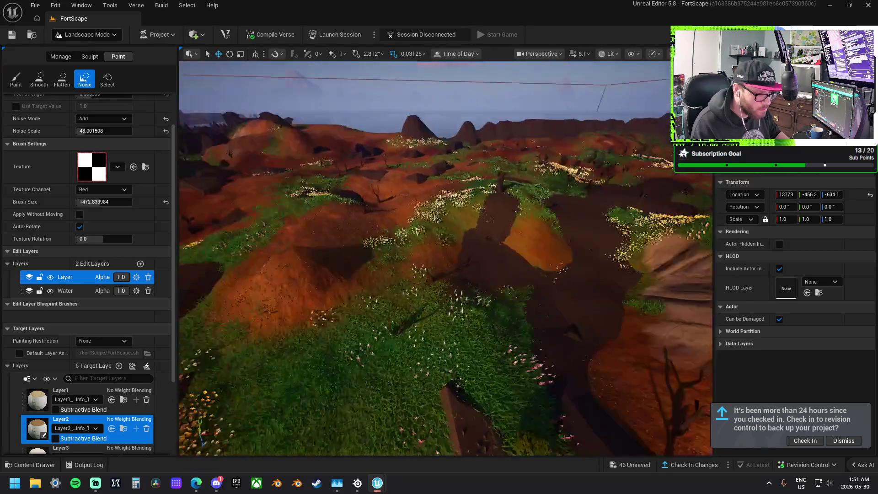
key("w")
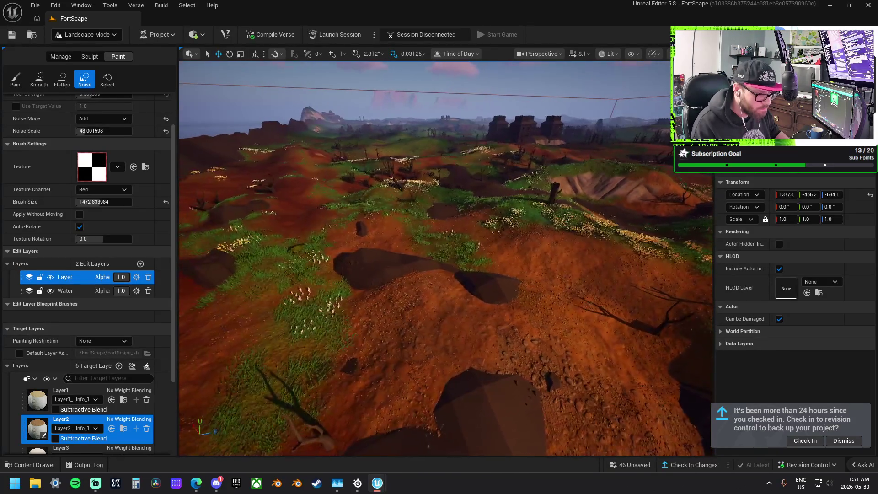
key("w")
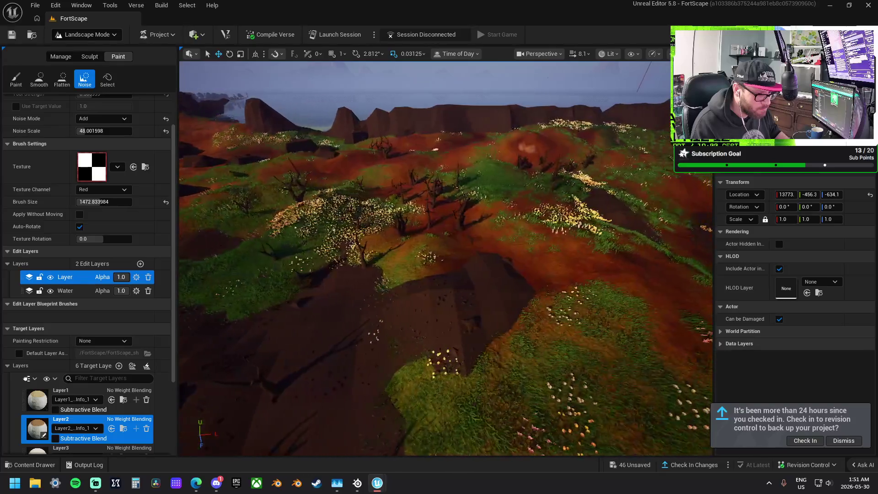
key("w")
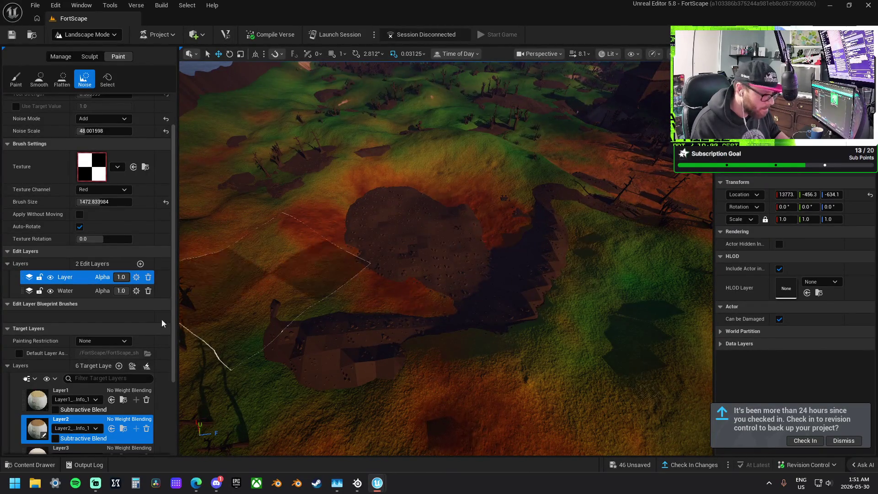
scroll(92, 366, "down", 6)
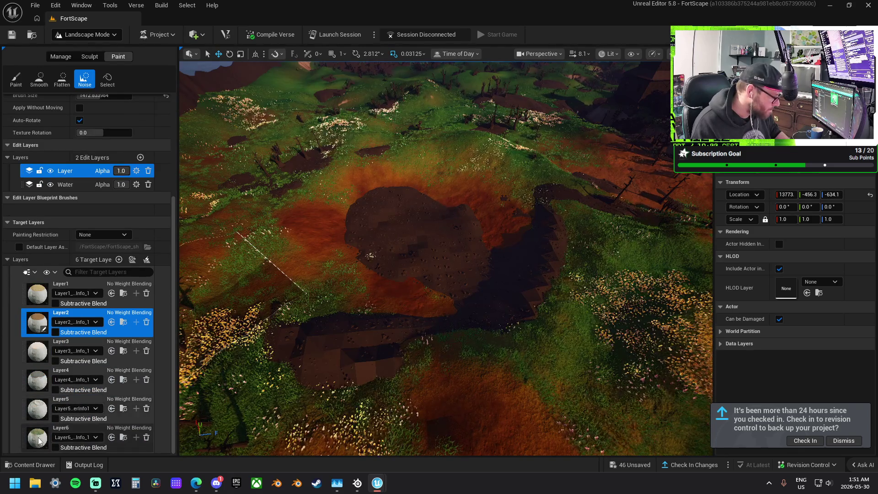
Step: Target Layer6 and fly the view over the village toward the road
left_click(39, 441)
key("w")
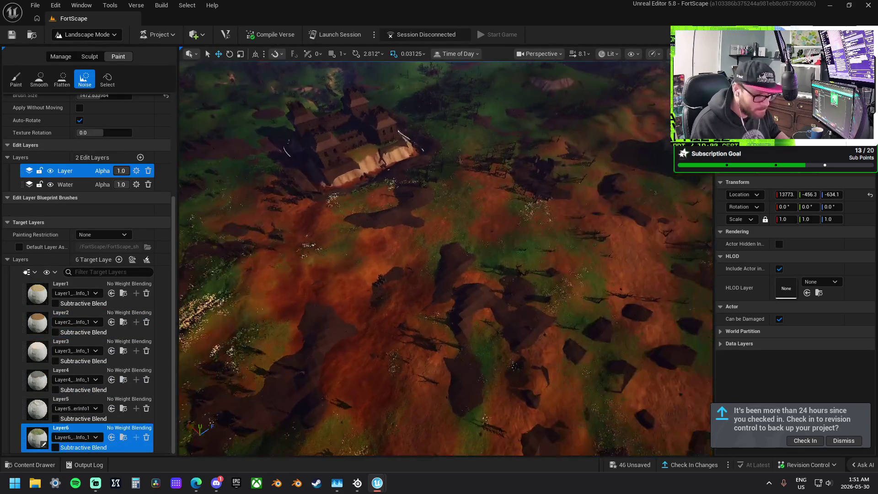
key("w")
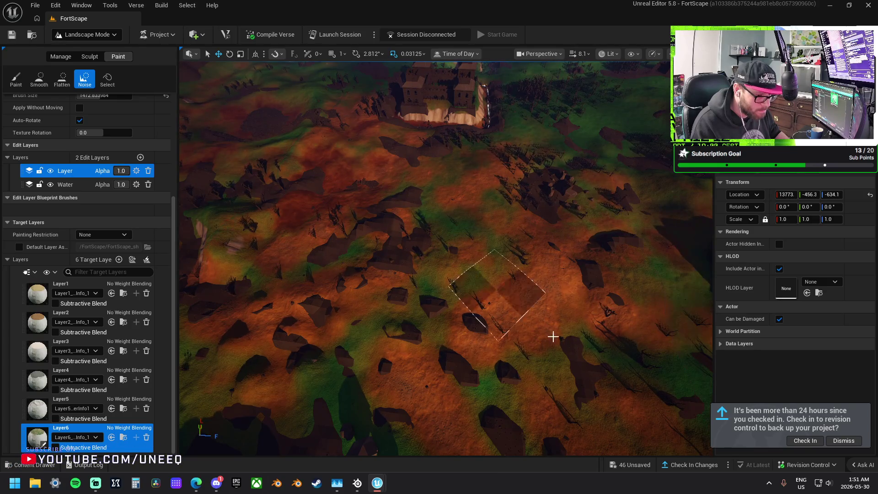
key("w")
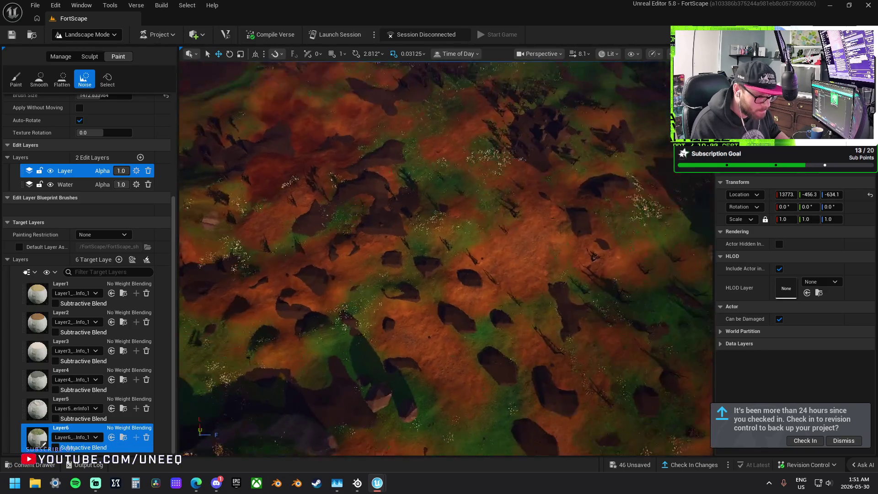
key("s")
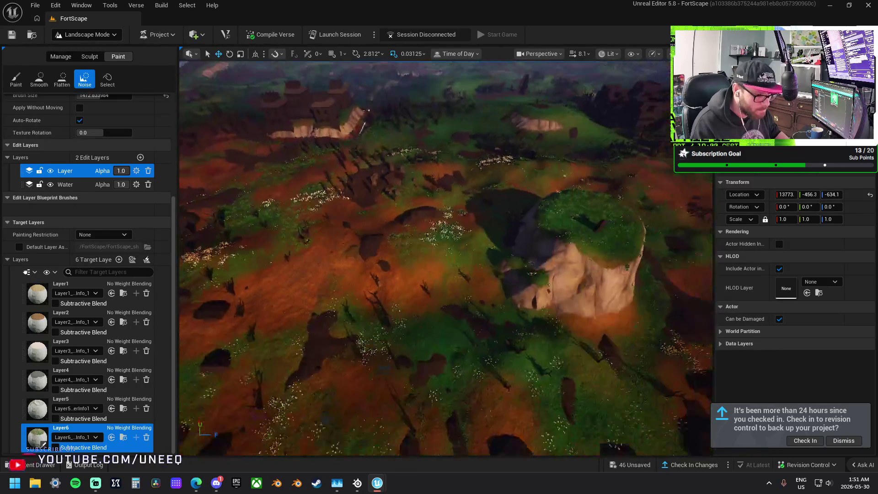
key("w")
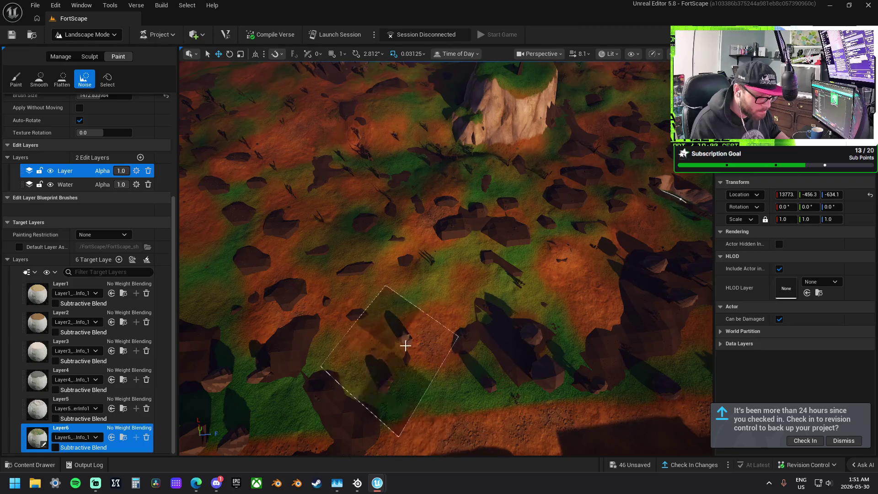
key("d")
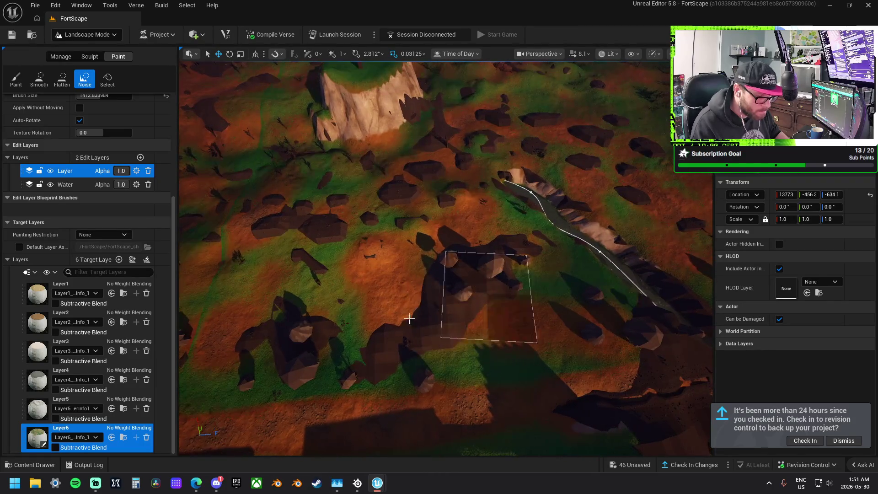
key("w")
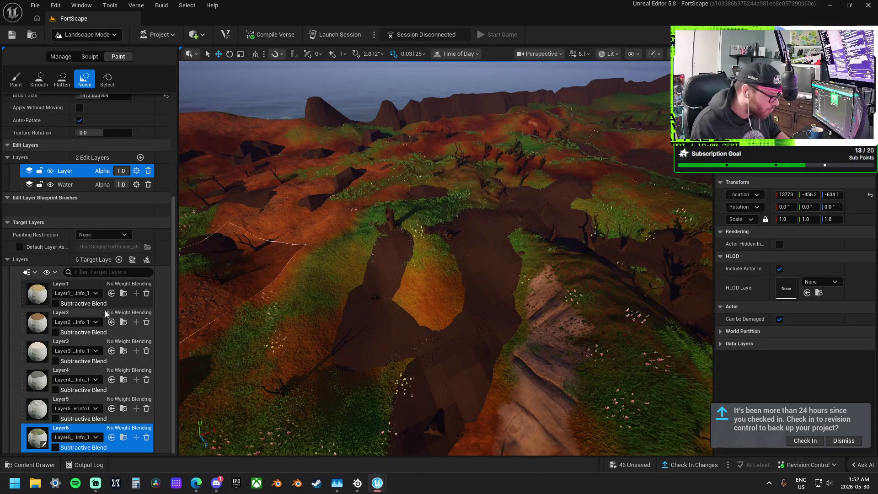
Step: Make Layer5 the paint layer and frame the dirt path leading toward the buildings
left_click(46, 407)
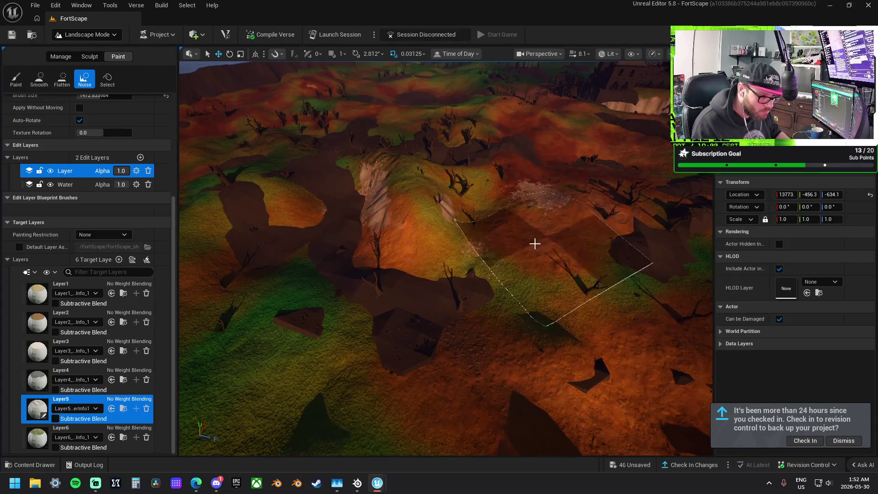
scroll(535, 244, "up", 3)
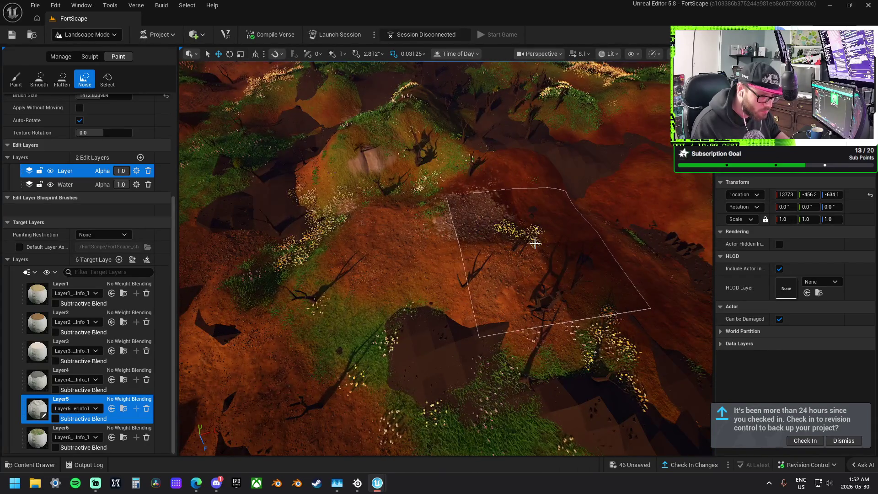
scroll(581, 194, "down", 3)
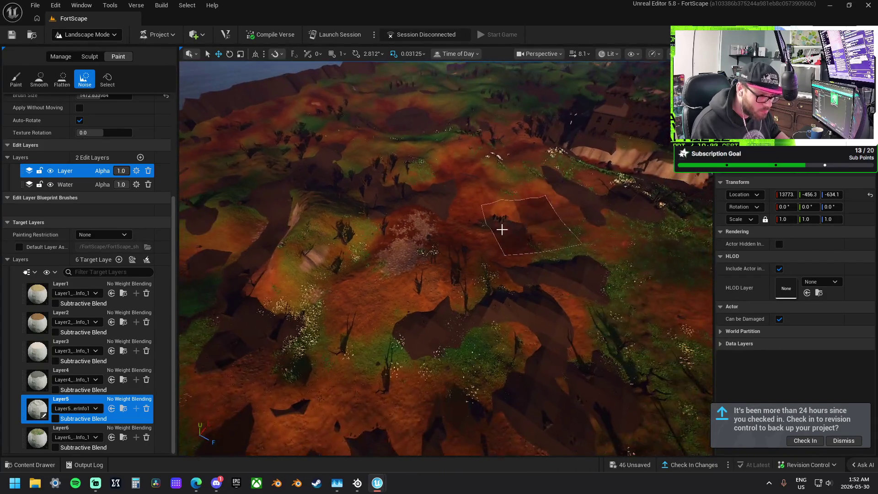
scroll(470, 215, "up", 10)
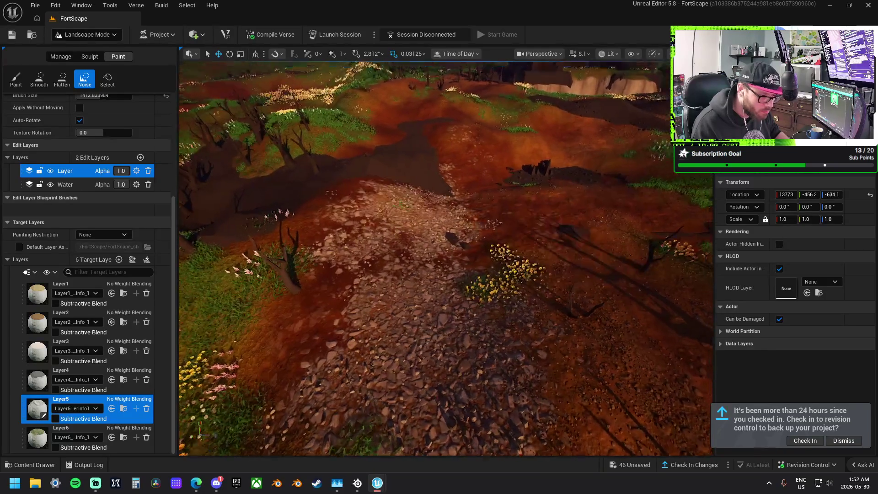
scroll(446, 259, "down", 5)
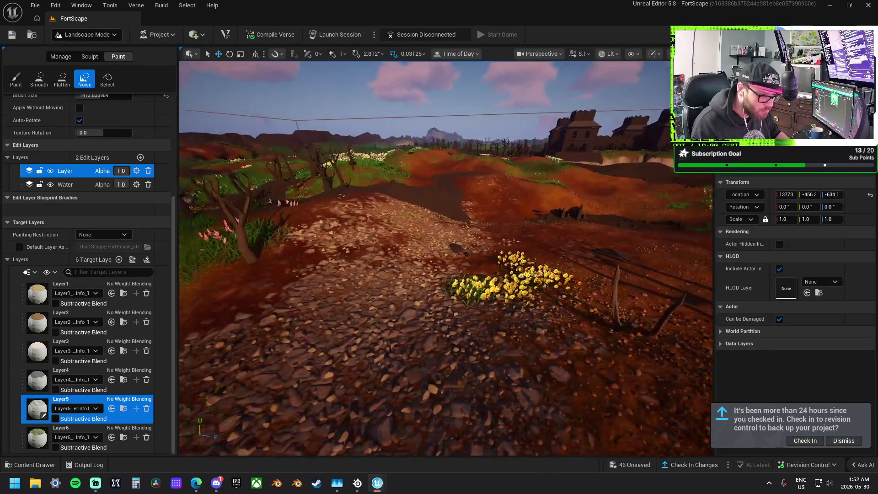
scroll(446, 259, "down", 5)
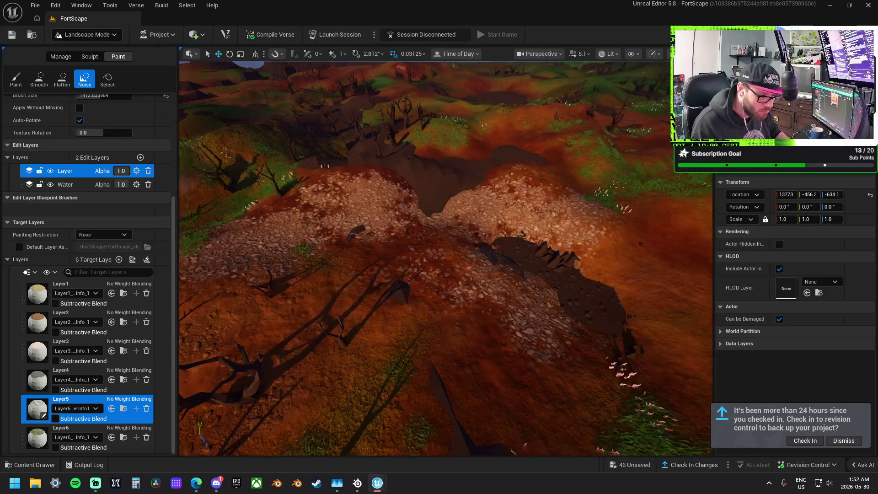
scroll(413, 218, "down", 5)
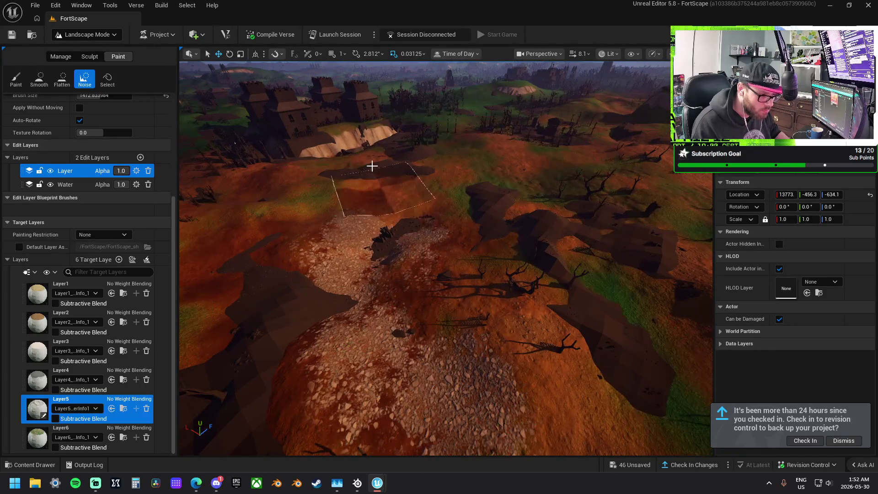
scroll(391, 185, "up", 5)
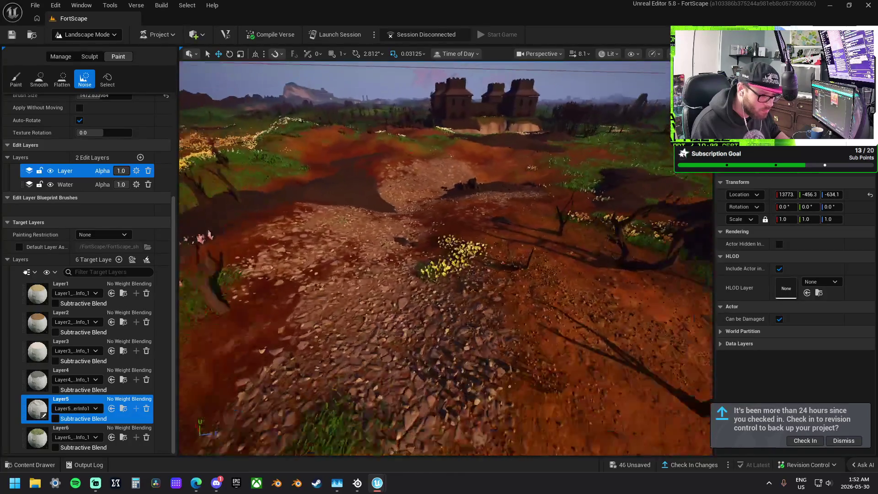
Step: With Layer4 selected, noise-paint a dark patch over the slope just above the rocky pile
left_click(68, 375)
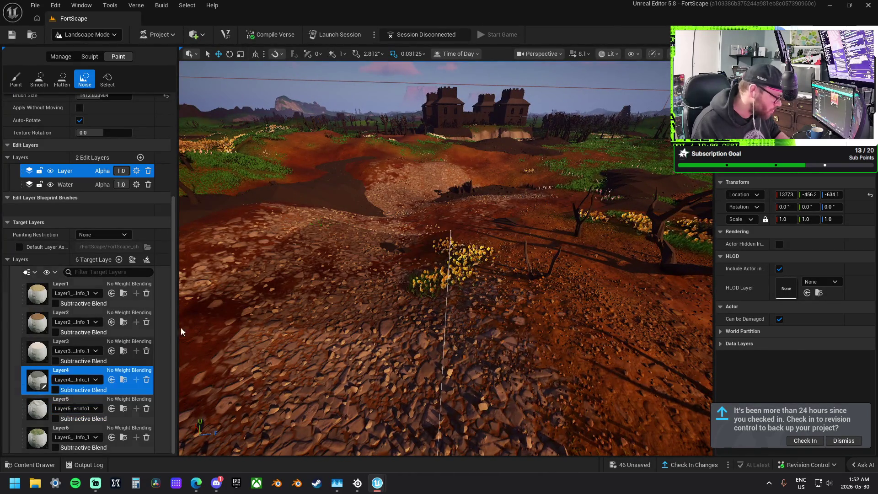
scroll(446, 259, "down", 5)
scroll(308, 294, "down", 5)
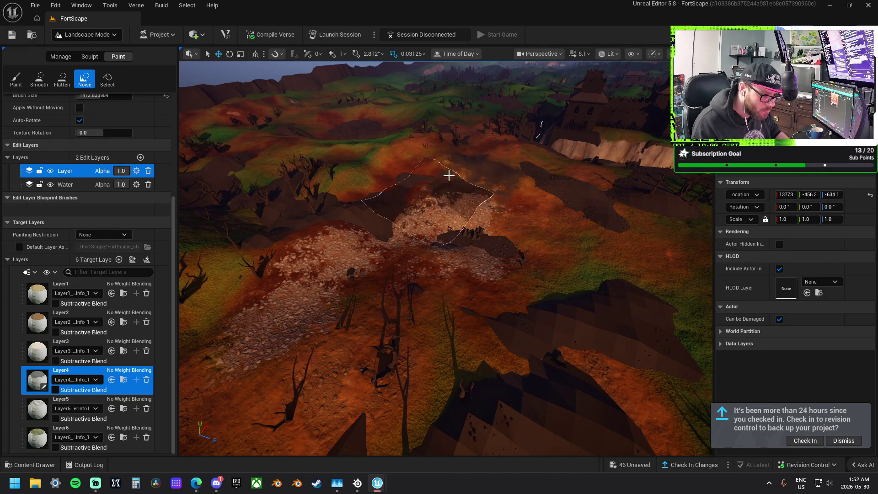
key("w")
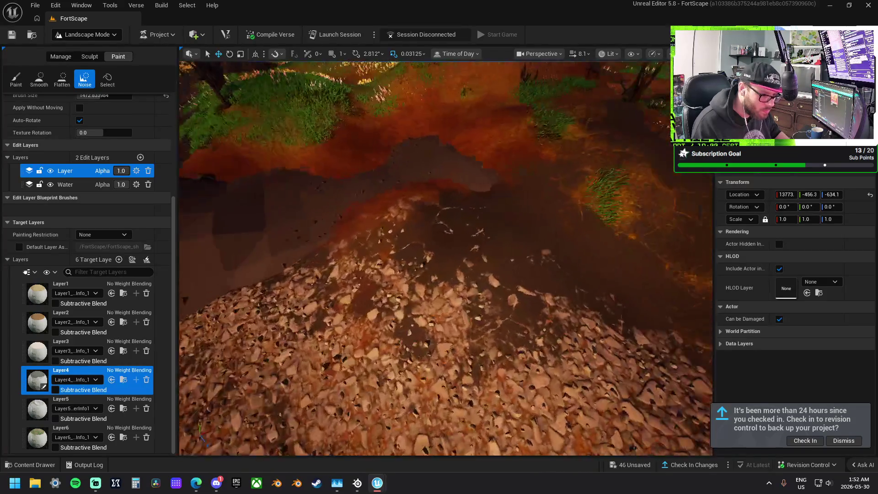
key("w")
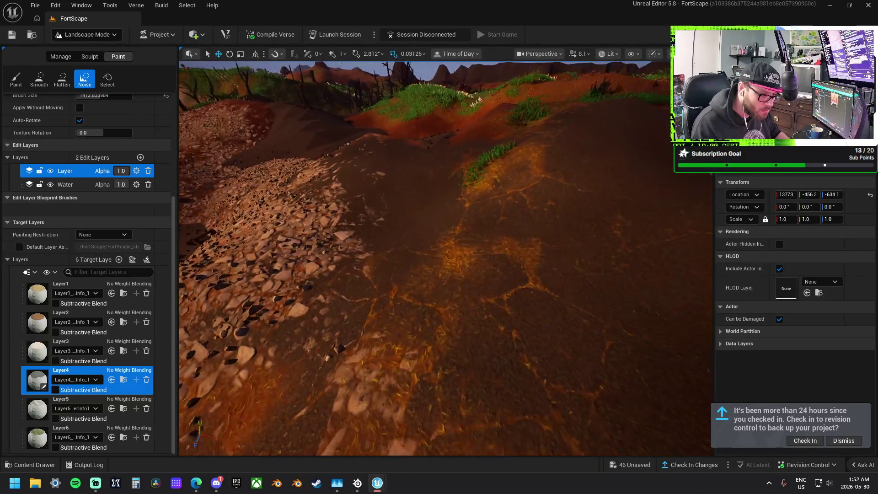
key("w")
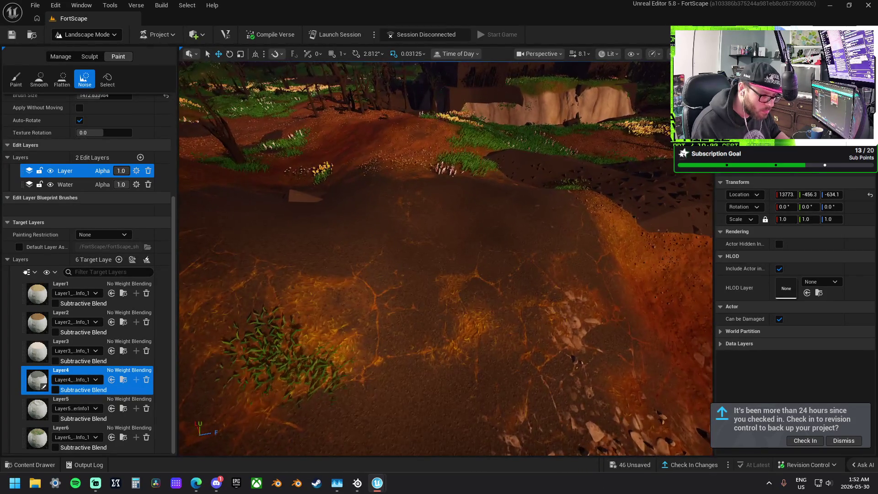
key("s")
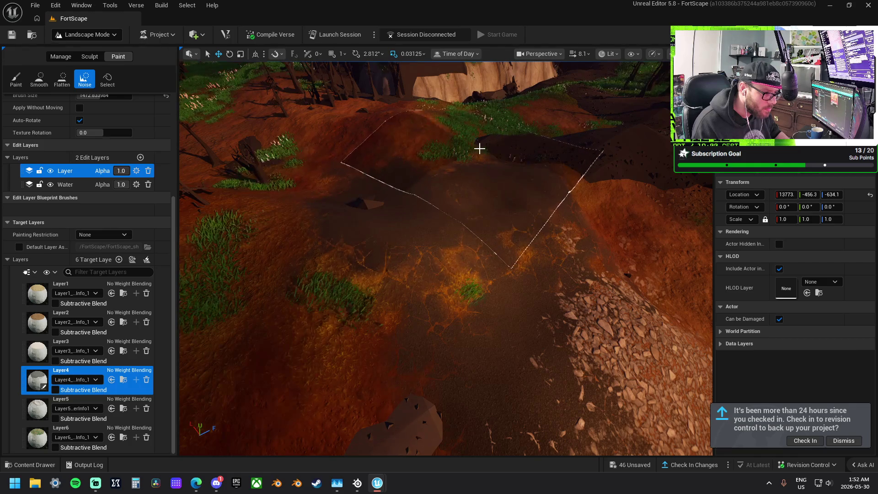
key("w")
key("s")
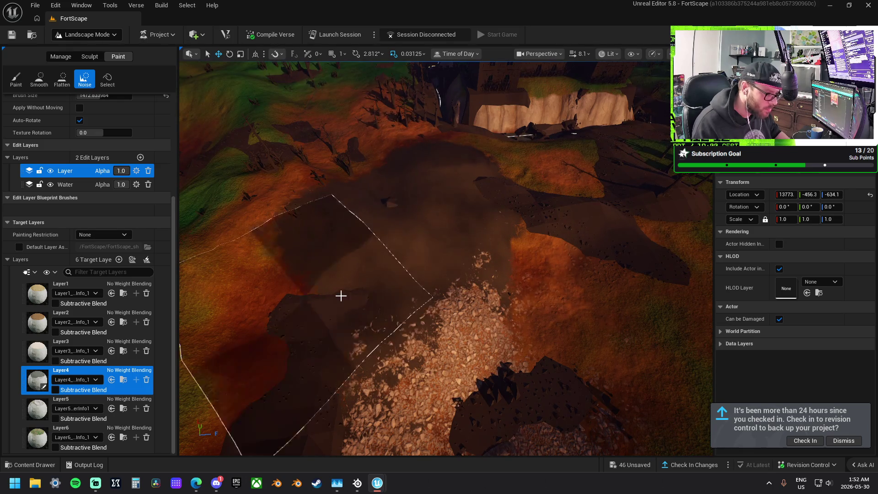
left_click_drag(377, 249, 218, 220)
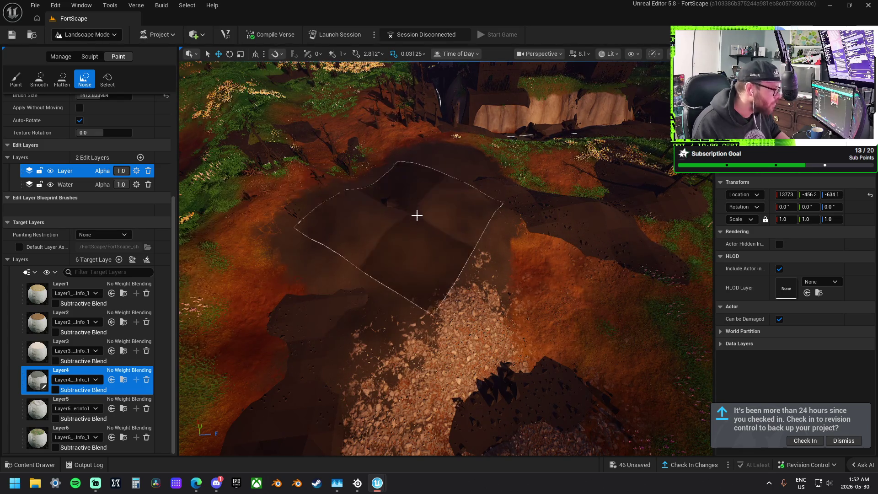
Step: Switch to the Paint brush and paint Layer4 gravel over the dark slope patch
left_click(14, 82)
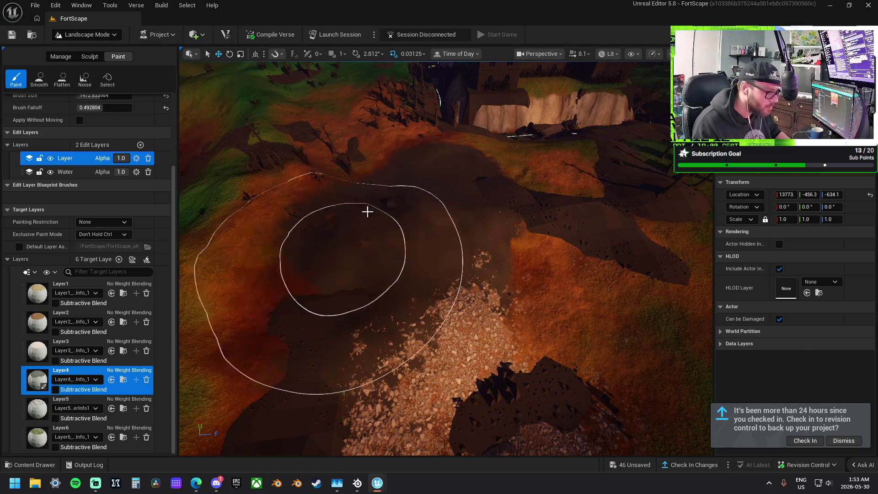
mouse_move(408, 235)
left_mouse_down()
mouse_move(500, 255)
mouse_move(506, 190)
mouse_move(496, 238)
mouse_move(376, 338)
left_mouse_up()
right_click(482, 257)
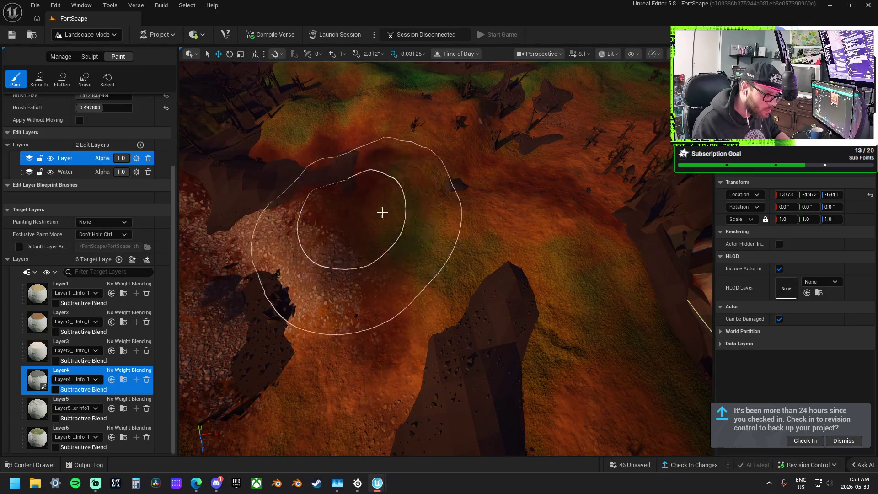
scroll(382, 212, "up", 5)
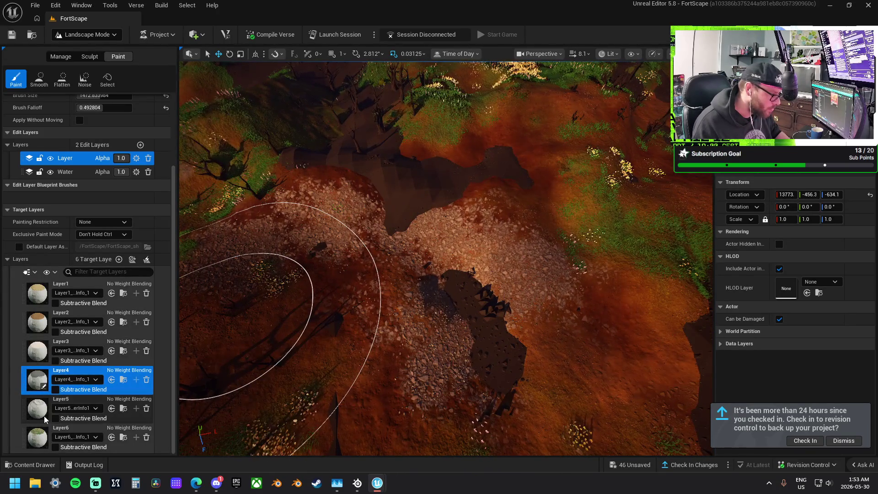
Step: Paint Layer5 over the grass at lower left and across the patch edge
left_click(45, 420)
left_click_drag(243, 320, 451, 255)
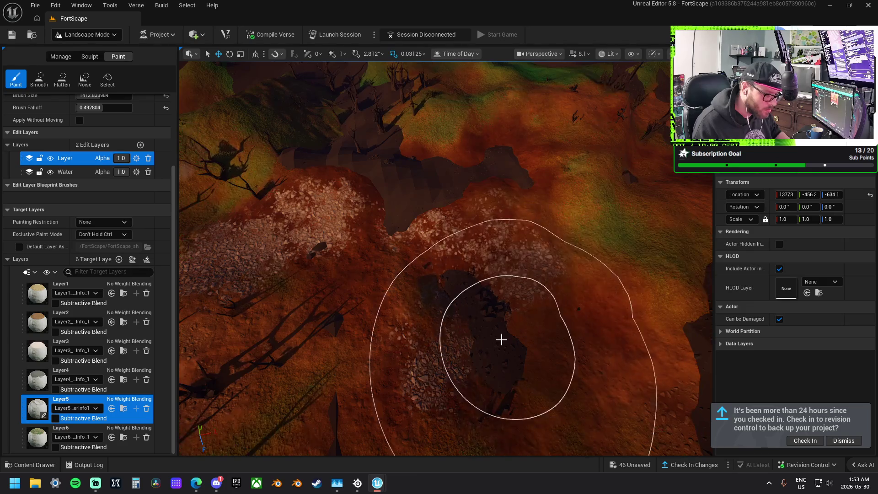
mouse_move(270, 226)
left_mouse_down()
mouse_move(306, 261)
mouse_move(172, 293)
left_mouse_up()
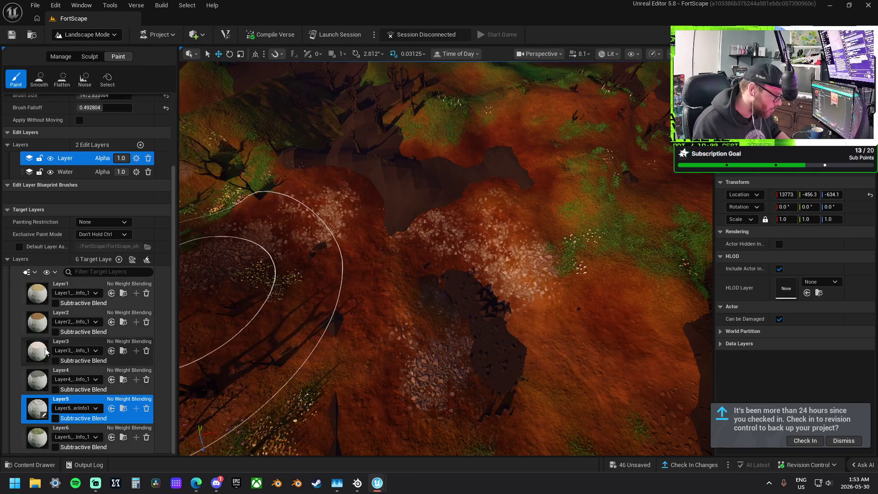
Step: Paint Layer3 over the bright orange patch beside the rocky outcrop
left_click(45, 352)
scroll(214, 294, "down", 5)
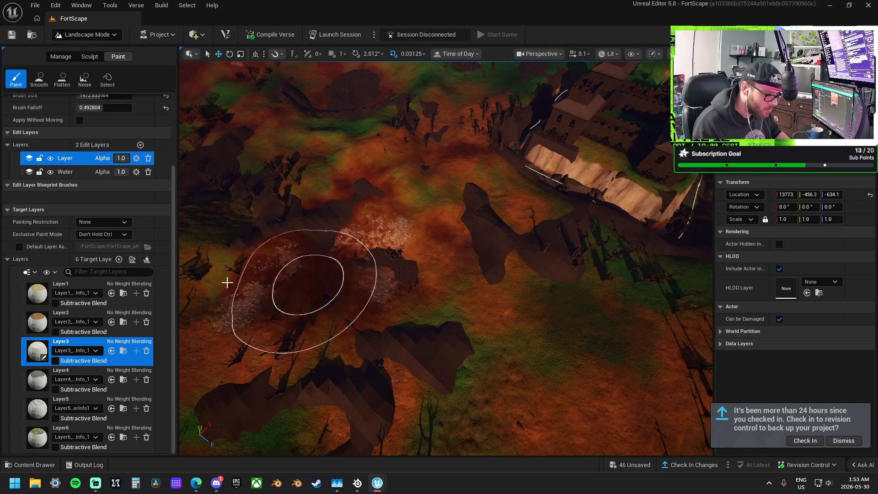
scroll(320, 242, "up", 3)
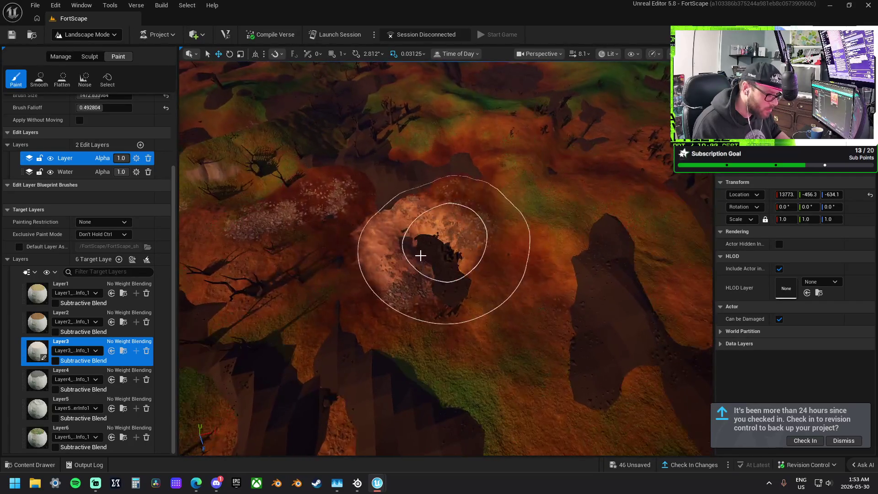
left_click_drag(400, 237, 421, 260)
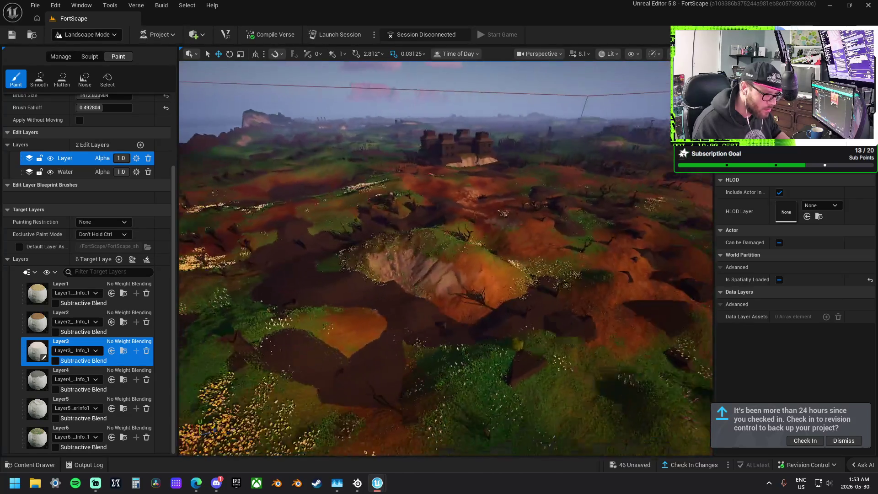
scroll(446, 275, "up", 2)
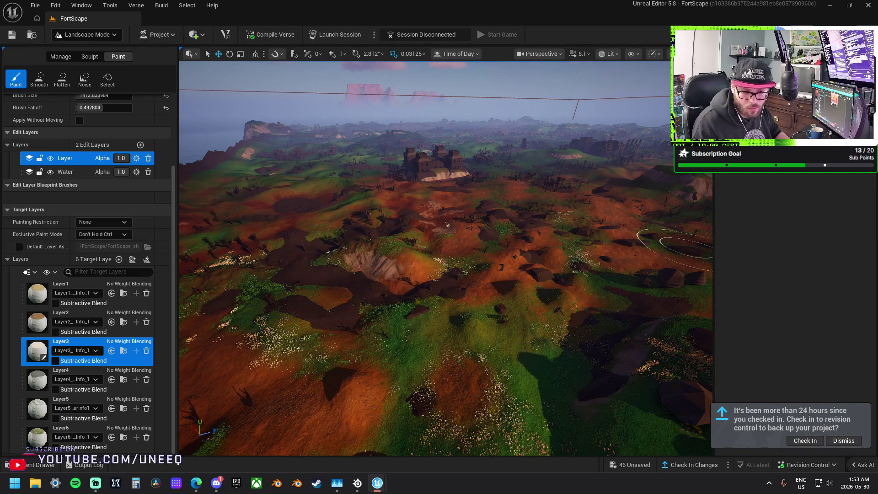
key("w")
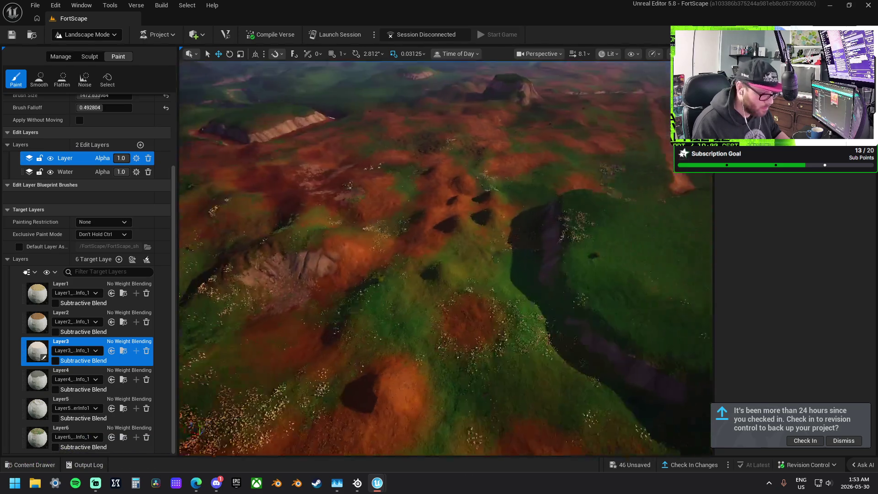
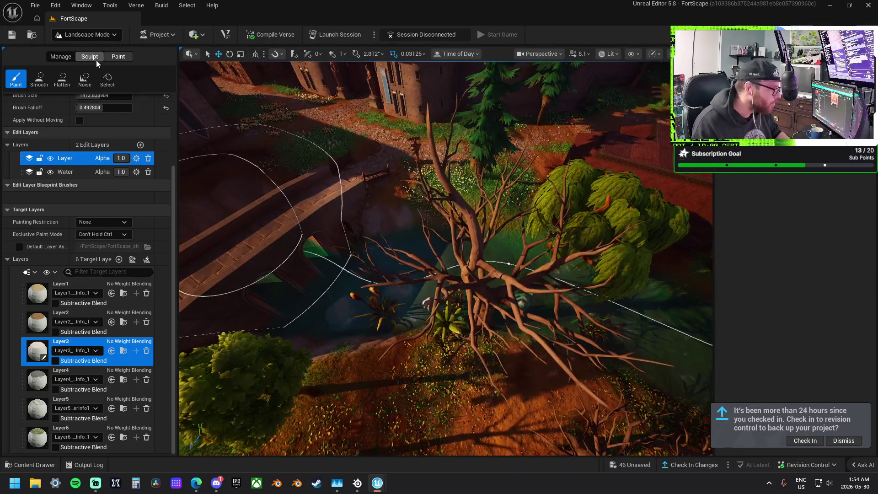
Step: Pick Layer2 as the paint target layer and zoom around the stream and willow
left_click(90, 57)
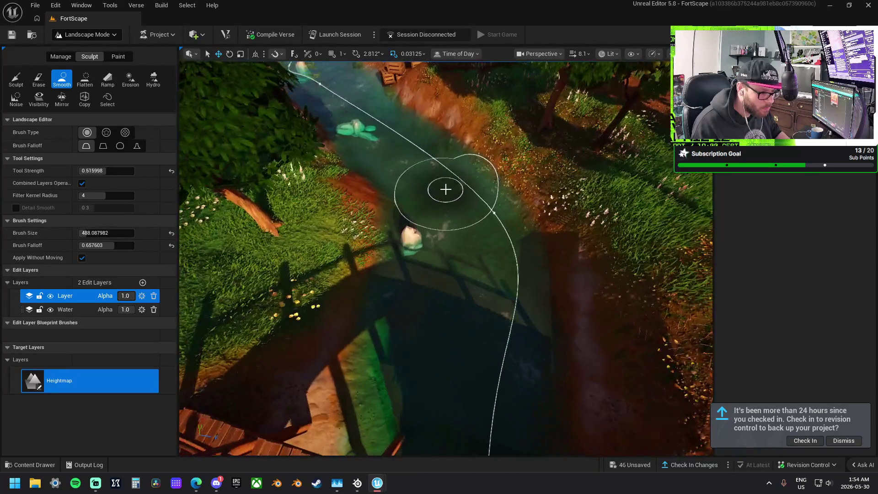
left_click(112, 59)
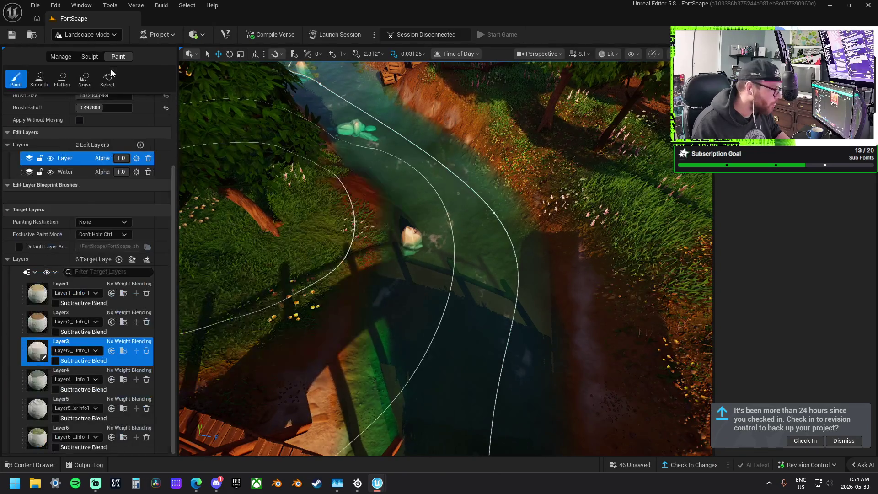
left_click(62, 320)
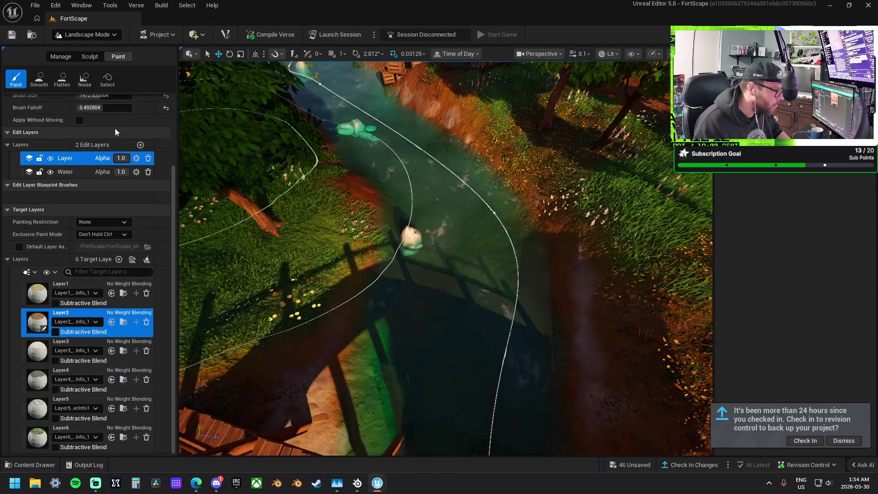
scroll(107, 128, "up", 2)
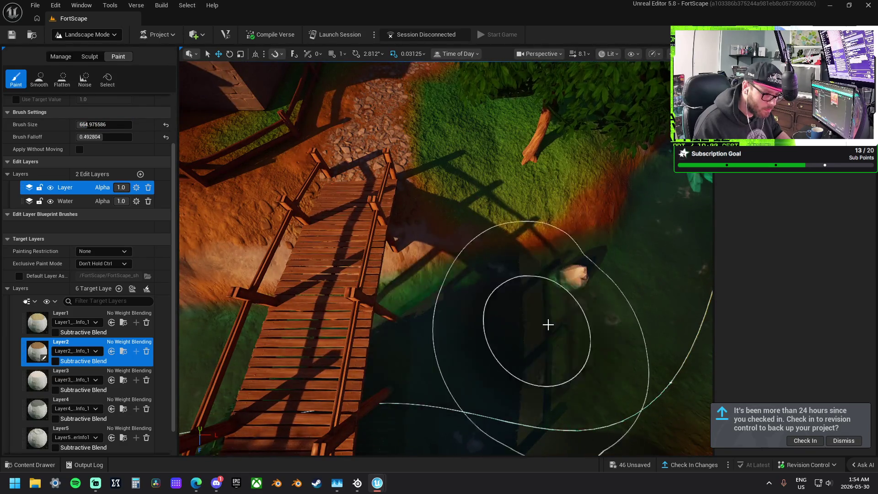
scroll(548, 324, "down", 3)
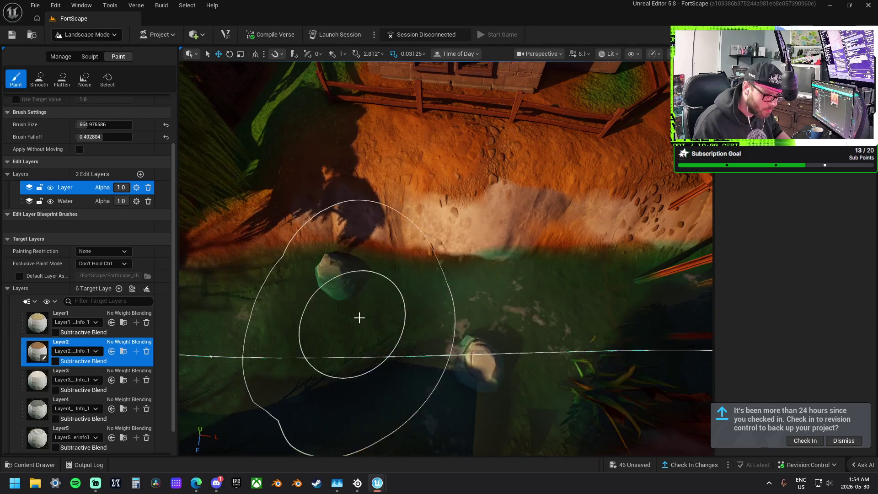
scroll(359, 318, "up", 3)
scroll(441, 294, "down", 4)
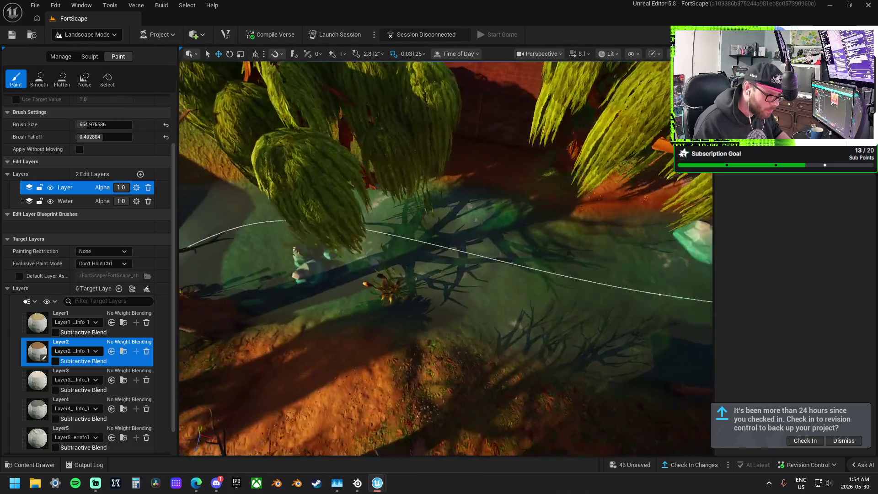
scroll(523, 274, "down", 3)
scroll(369, 241, "down", 3)
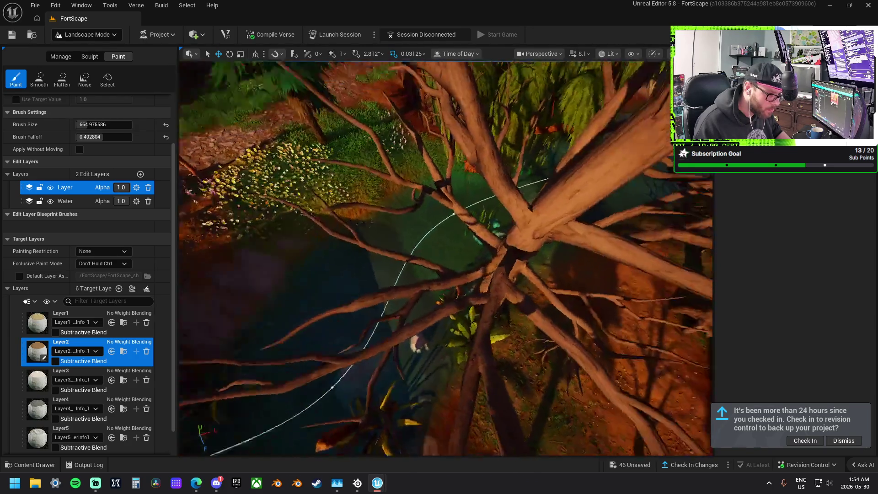
scroll(484, 233, "up", 3)
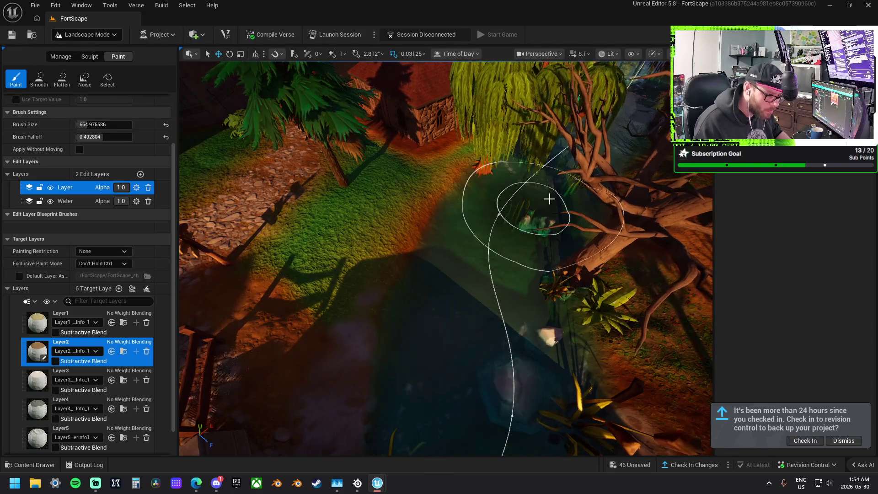
scroll(549, 199, "down", 6)
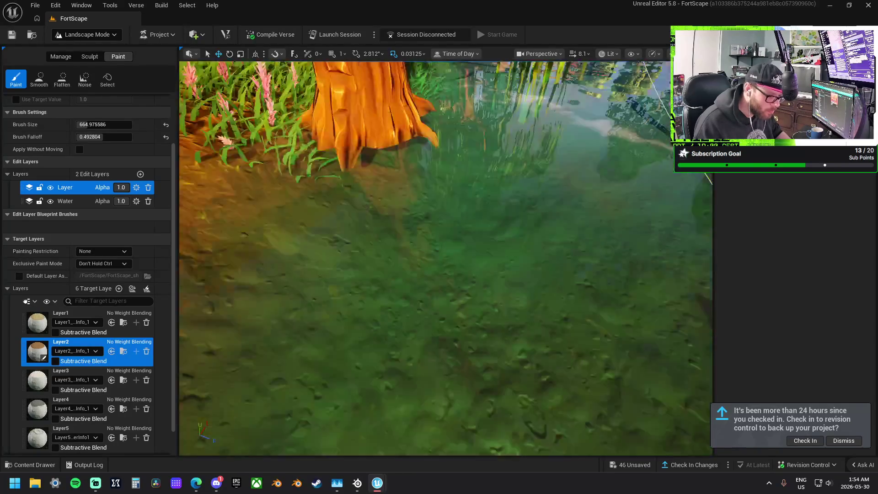
scroll(446, 259, "up", 5)
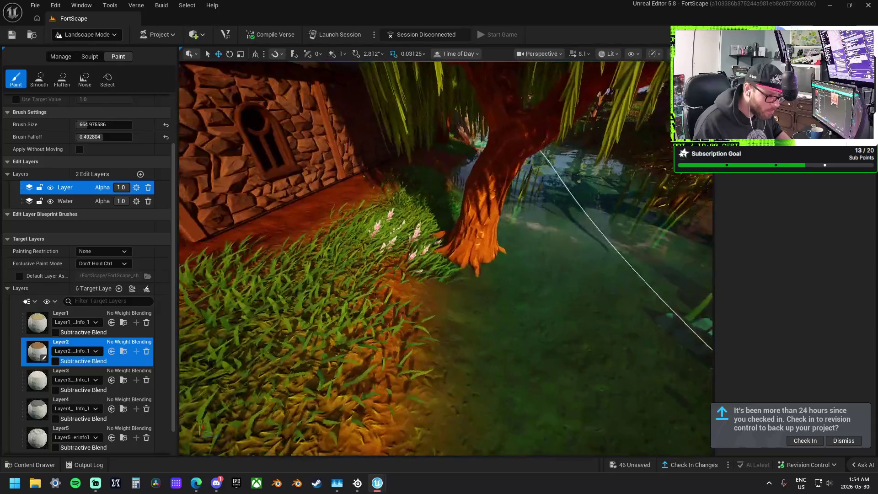
scroll(446, 259, "up", 4)
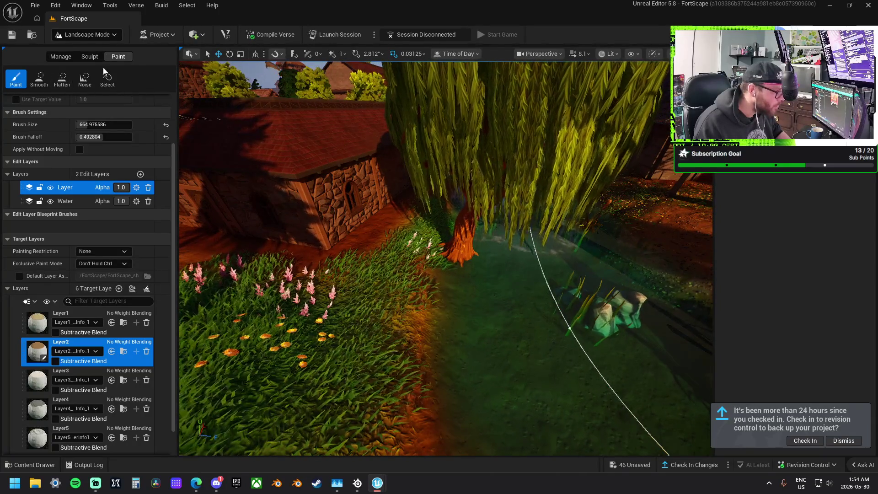
Step: In Selection Mode, select the willow tree and drag it down into the ground
left_click(88, 35)
left_click(103, 51)
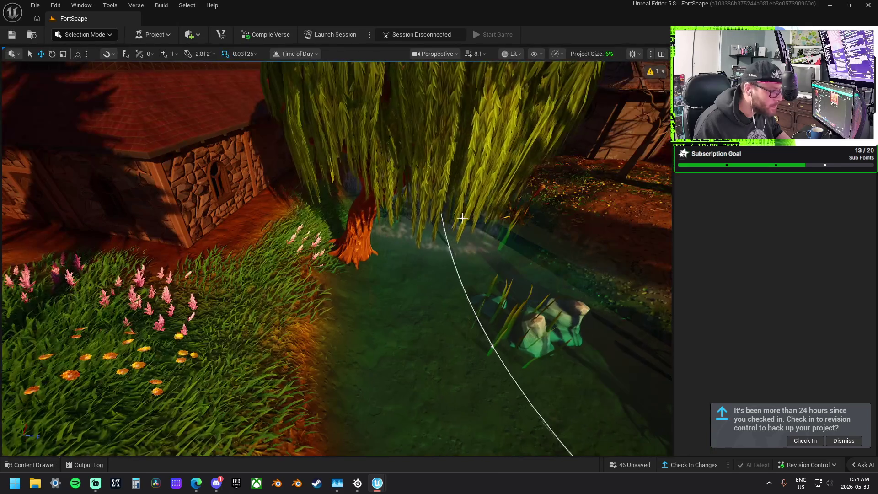
left_click(386, 257)
left_click_drag(385, 257, 387, 289)
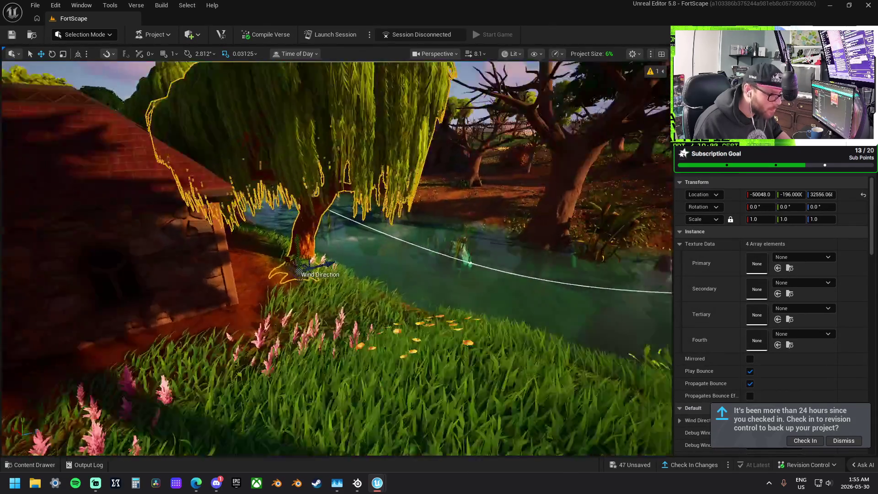
mouse_move(349, 252)
left_mouse_down()
mouse_move(346, 235)
mouse_move(349, 251)
left_mouse_up()
Step: Undo the willow lowering with Ctrl+Z and return to Landscape Mode
key("ctrl+z")
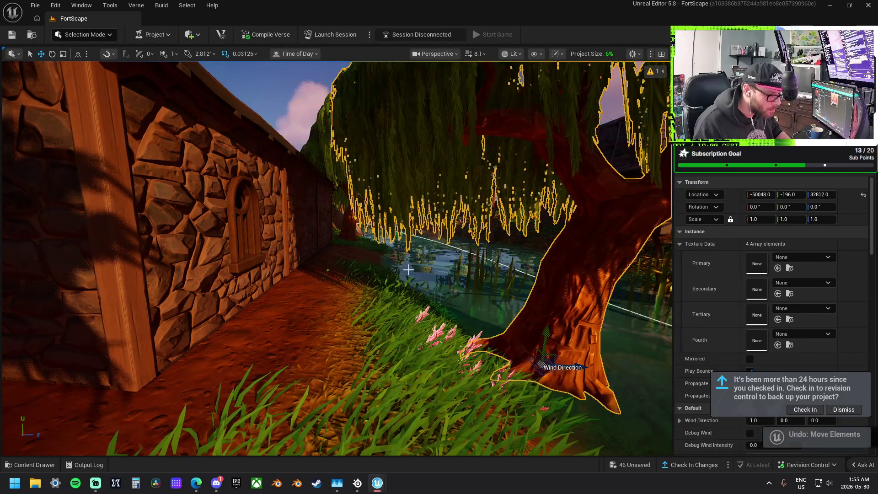
key("f")
left_click_drag(347, 243, 348, 235)
left_click(78, 35)
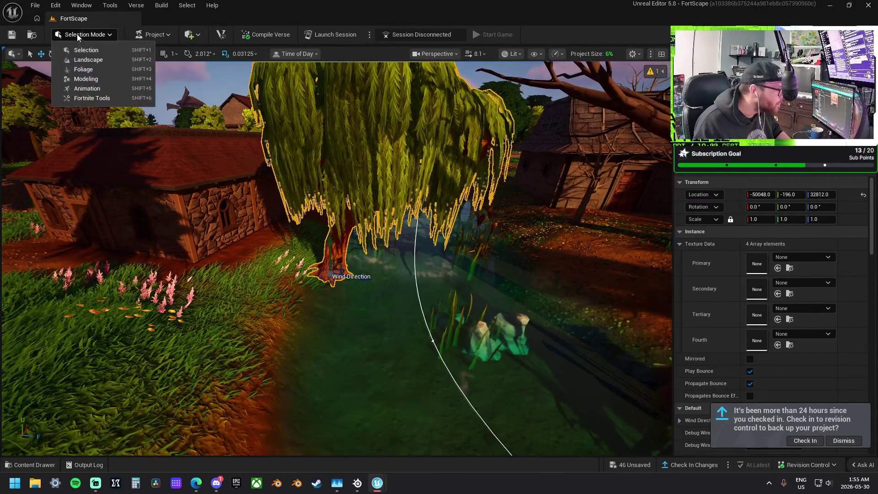
left_click(84, 61)
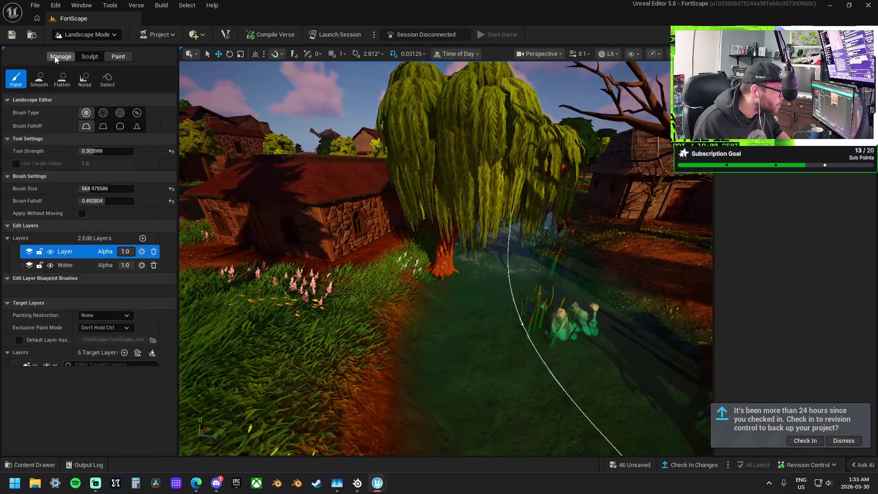
Step: Alternate Flatten and Smooth passes on the bank by the willow and pond, ending on Smooth
left_click(86, 58)
left_click(60, 80)
left_click(84, 78)
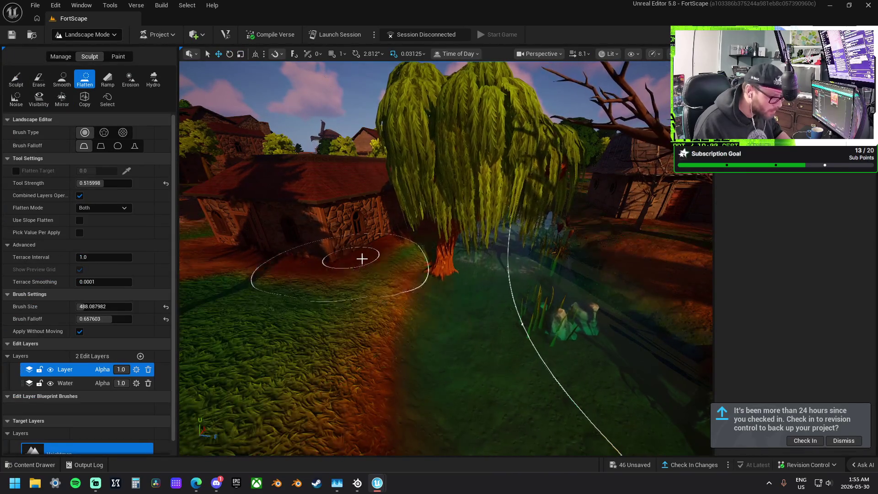
mouse_move(378, 251)
left_mouse_down()
mouse_move(410, 260)
mouse_move(392, 202)
mouse_move(414, 207)
mouse_move(402, 209)
left_mouse_up()
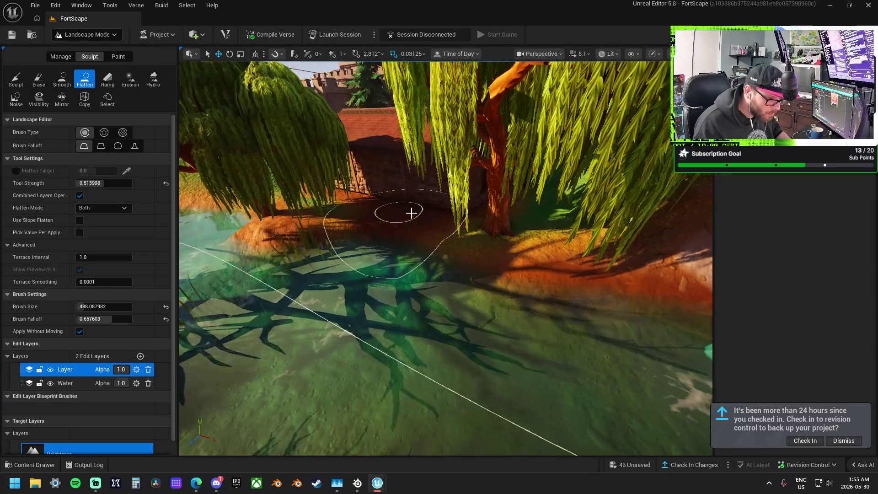
left_click_drag(495, 225, 392, 212)
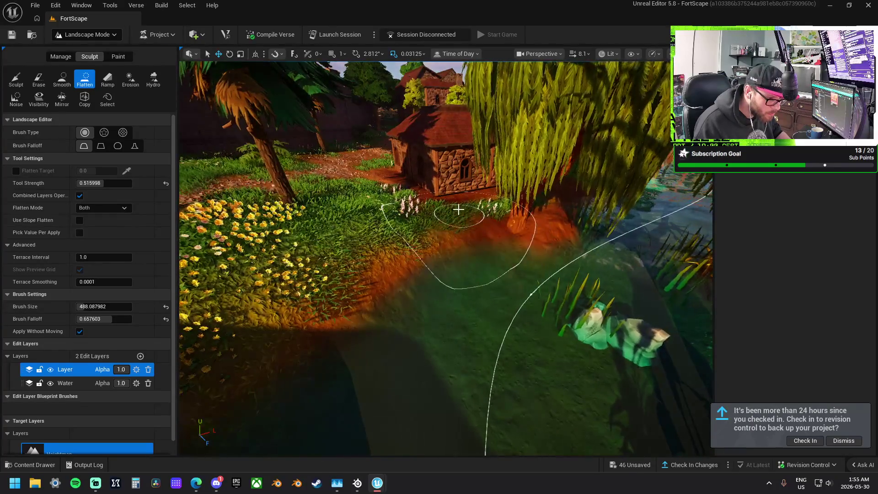
left_click(64, 81)
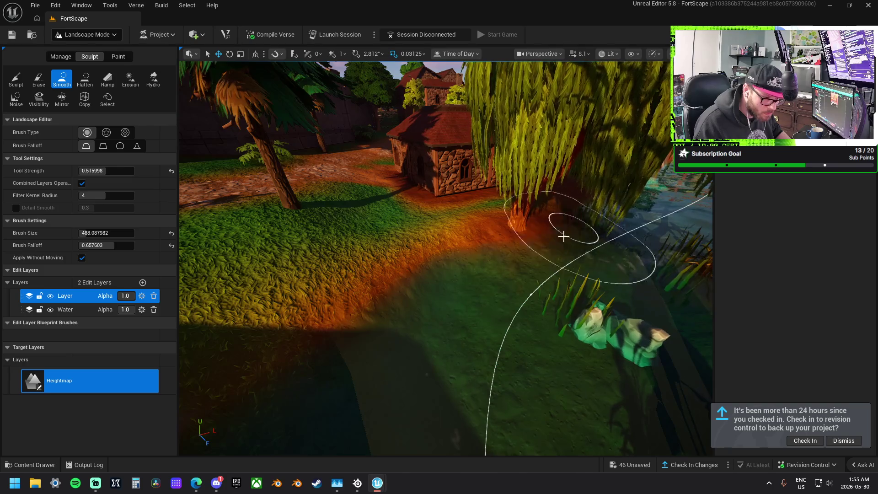
mouse_move(555, 256)
left_mouse_down()
mouse_move(512, 229)
mouse_move(459, 235)
mouse_move(418, 295)
mouse_move(376, 275)
mouse_move(366, 275)
mouse_move(361, 293)
mouse_move(352, 274)
mouse_move(347, 284)
mouse_move(383, 232)
mouse_move(454, 188)
mouse_move(425, 219)
mouse_move(398, 197)
mouse_move(393, 209)
mouse_move(384, 199)
mouse_move(386, 243)
mouse_move(461, 343)
mouse_move(424, 325)
mouse_move(400, 332)
left_mouse_up()
left_click(90, 81)
left_click_drag(566, 311, 504, 322)
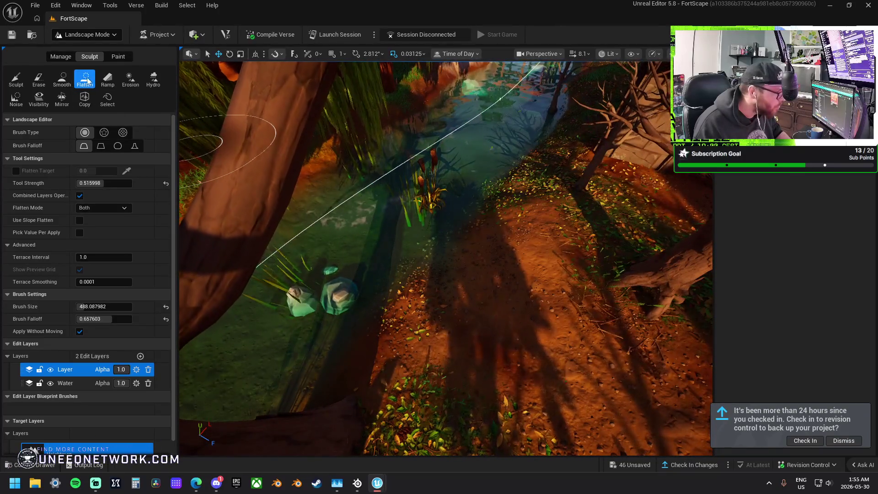
left_click(61, 78)
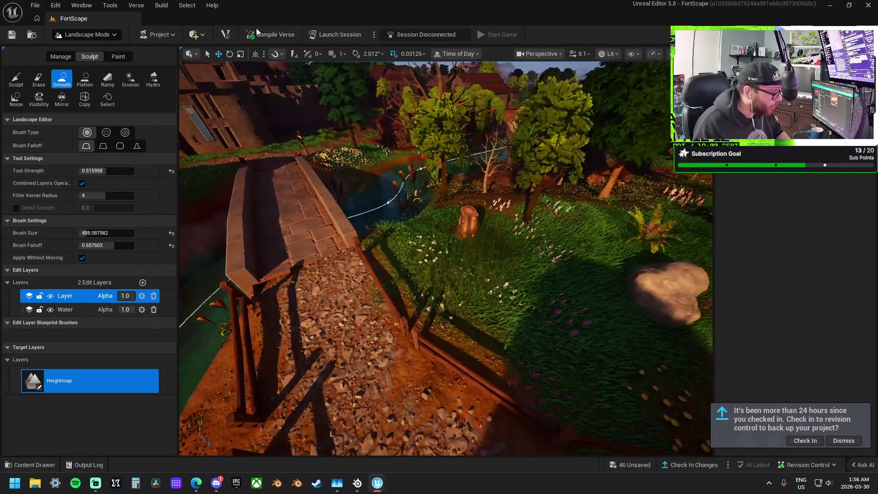
Step: Flatten the gravel at the bridge end, cycling between Sculpt, Smooth and Flatten
left_click(25, 80)
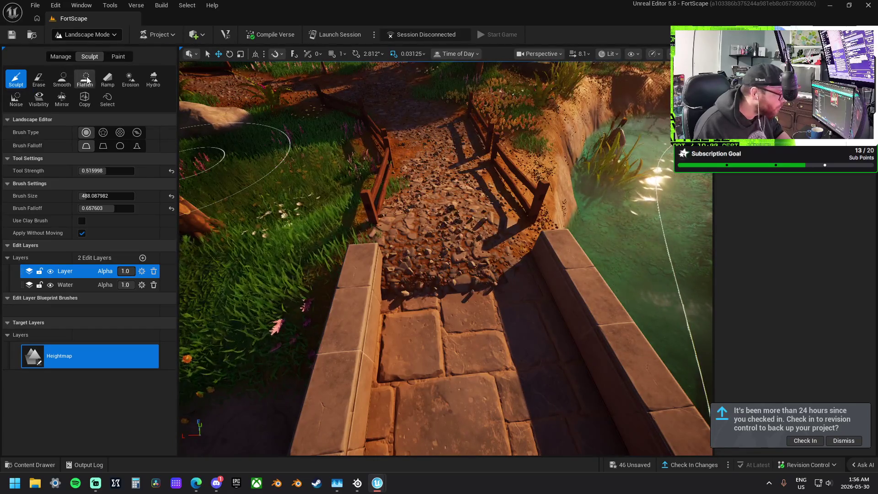
left_click(62, 78)
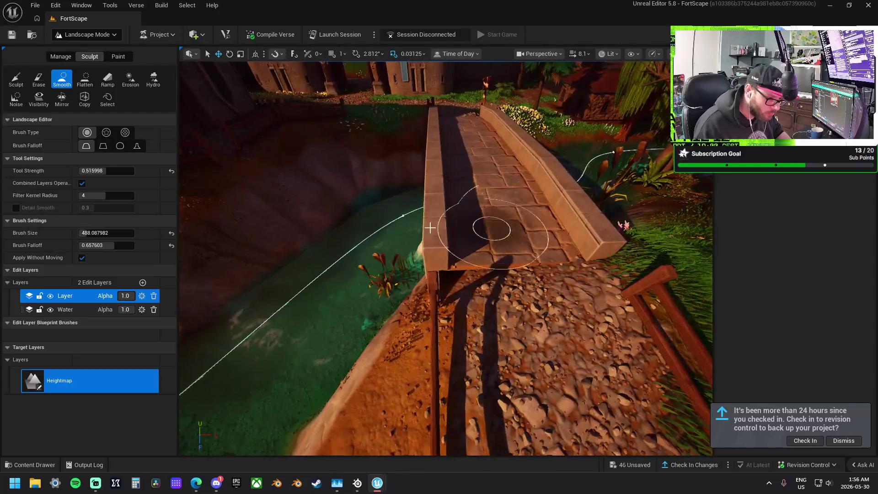
left_click(85, 78)
mouse_move(541, 246)
left_mouse_down()
mouse_move(598, 274)
mouse_move(583, 272)
mouse_move(584, 263)
mouse_move(575, 263)
mouse_move(592, 265)
mouse_move(572, 273)
mouse_move(570, 259)
mouse_move(577, 262)
mouse_move(449, 270)
left_mouse_up()
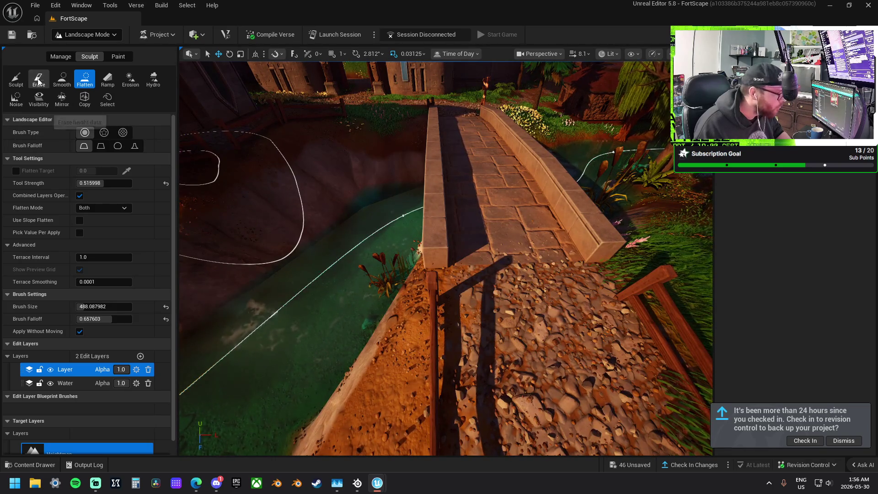
left_click(16, 81)
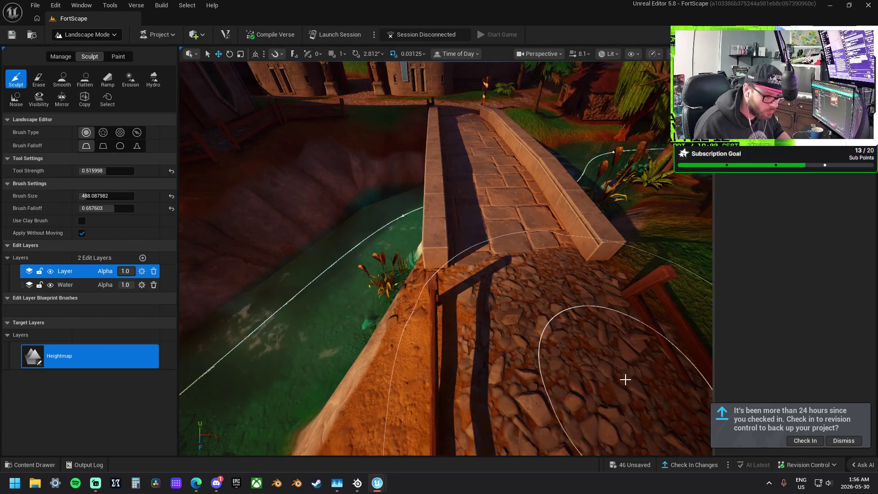
left_click(79, 81)
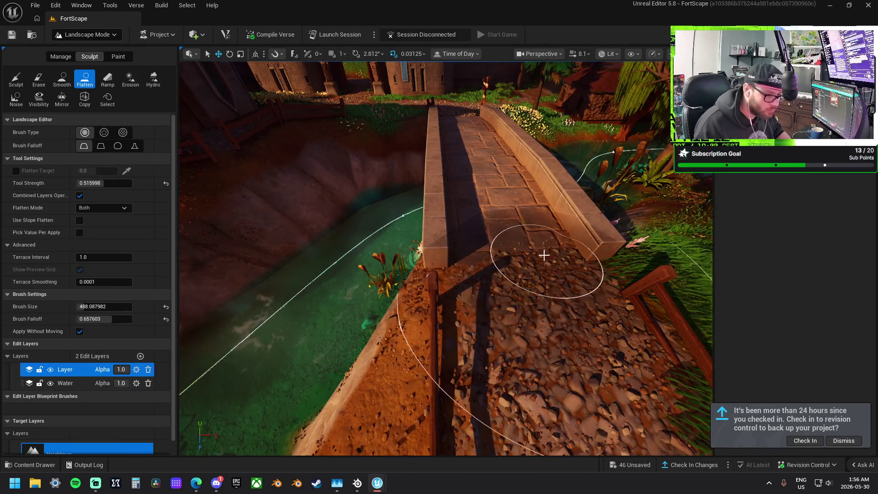
left_click_drag(496, 284, 229, 275)
left_click(15, 78)
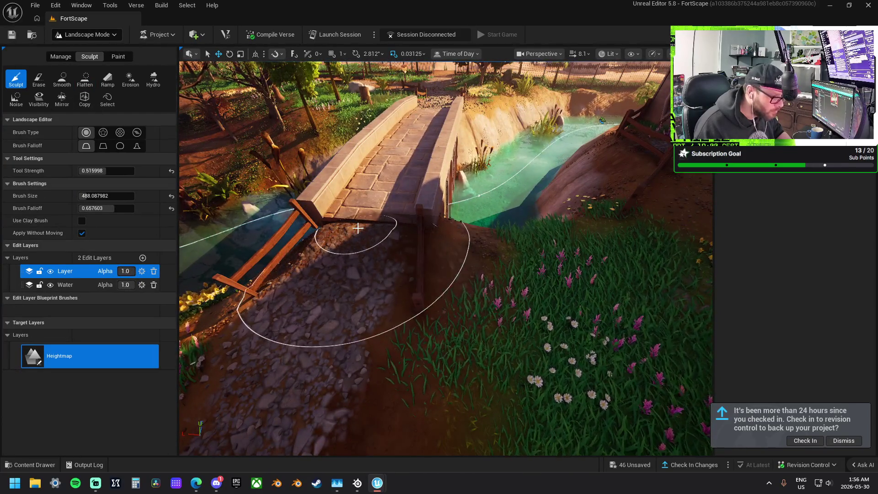
left_click(85, 78)
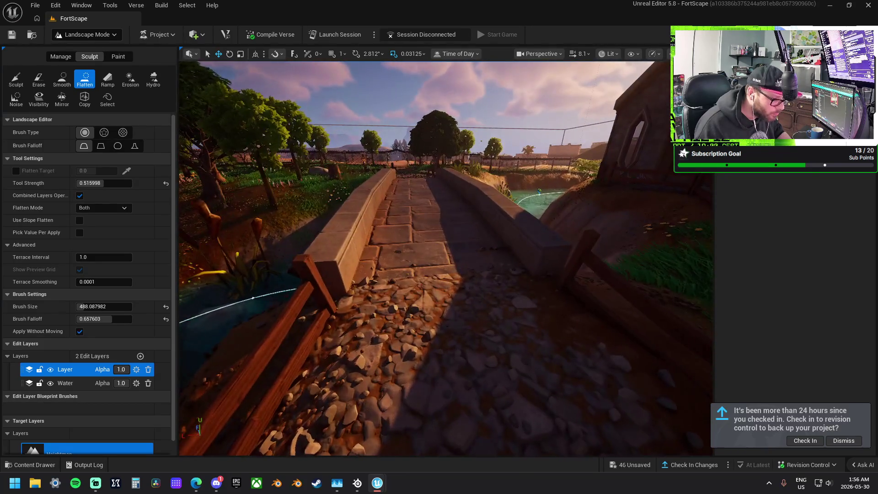
Step: Raise, then flatten the spiky cobblestones beside the bridge and the path near the signpost
left_click(14, 84)
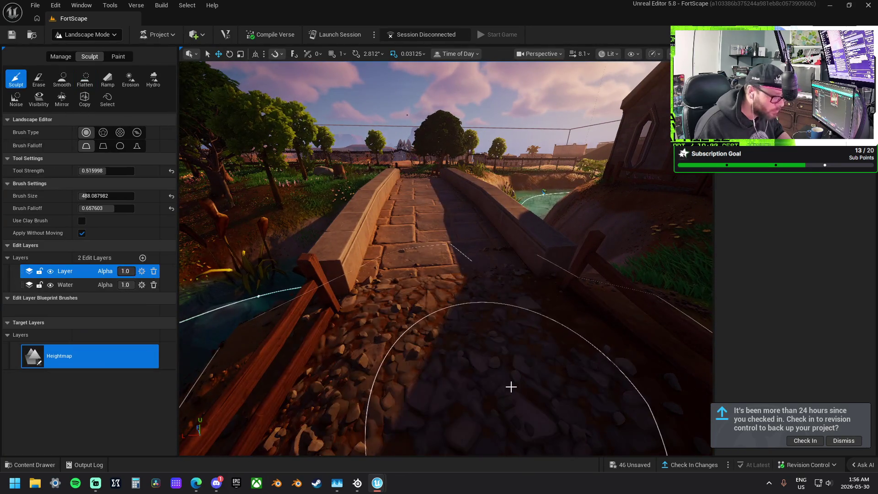
left_click_drag(510, 386, 529, 392)
left_click(86, 81)
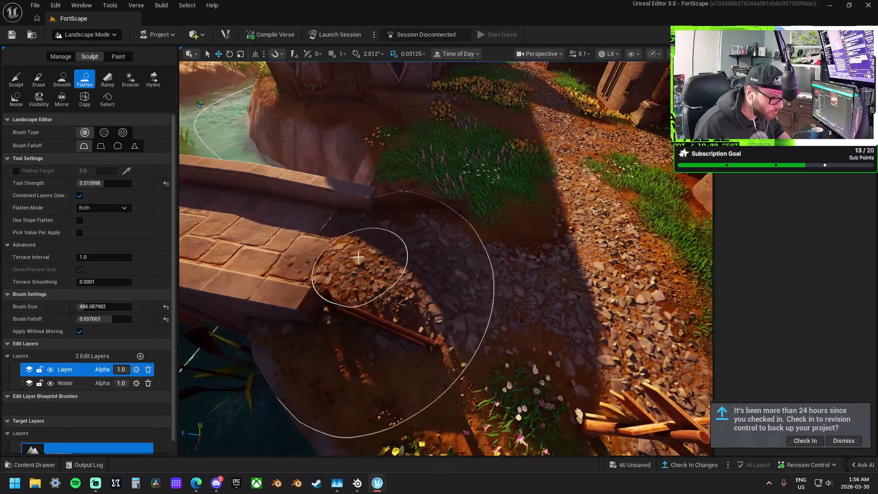
mouse_move(334, 239)
left_mouse_down()
mouse_move(512, 282)
mouse_move(468, 271)
mouse_move(503, 287)
mouse_move(584, 298)
mouse_move(449, 279)
left_mouse_up()
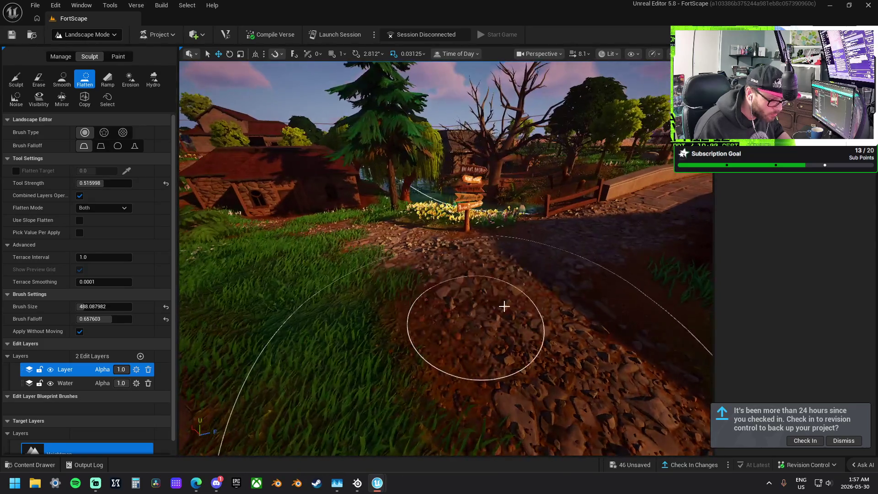
mouse_move(418, 250)
left_mouse_down()
mouse_move(353, 239)
mouse_move(565, 261)
mouse_move(611, 238)
left_mouse_up()
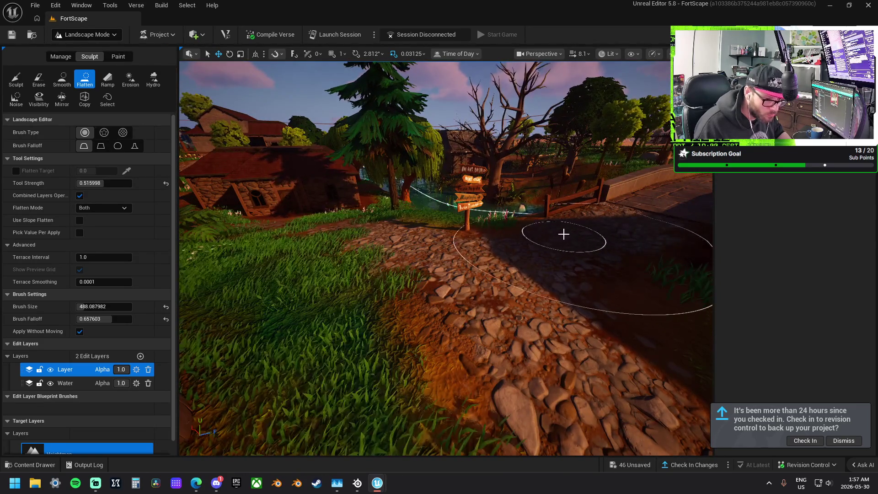
Step: Undo the final Flatten stroke with Ctrl+Z
key("ctrl+z")
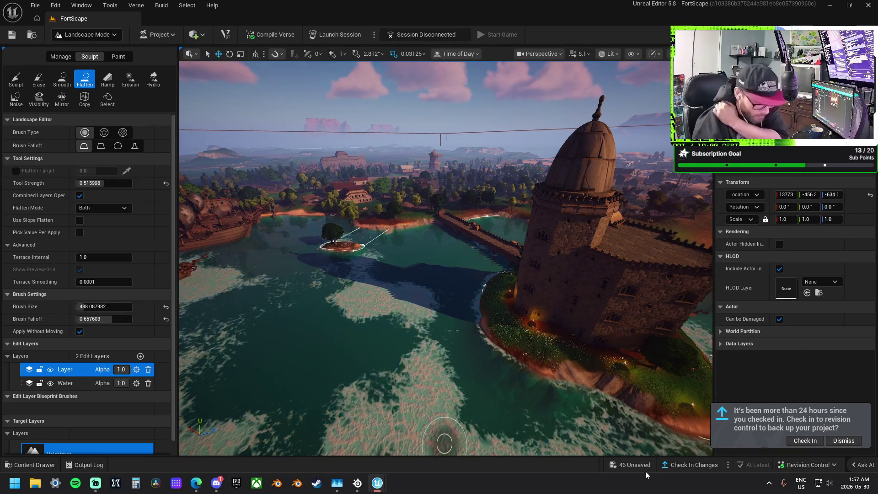
Step: Dismiss the check-in reminder and save all 46 unsaved assets
left_click(844, 441)
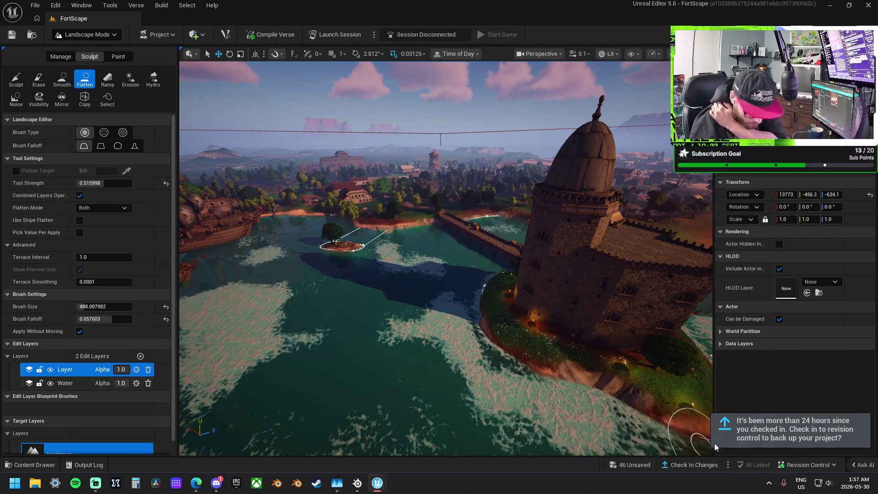
left_click(631, 464)
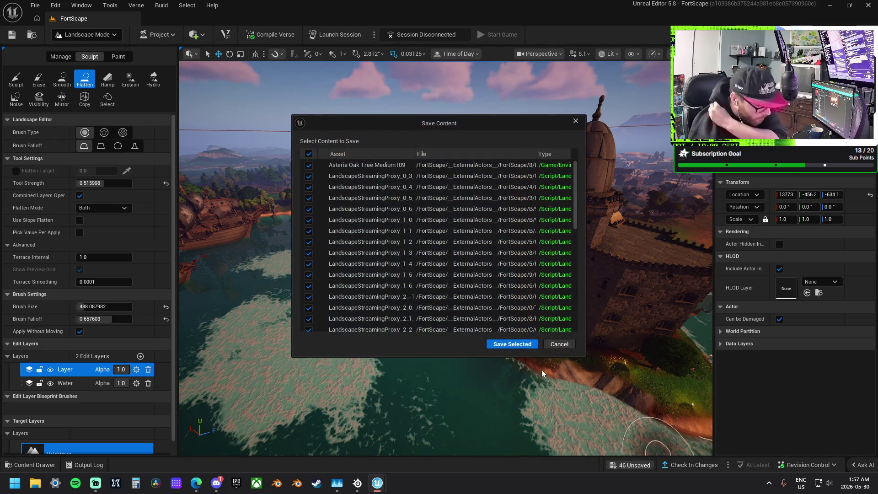
left_click(524, 345)
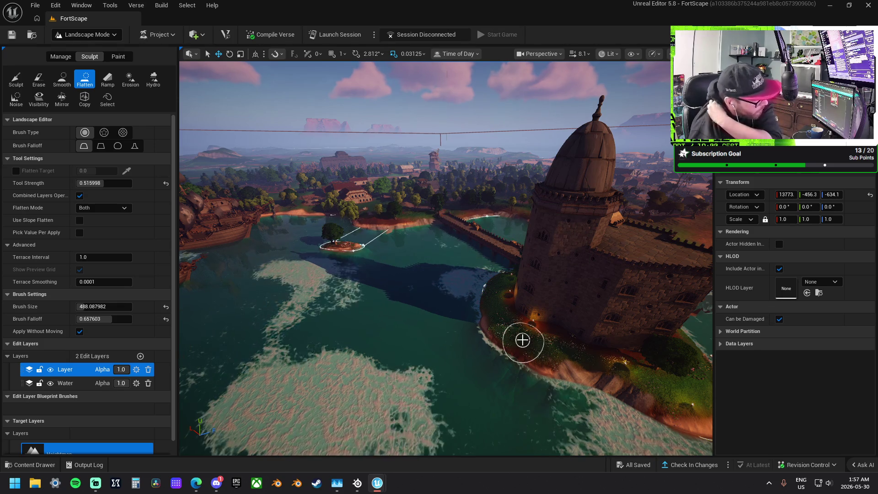
Step: Check in the changes to revision control with the description 'Updated Landscape'
left_click(686, 465)
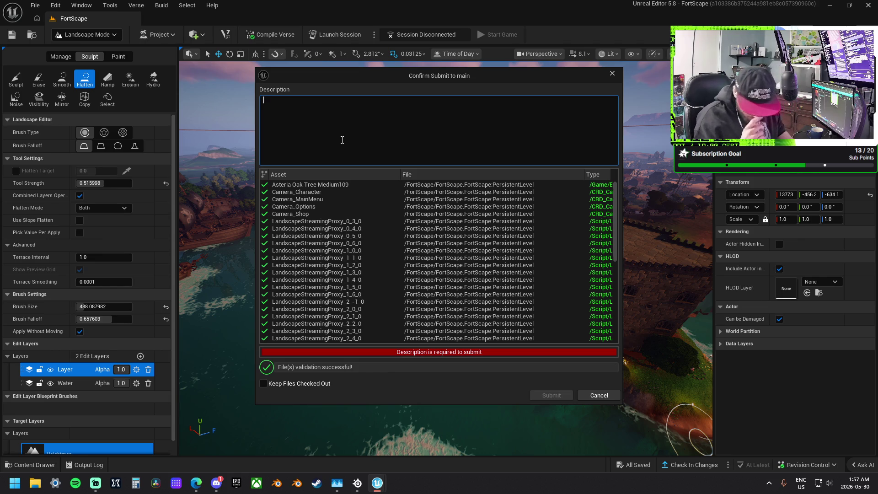
type("Updated Landscape")
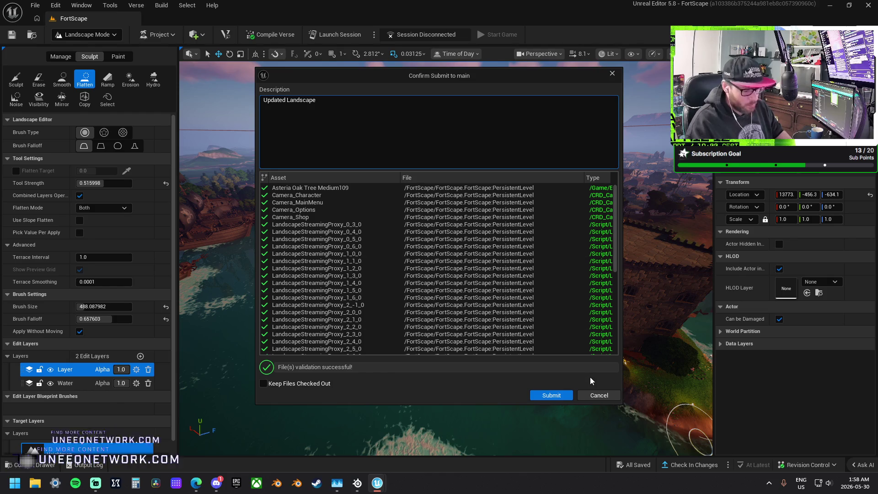
left_click(557, 396)
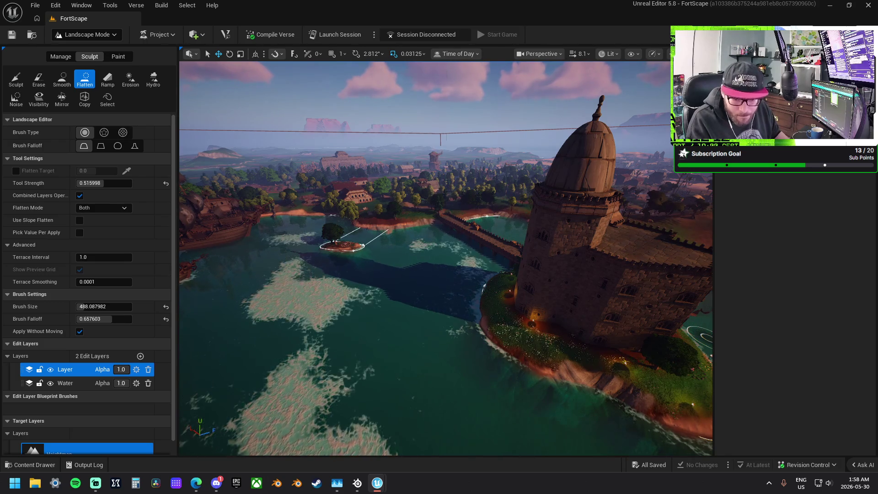
Step: In Selection Mode, select and frame each cliff piece around the river plateau, then clear the selection
left_click(85, 35)
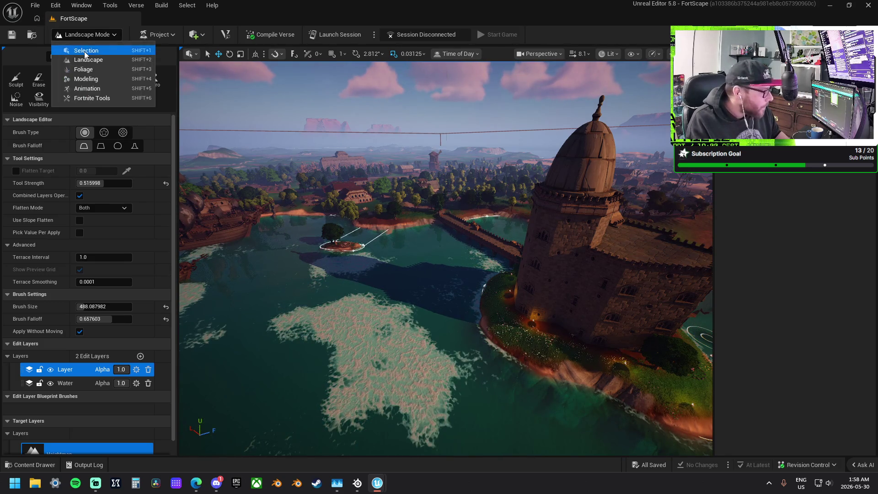
left_click(87, 49)
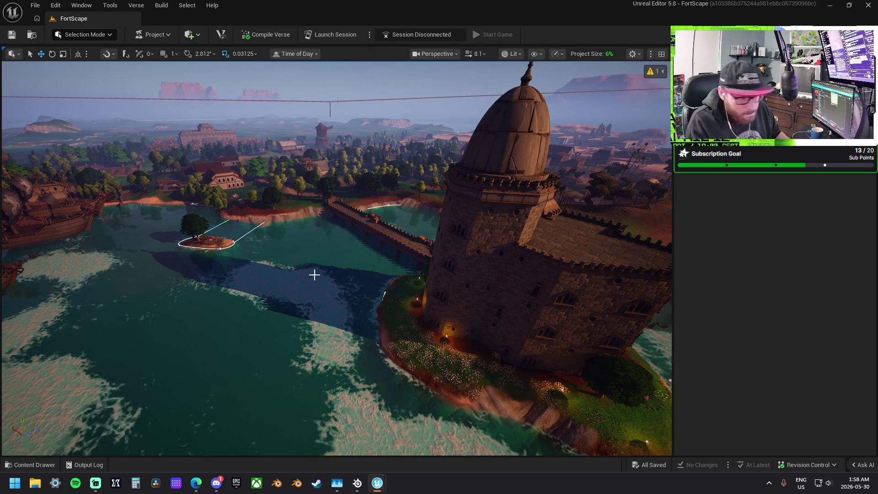
left_click(541, 238)
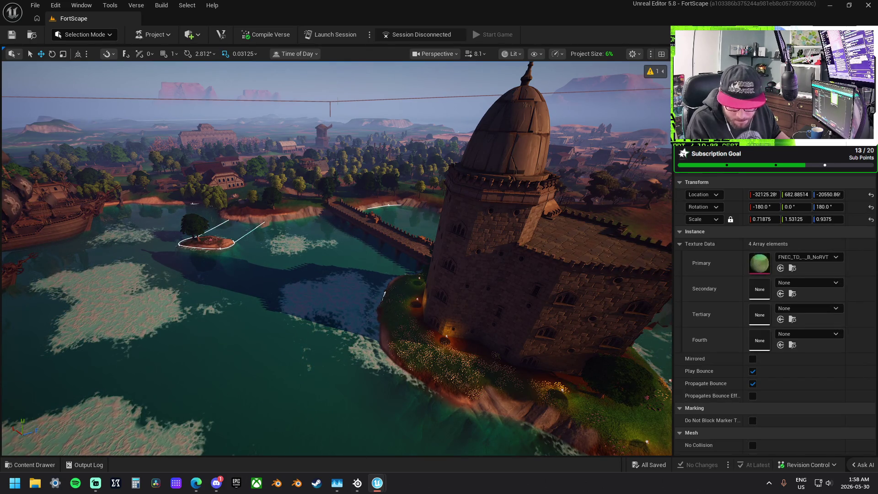
key("f")
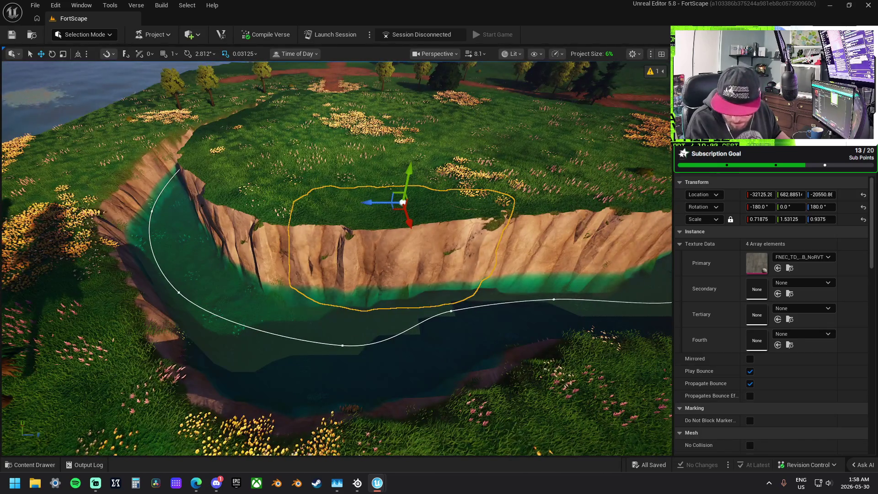
left_click(549, 238)
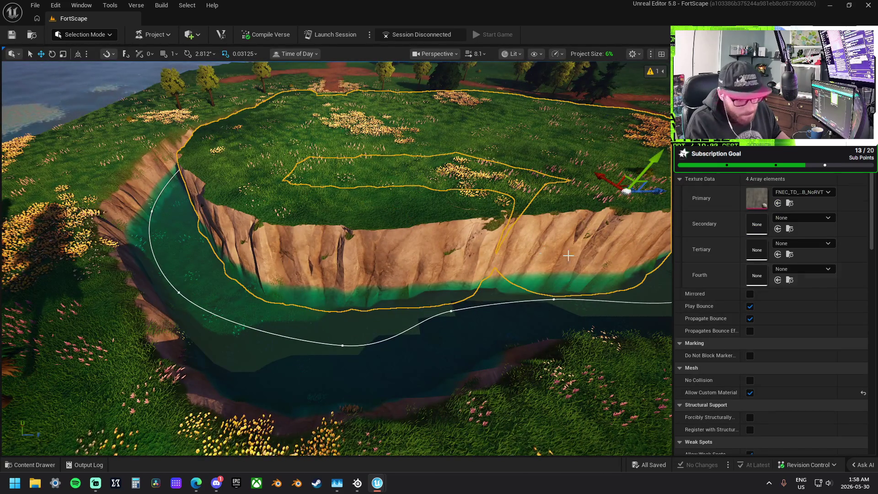
key("f")
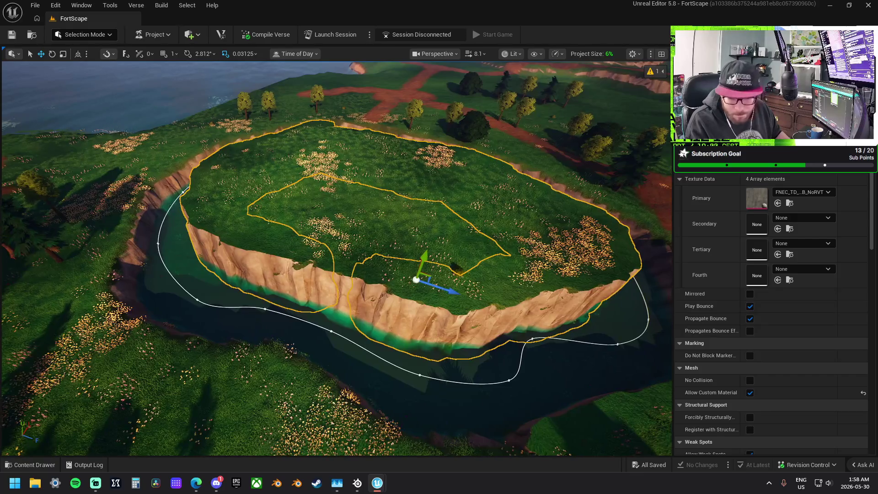
left_click(68, 342)
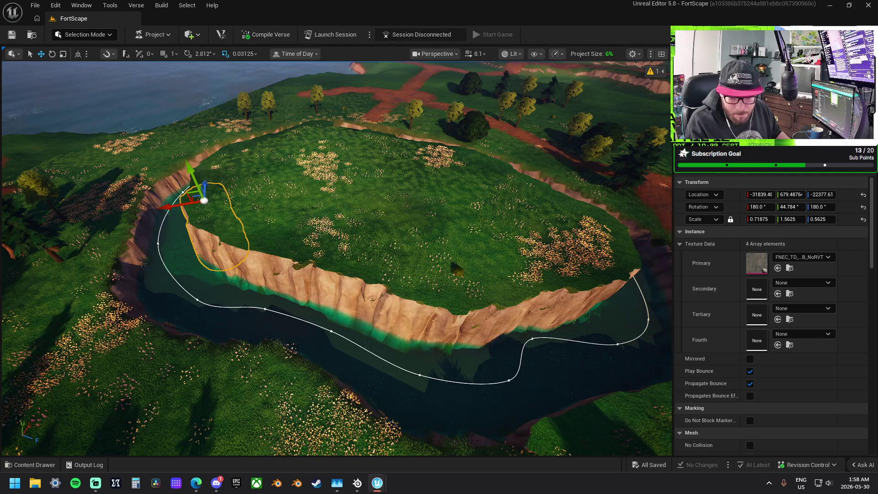
key("f")
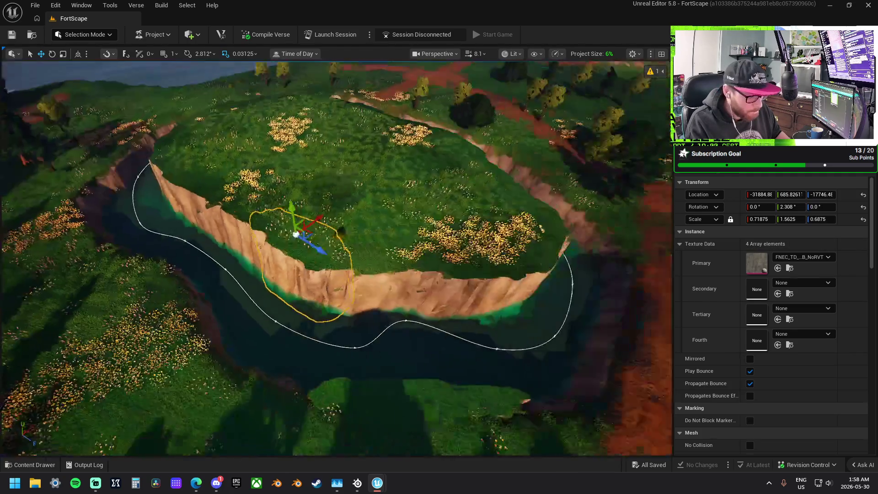
scroll(336, 259, "down", 1)
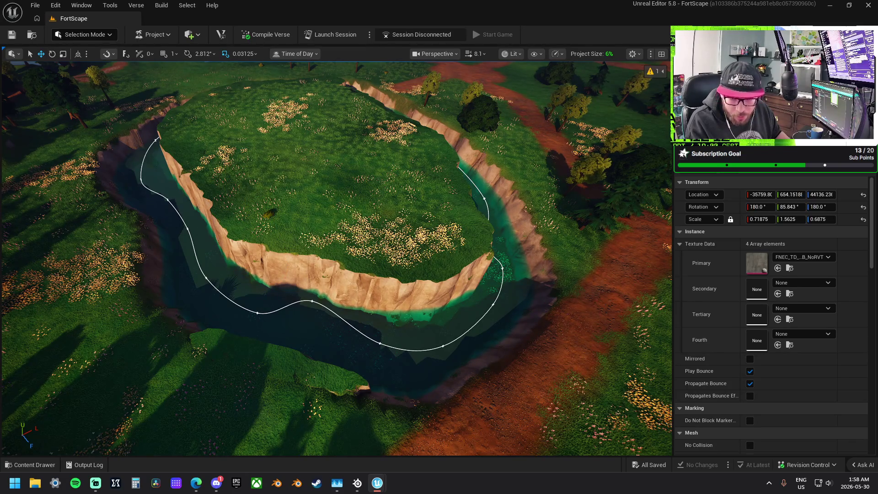
left_click(347, 206)
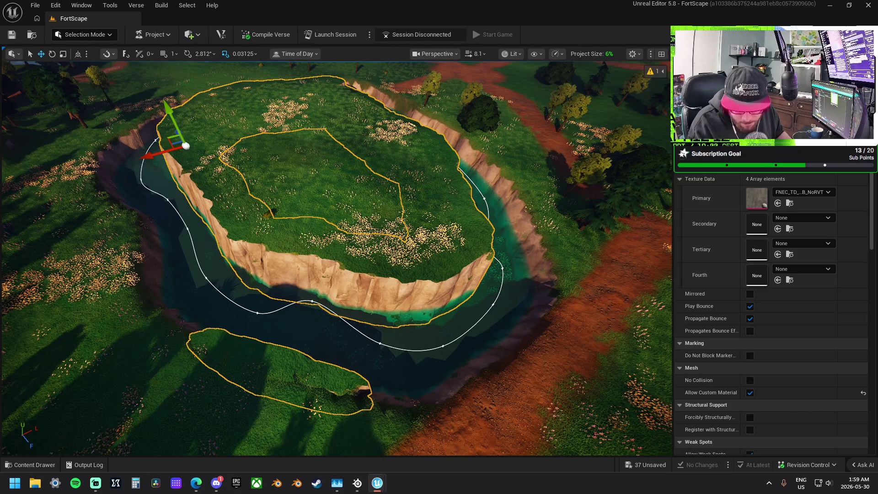
key("Escape")
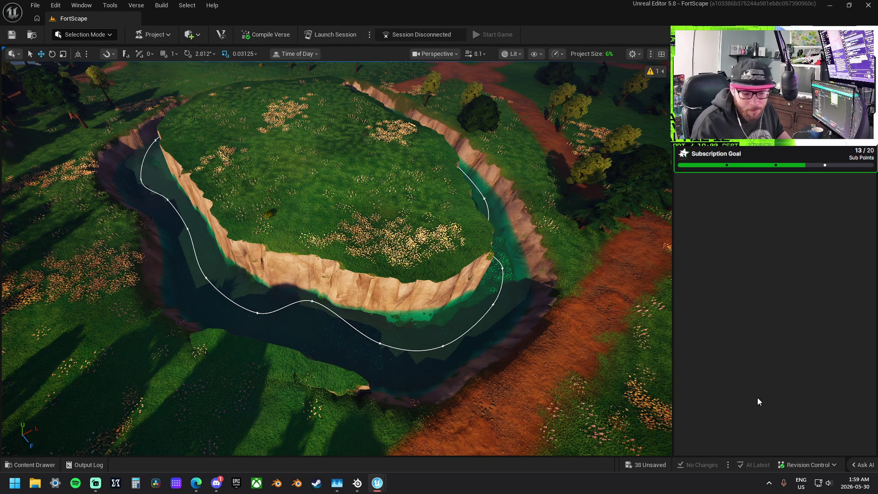
Step: Save all 38 unsaved assets
left_click(645, 465)
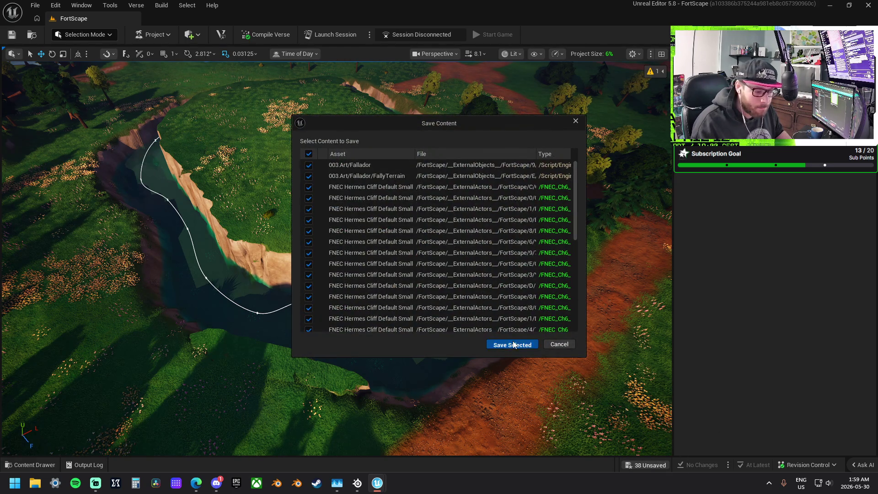
left_click(513, 344)
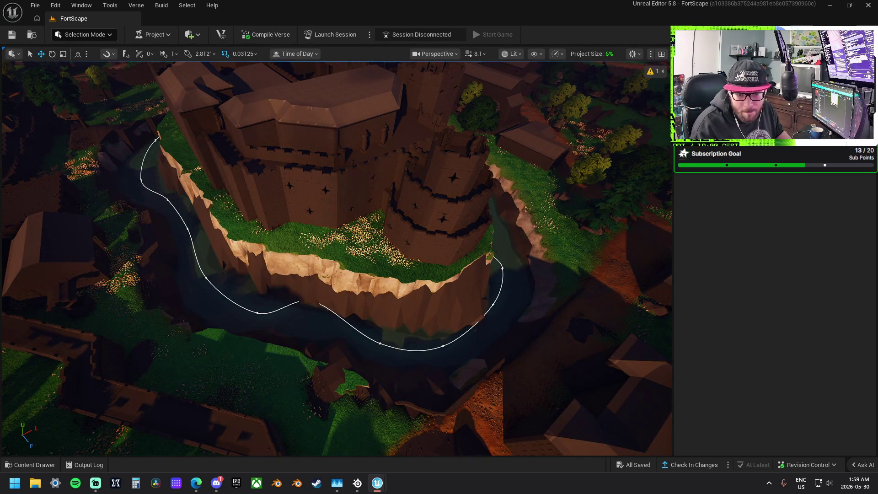
scroll(773, 316, "down", 3)
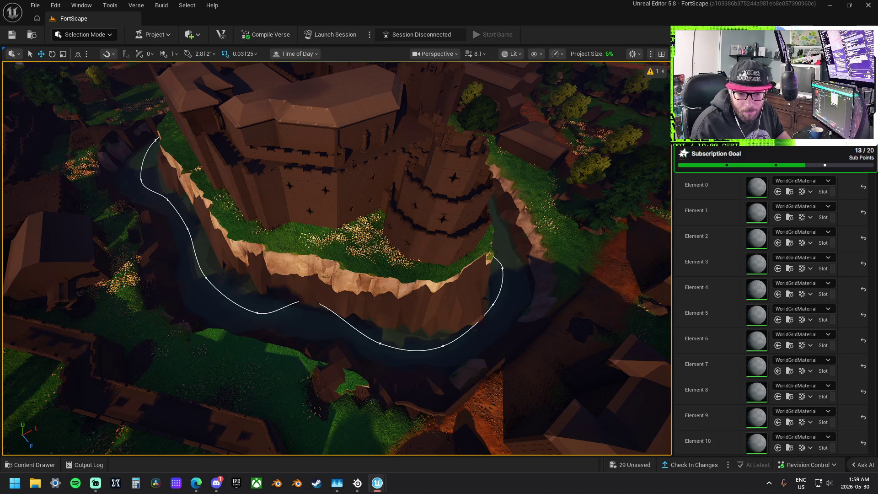
Step: Select the grouped landscape chunk actor and delete Chunk 1, confirming the referenced-actor warning
left_click(540, 256)
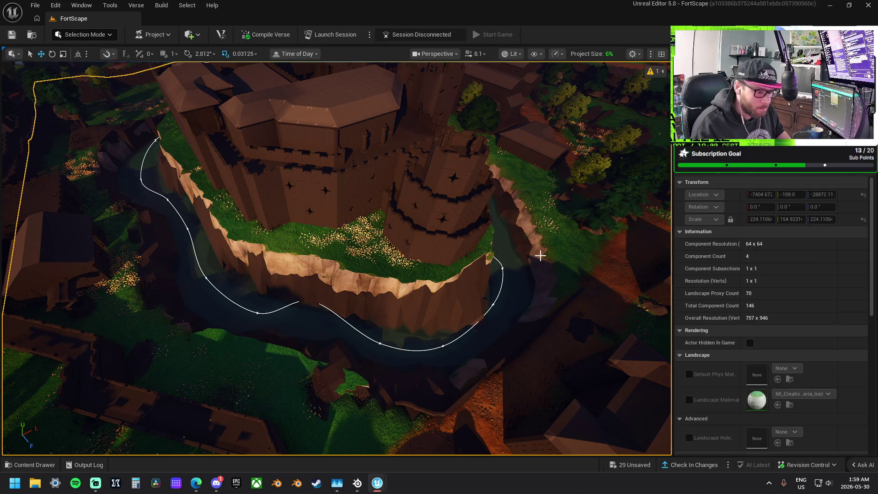
left_click(465, 198)
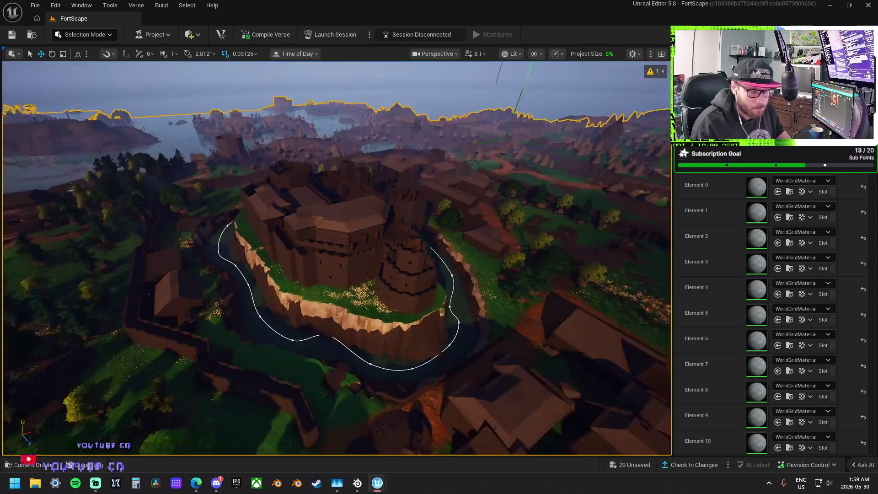
mouse_move(389, 283)
left_mouse_down()
mouse_move(390, 257)
mouse_move(390, 284)
left_mouse_up()
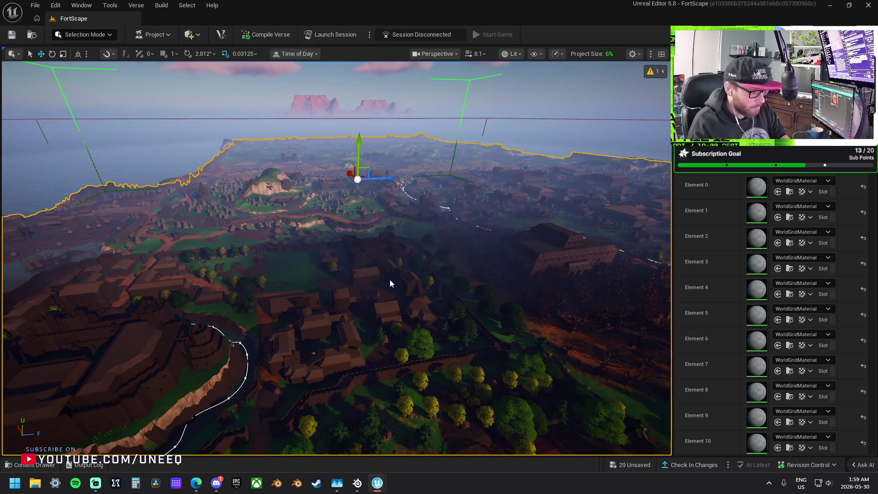
key("Delete")
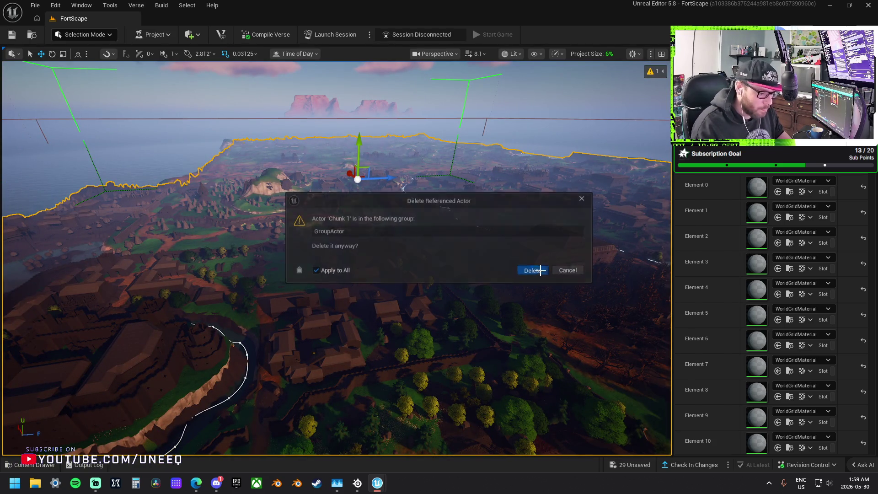
left_click(541, 271)
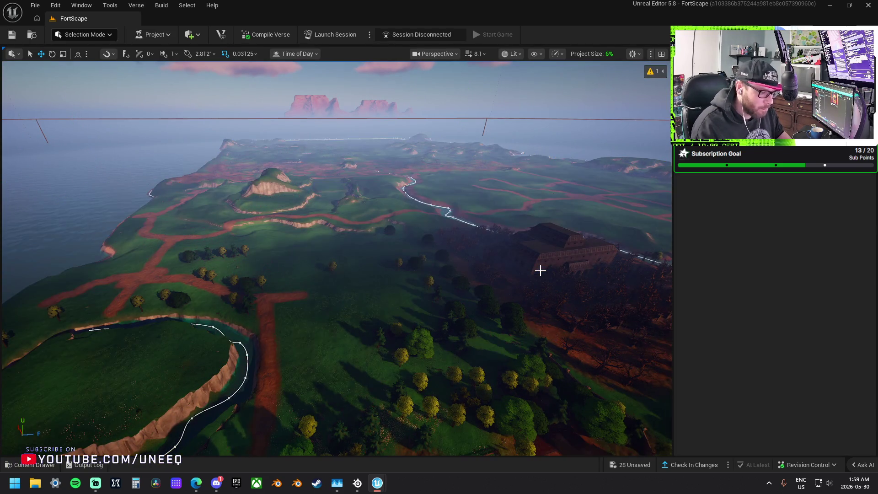
Step: Launch a session, save all content, and dismiss the 'Validation failed' error
left_click(340, 36)
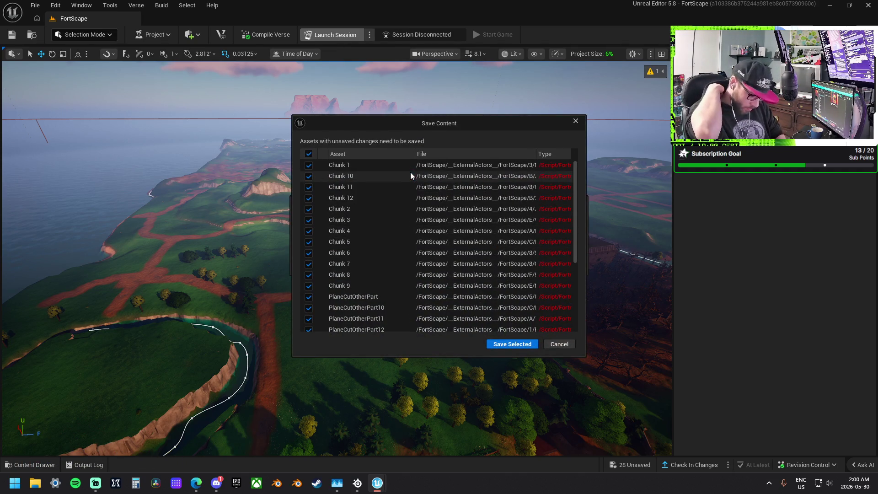
key("Return")
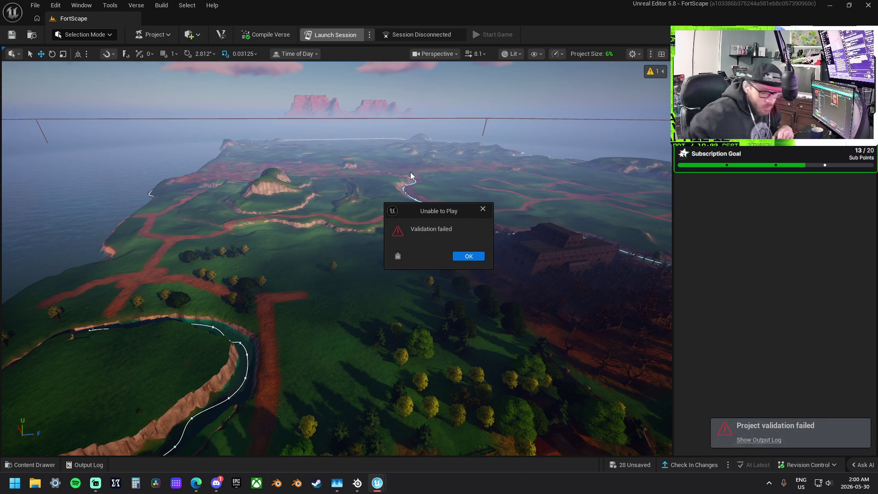
left_click(467, 256)
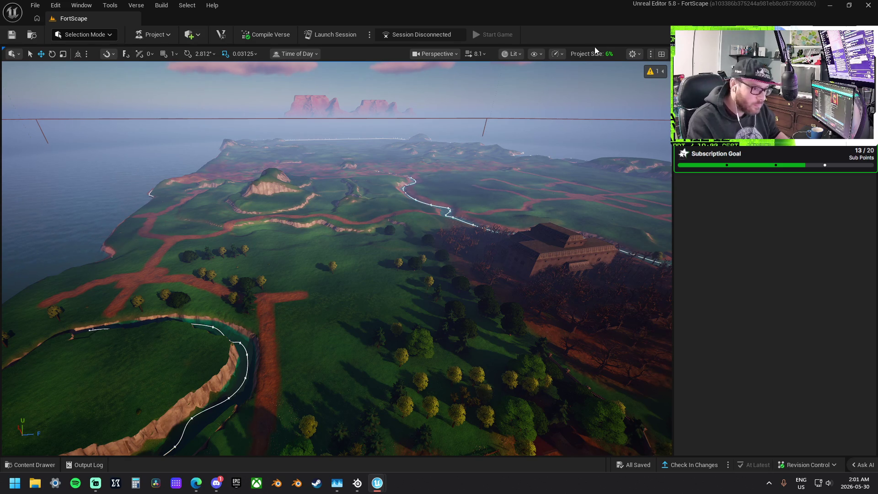
Step: Fly the camera over the landscape and relaunch the playtest session
left_click_drag(594, 138, 595, 138)
left_click(333, 35)
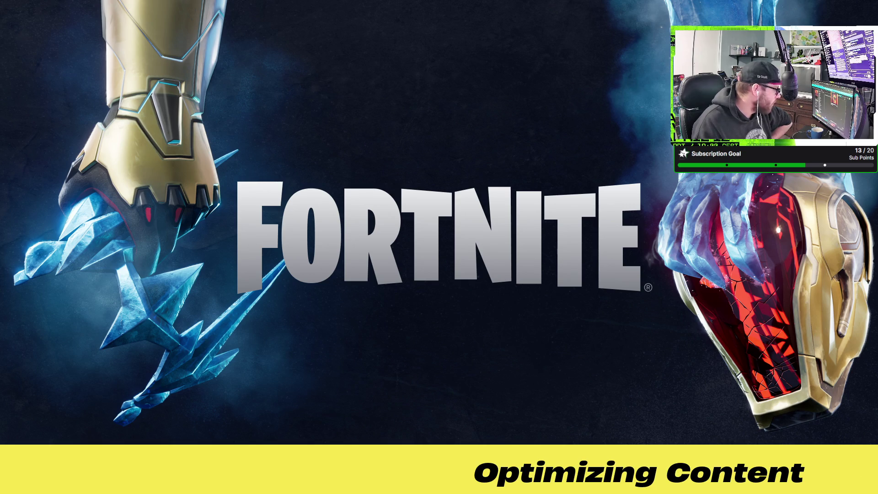
Step: Bring Fortnite to the front and minimize UEFN while the edit-mode session loads
key("alt+Tab")
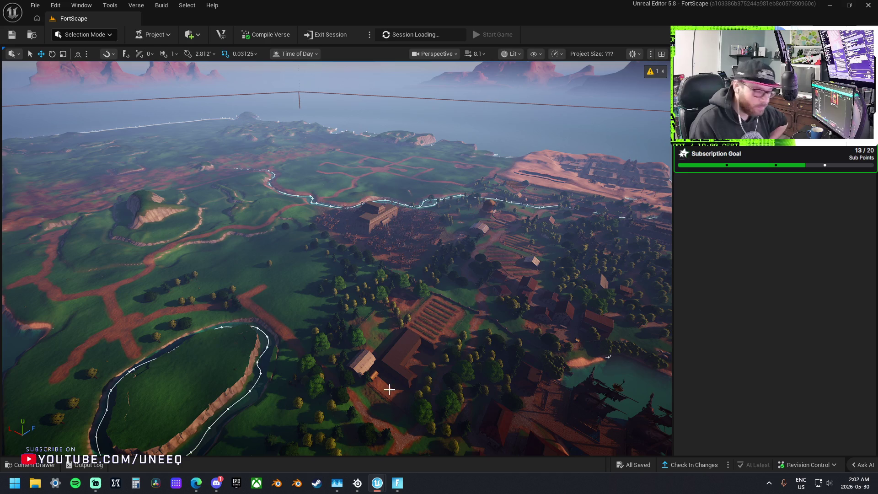
left_click(397, 488)
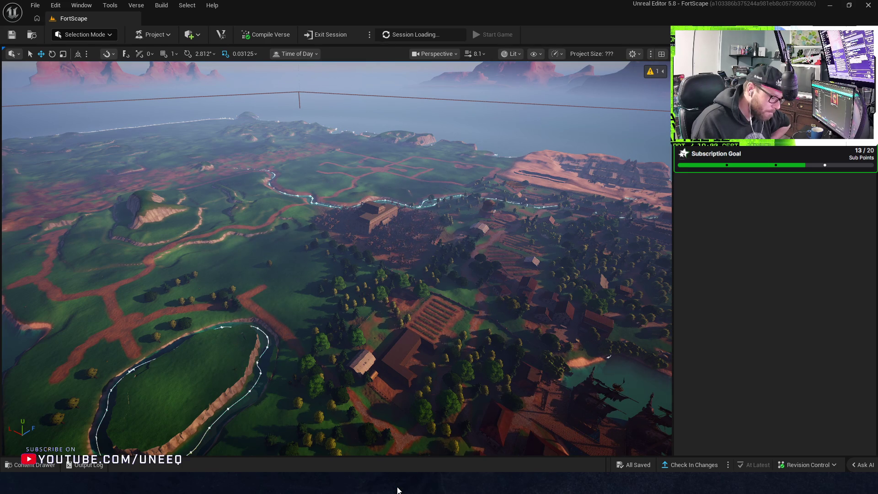
left_click(829, 6)
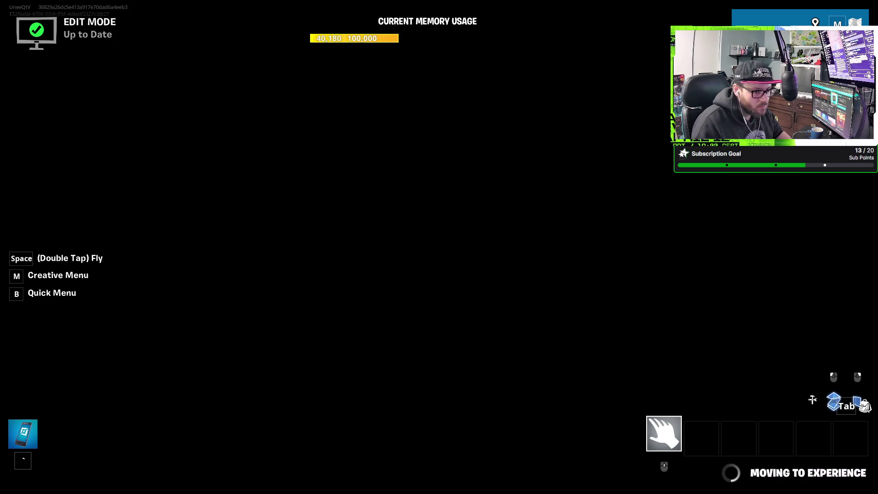
Step: Fly over the stone tower, lake, woods, farm, cliff coast, castle and village toward the desert town
key("space")
key("space")
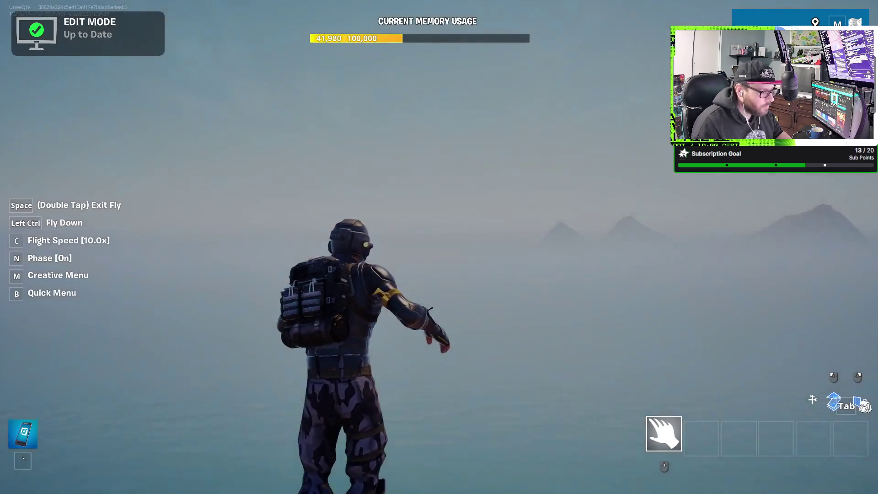
key("w")
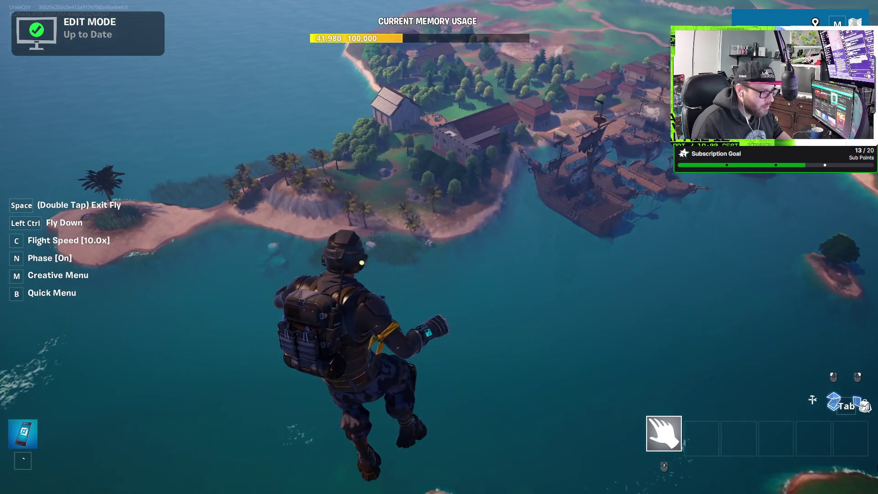
key("w")
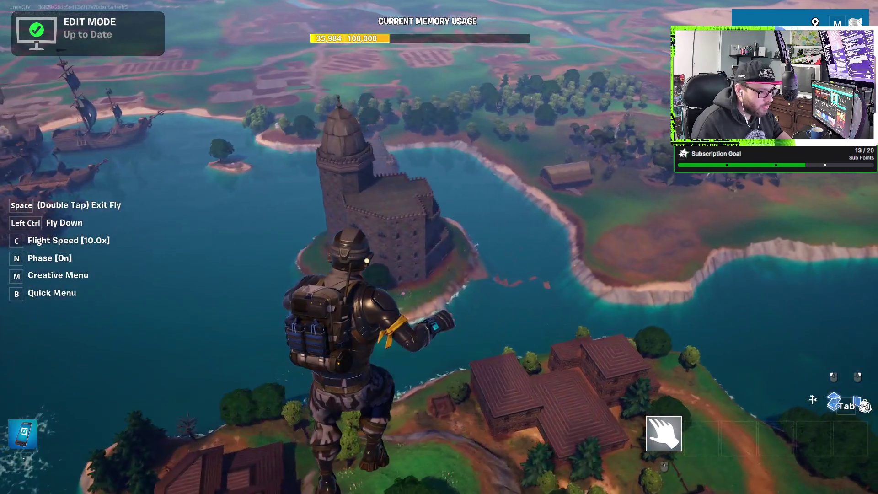
key("w")
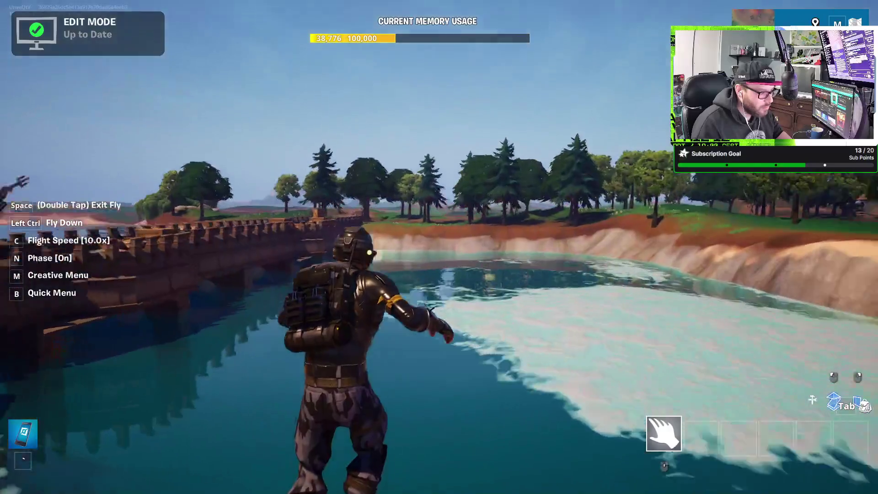
key("w")
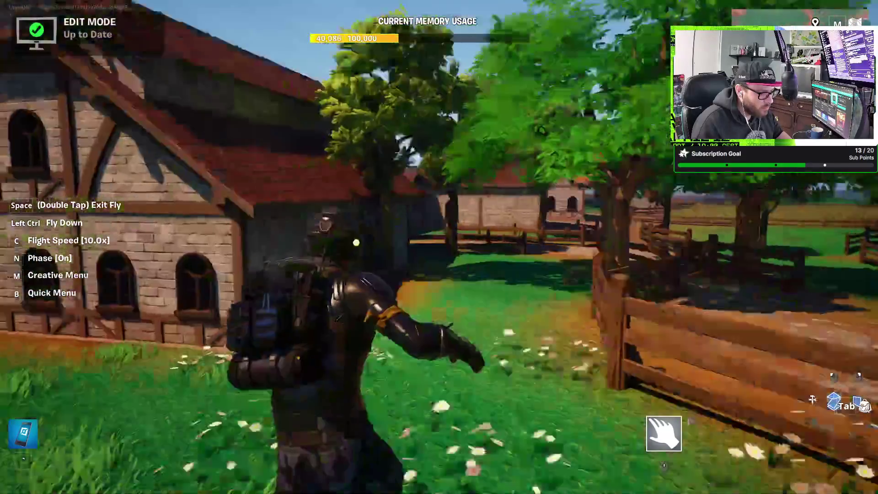
key("w")
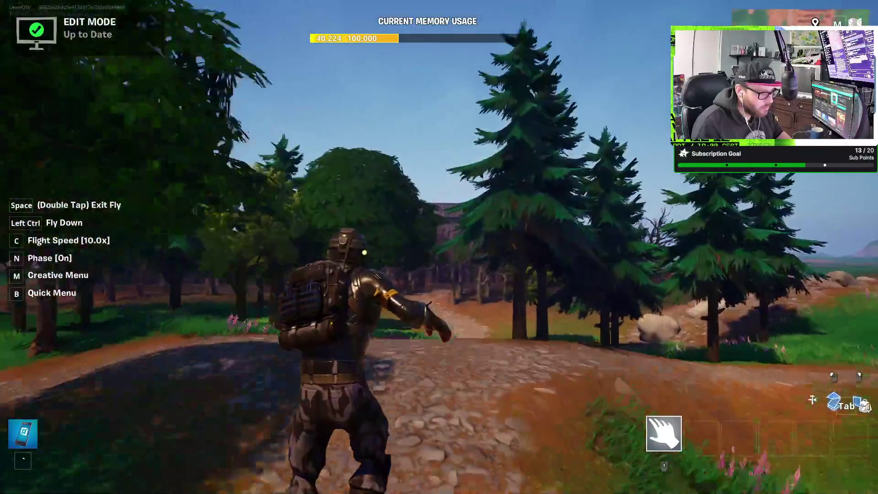
key("w")
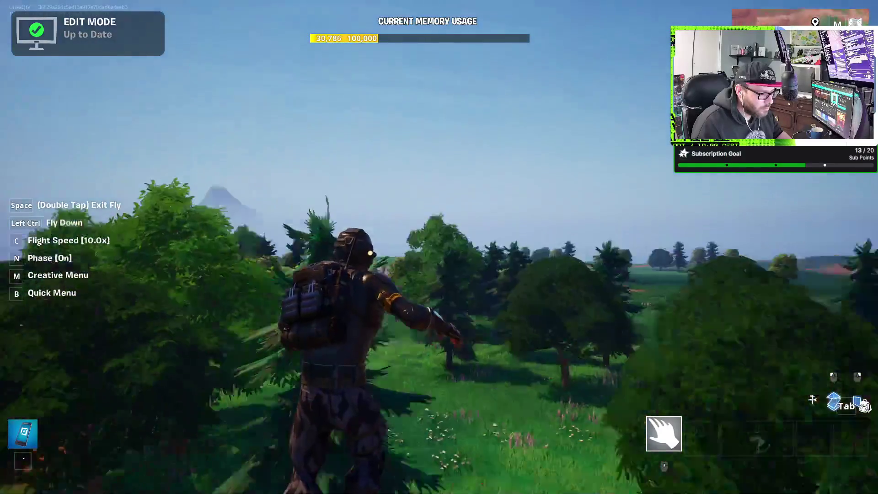
key("w")
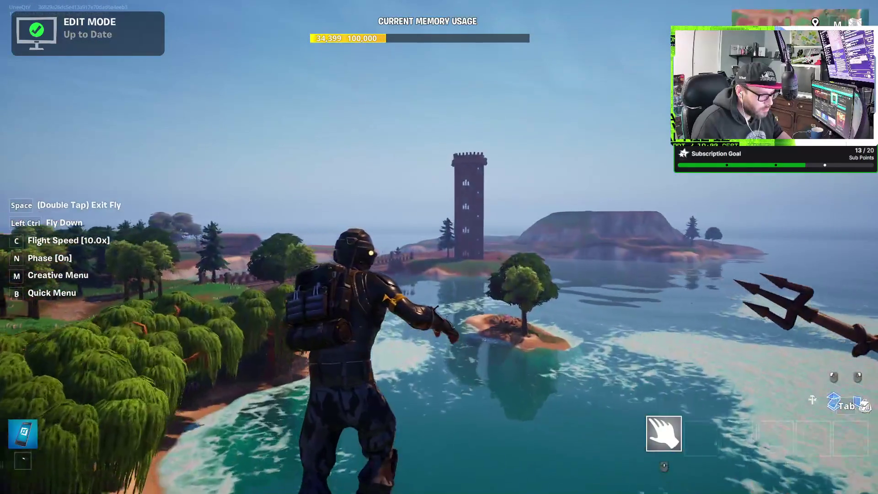
key("w")
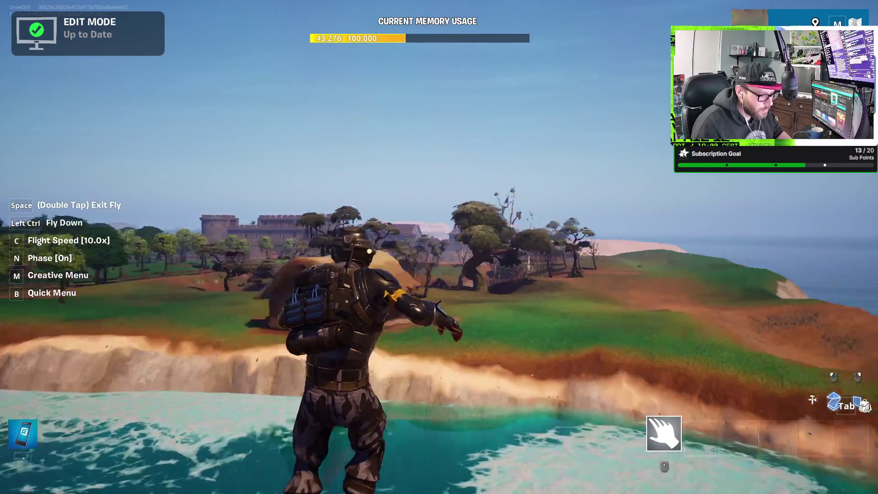
key("w")
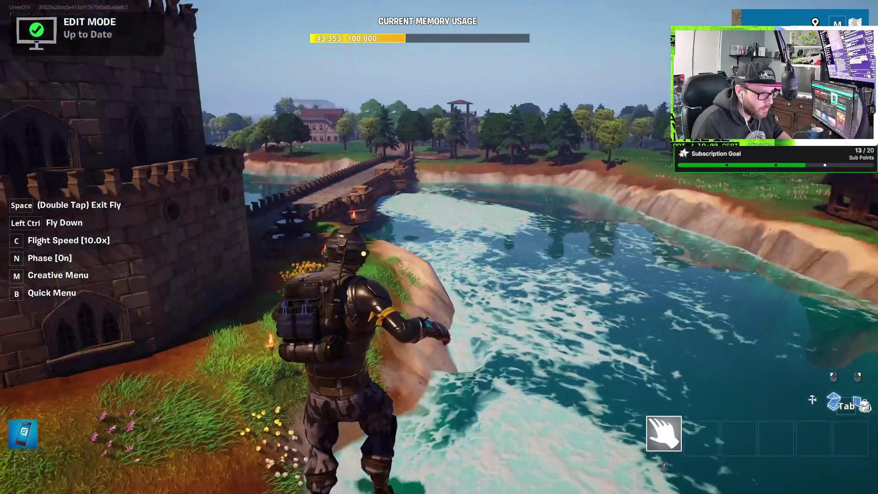
key("w")
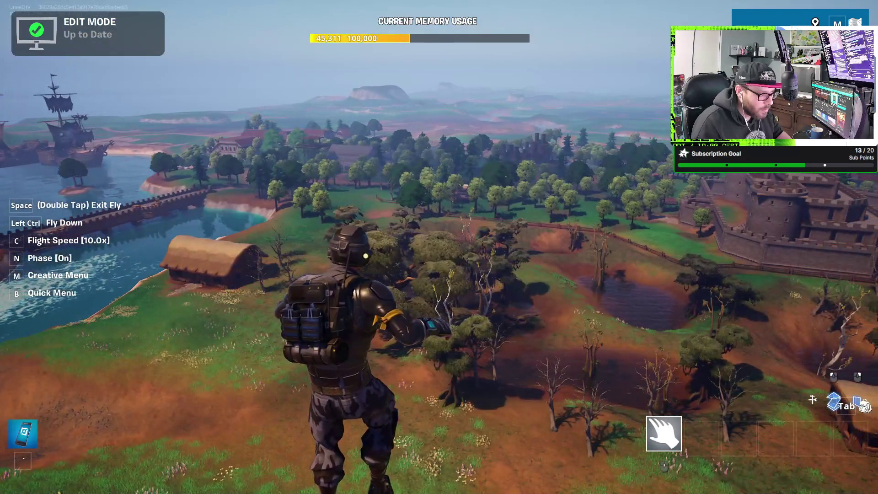
key("w")
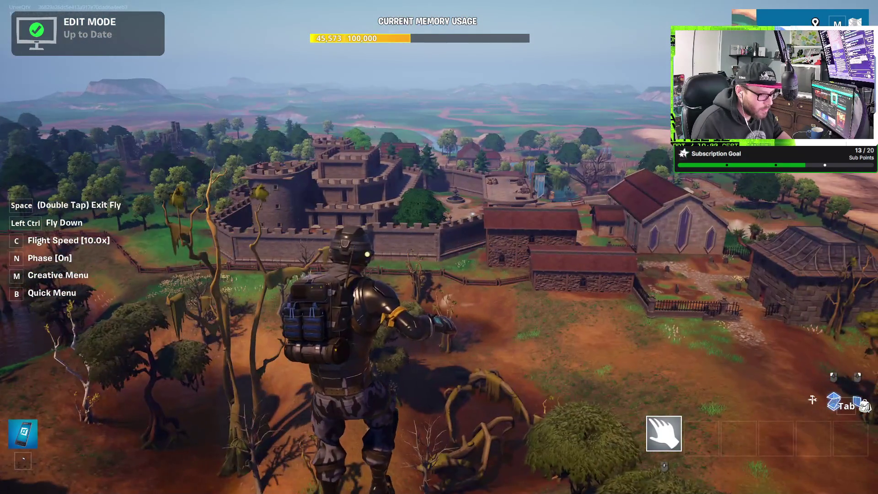
key("w")
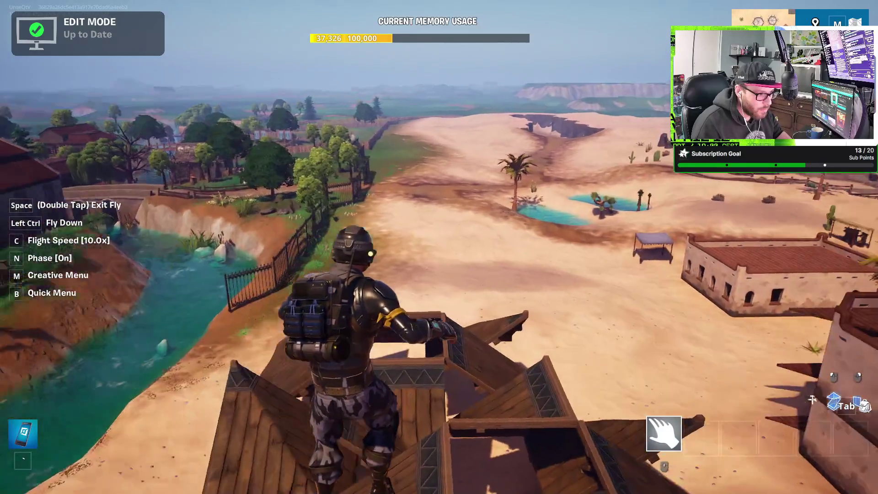
Step: Fly past the oasis, windmill farm and coastal island to the hillside house, then start the game
key("w")
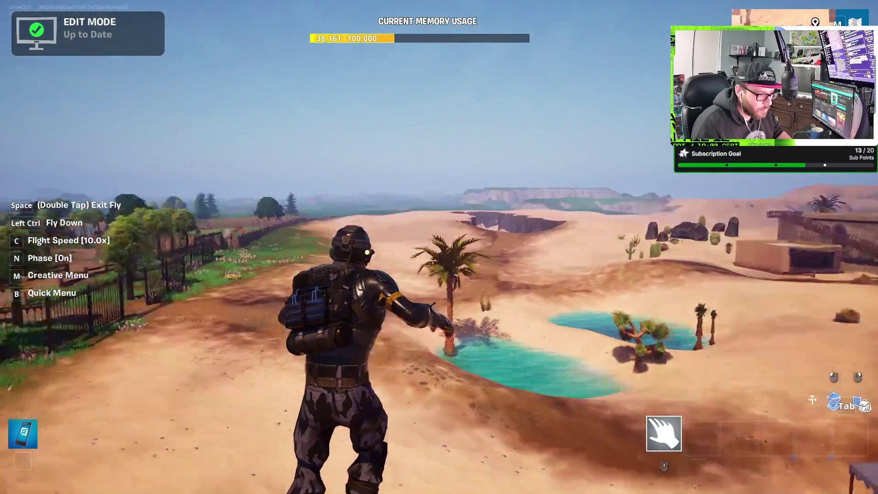
key("w")
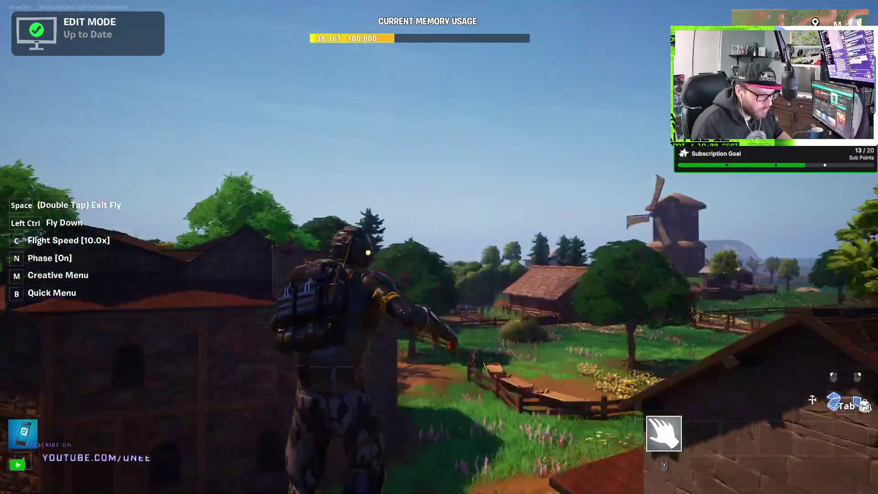
key("w")
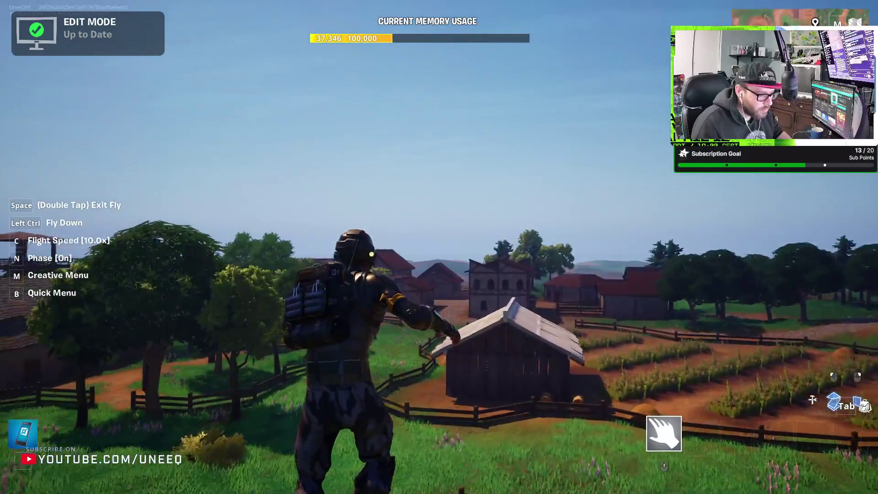
key("w")
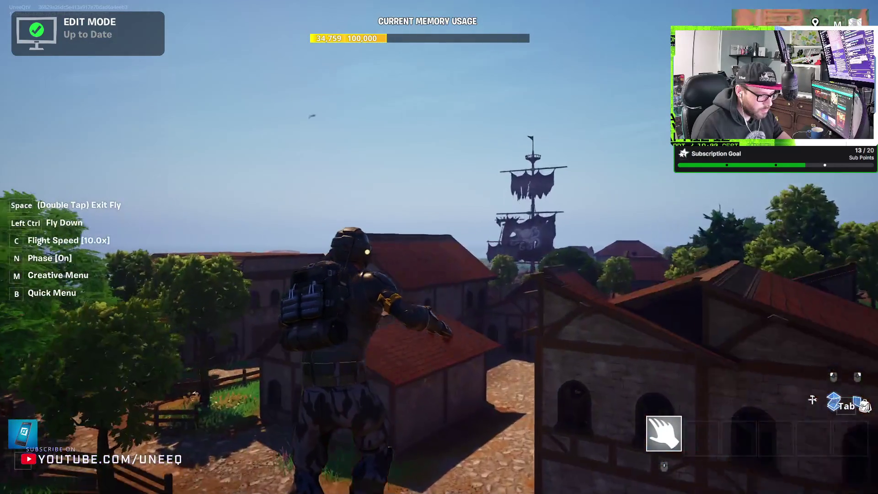
key("w")
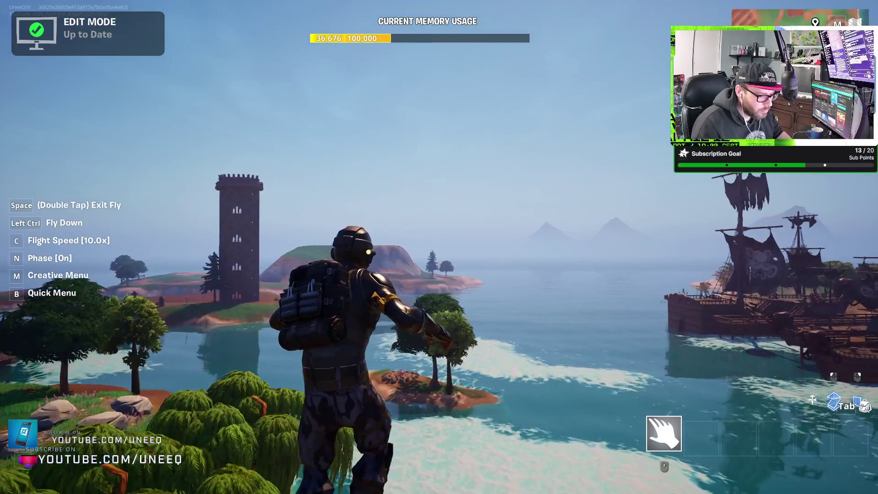
key("w")
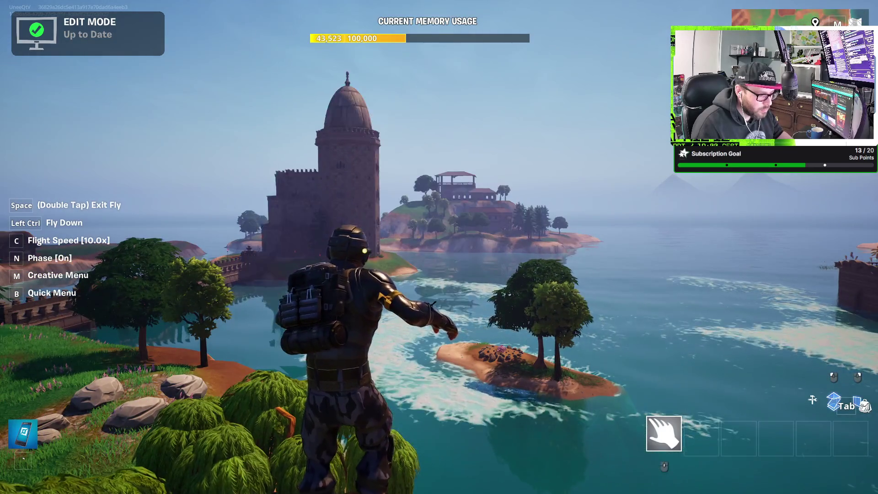
key("w")
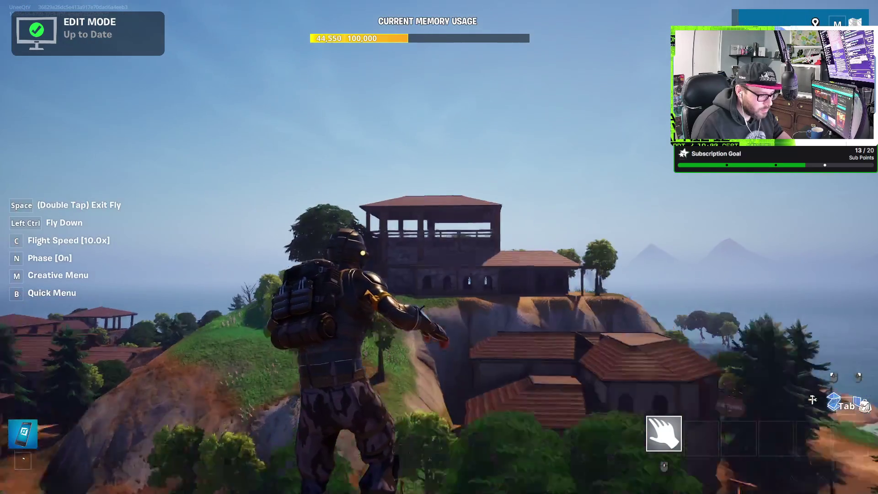
key("w")
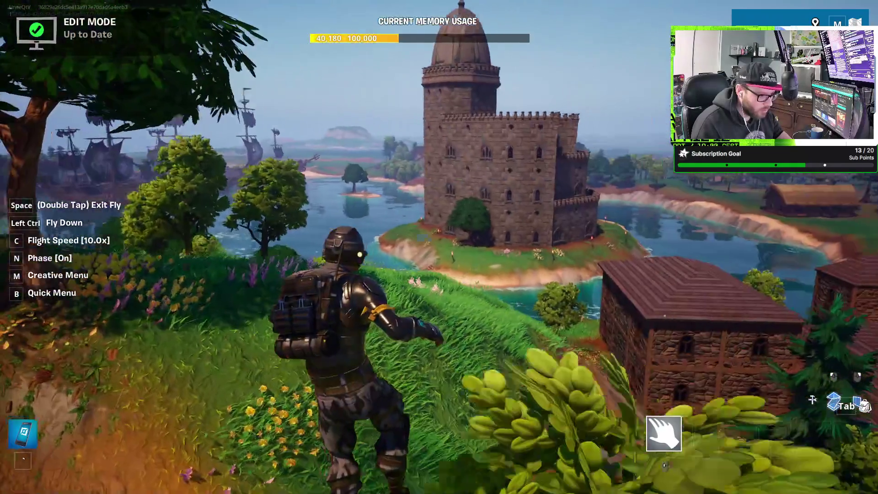
key("w")
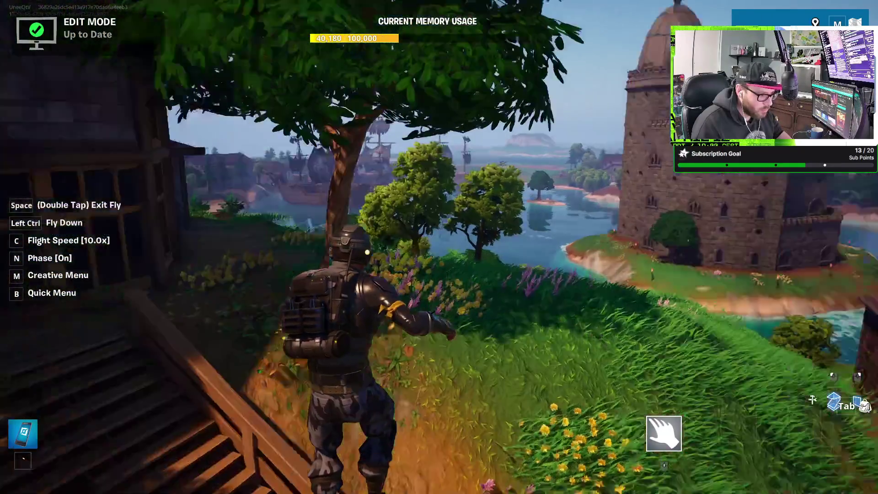
key("w")
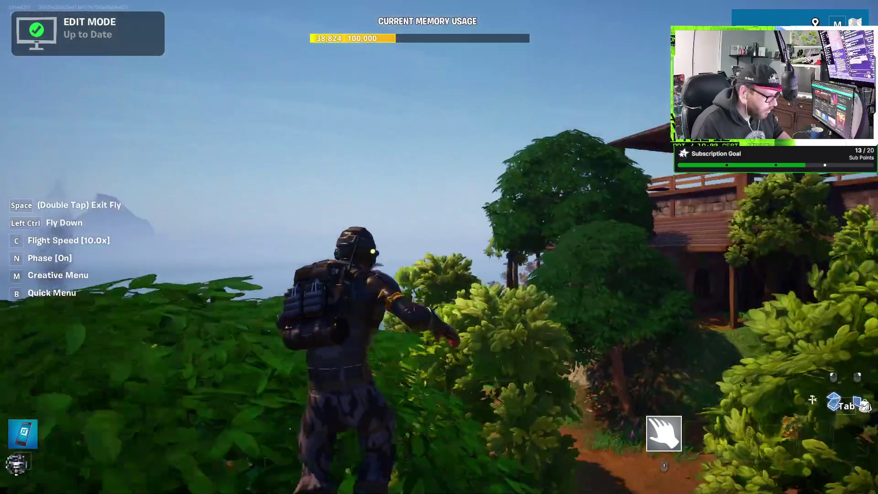
key("w")
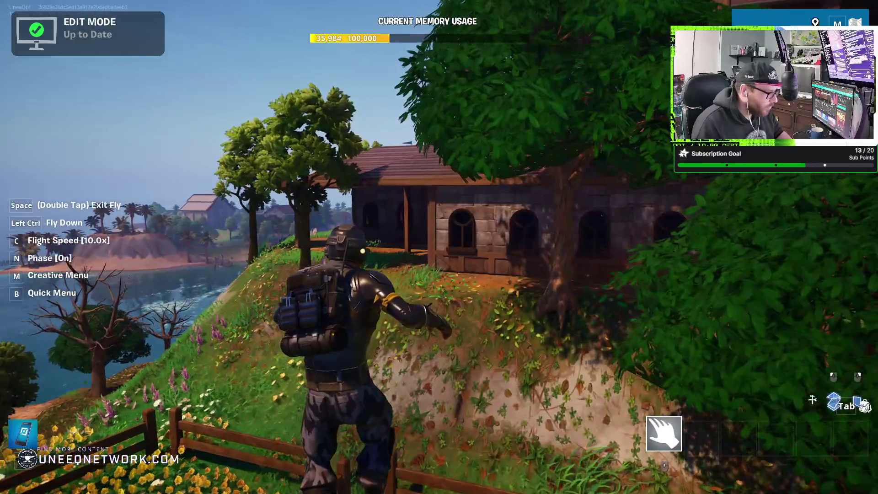
key("Escape")
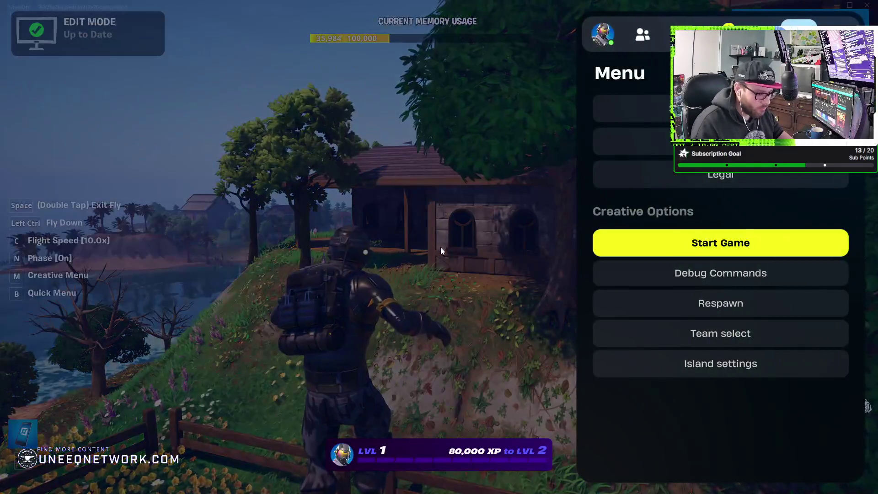
key("Escape")
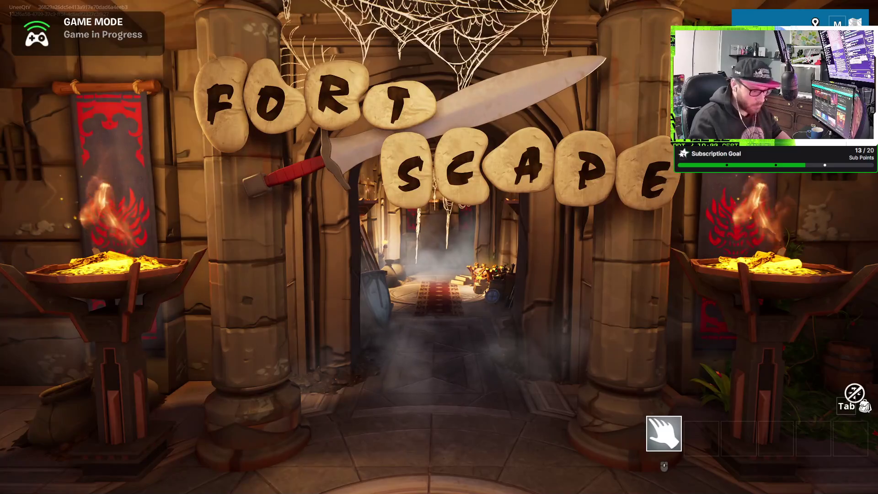
Step: Visit Options, return to the main menu, choose Play Now and spawn beside the courtyard fountain
key("Escape")
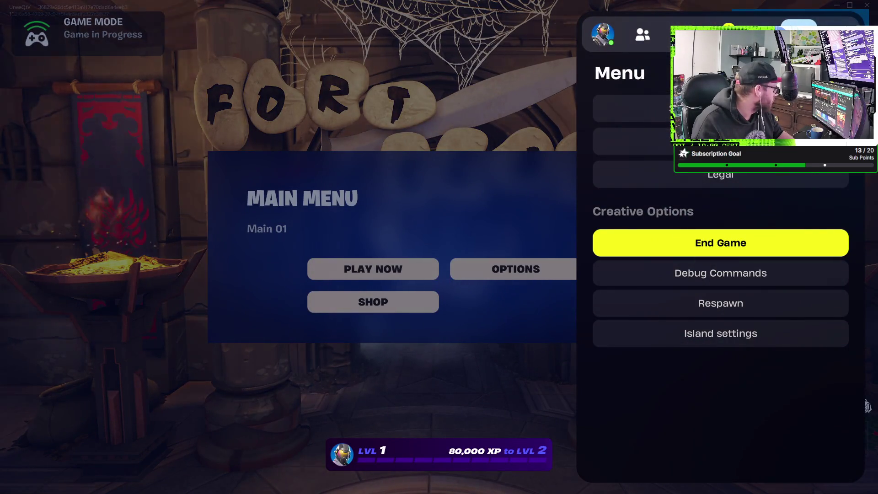
key("Escape")
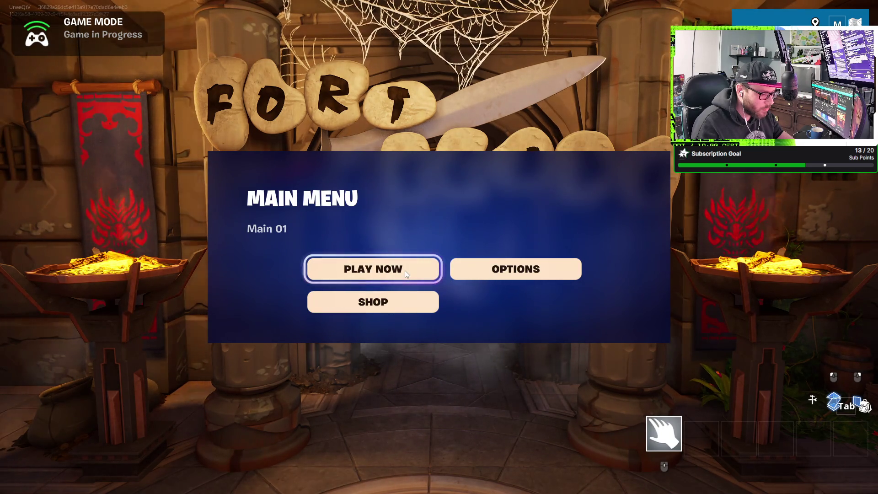
left_click(515, 269)
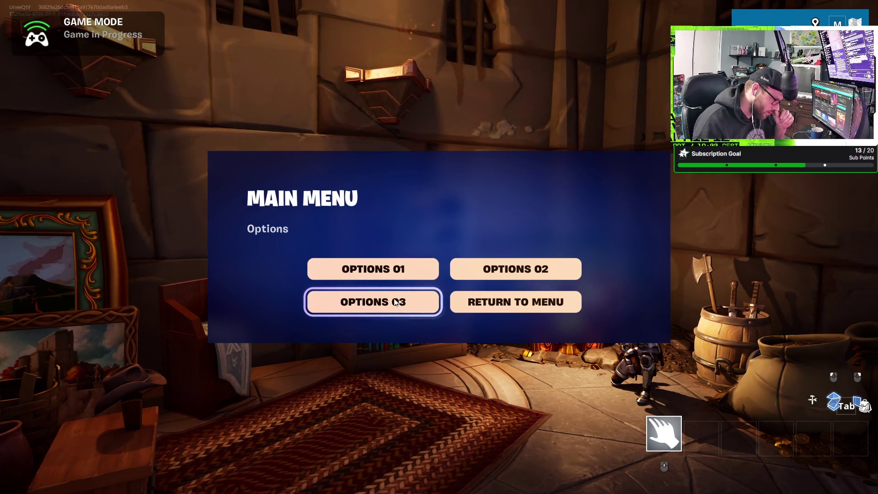
left_click(515, 302)
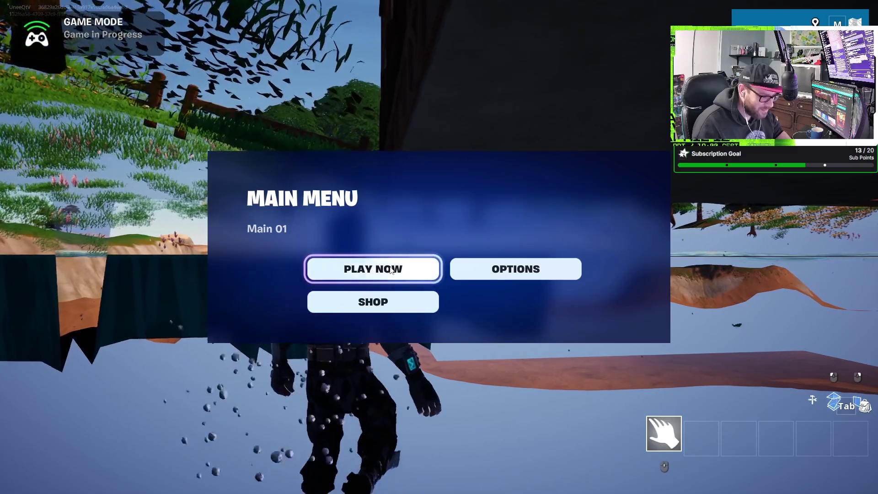
left_click(391, 271)
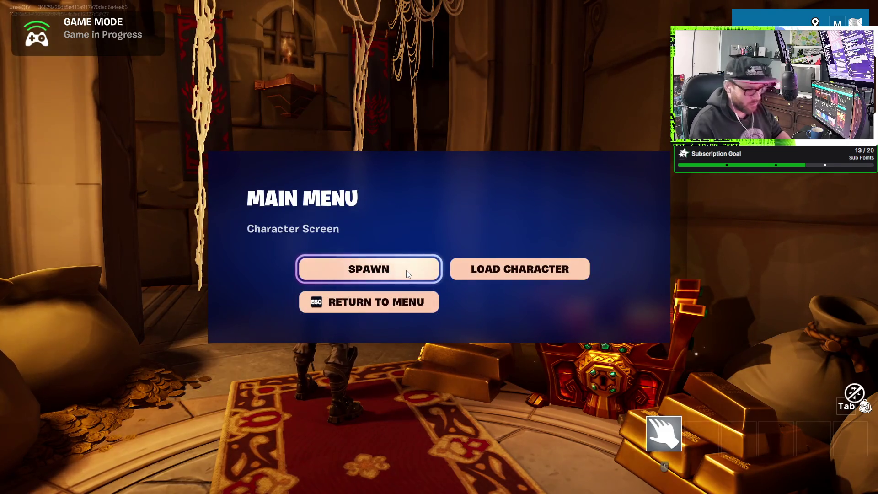
left_click(406, 270)
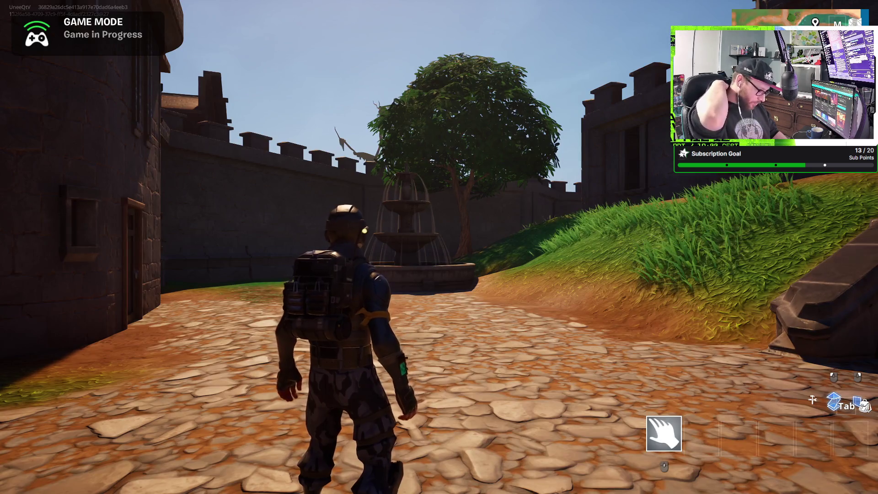
Step: Run up the castle steps, through the wooden doors into the sunlit corridor, and bring up the game menu
key("w")
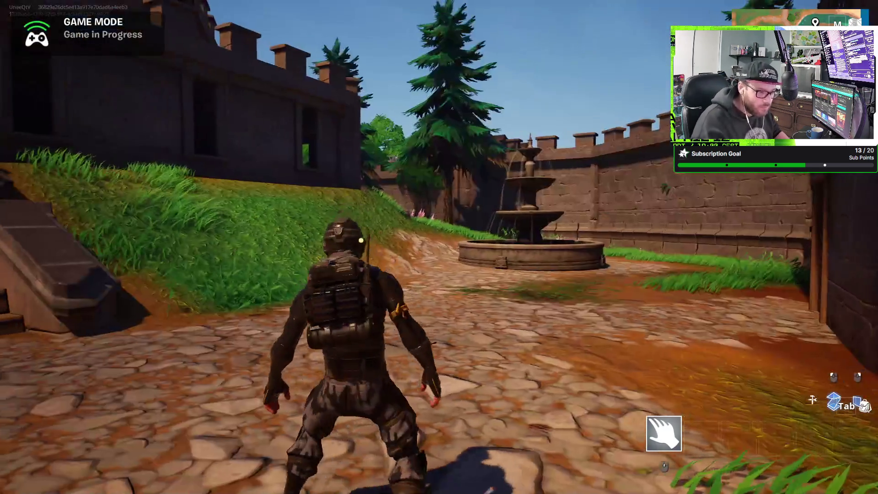
key("w")
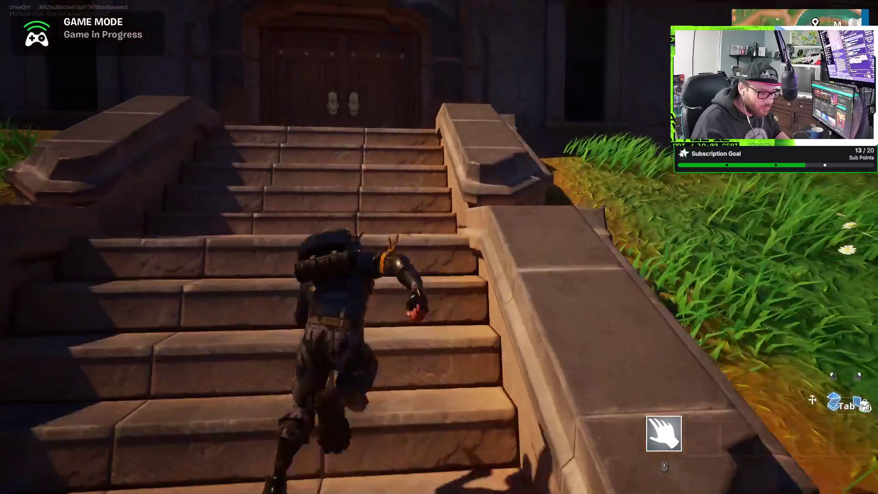
key("e")
key("w")
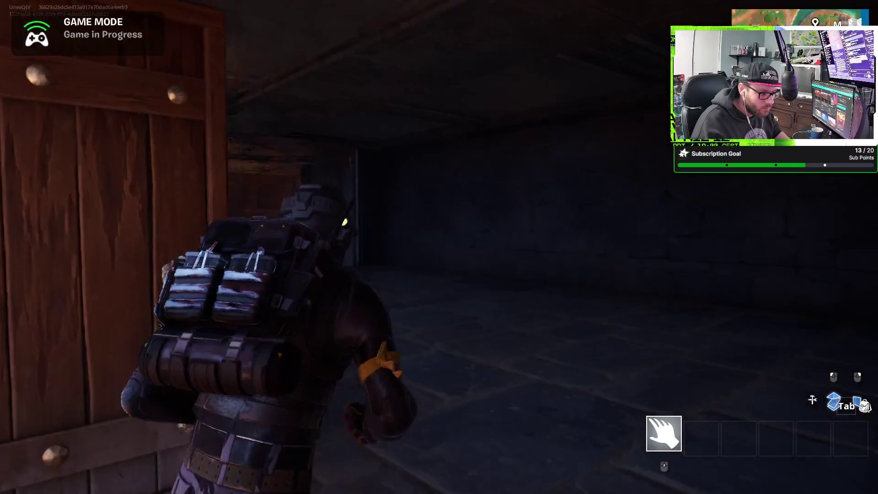
key("w")
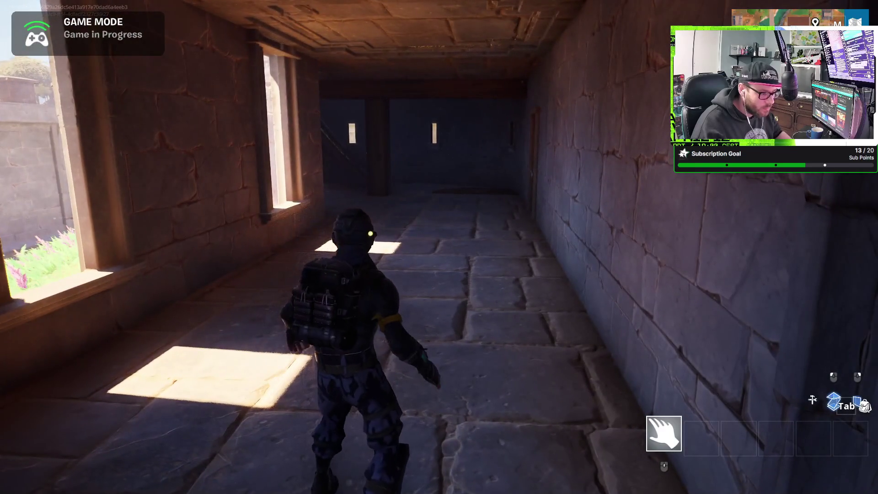
key("Escape")
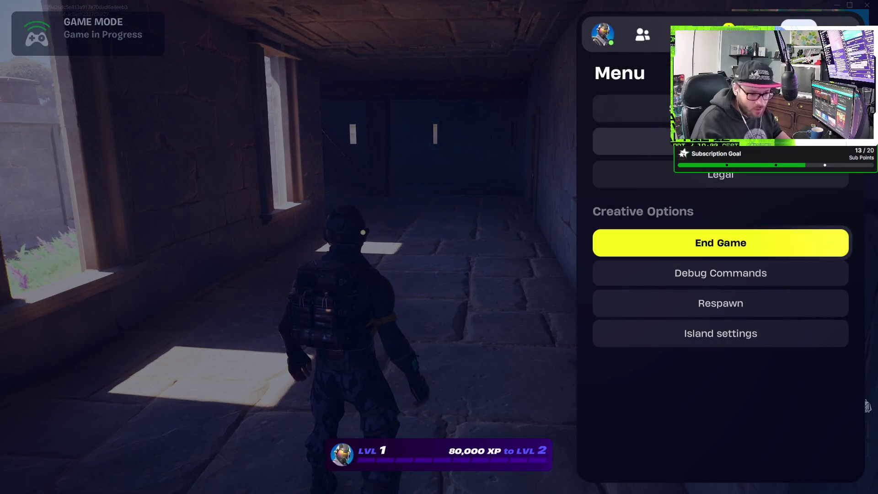
Step: Raise the Main volume in the Audio settings from 42% to 87%
left_click(720, 109)
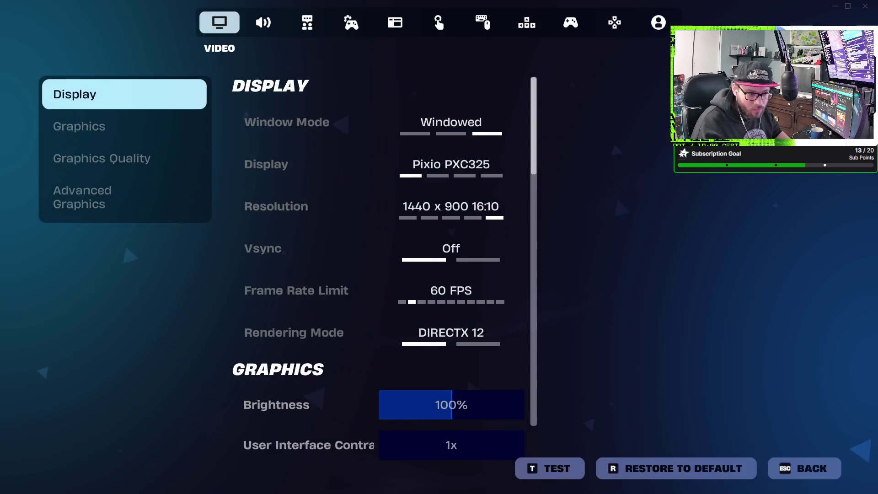
scroll(347, 214, "down", 4)
scroll(347, 213, "down", 2)
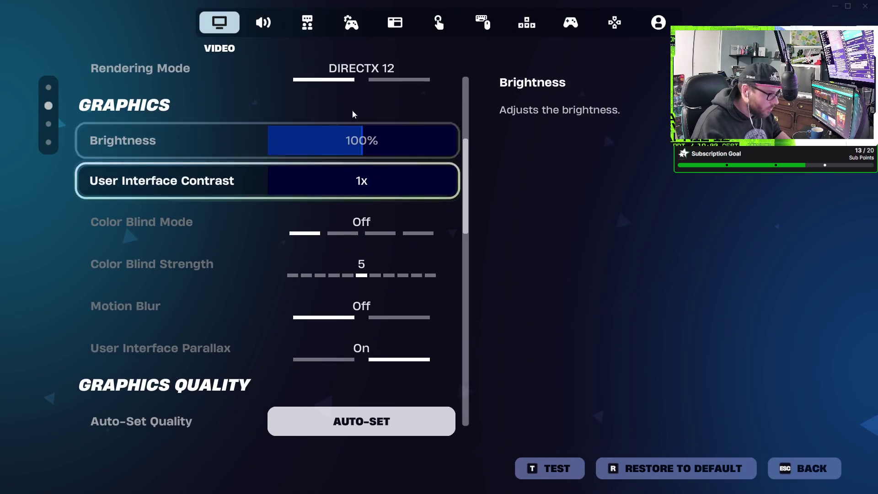
left_click(246, 24)
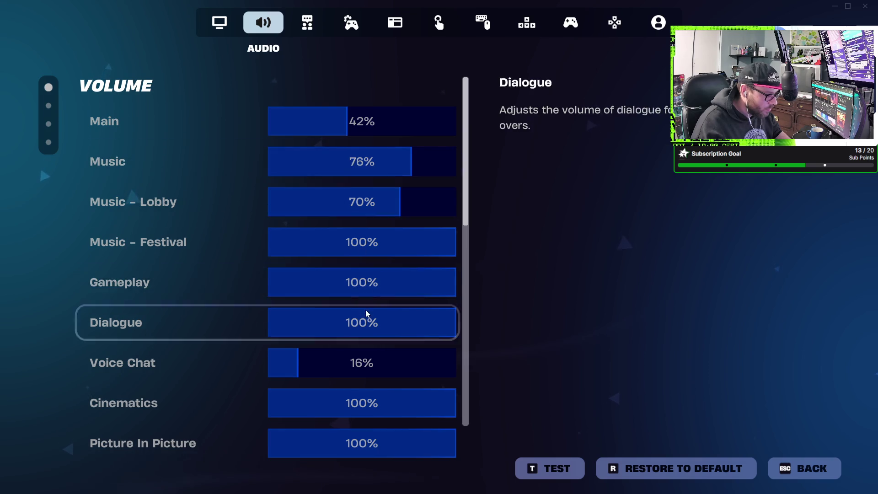
scroll(366, 307, "down", 4)
scroll(366, 287, "up", 4)
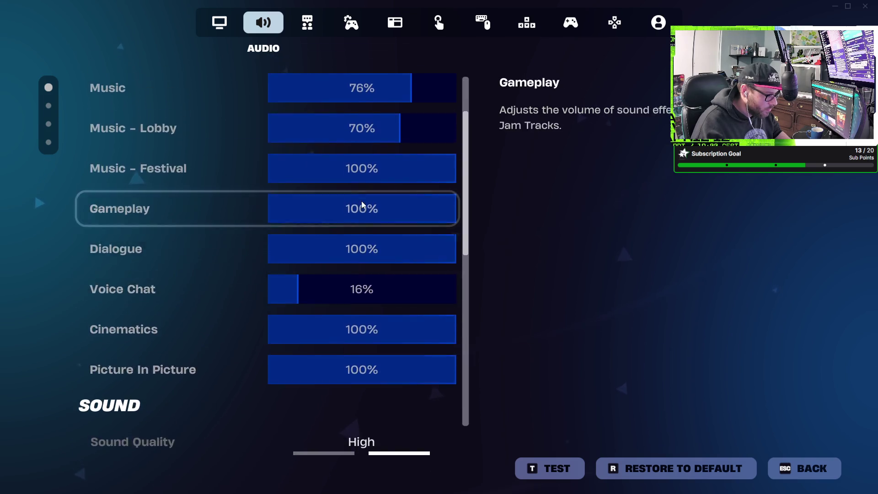
left_click(390, 113)
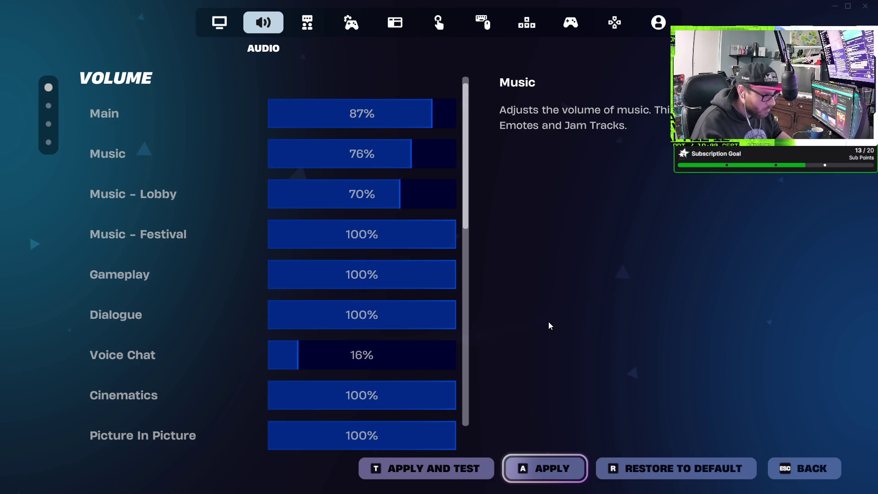
Step: Apply the new volume, resume play and run down the corridor into the round stairwell
key("a")
key("Escape")
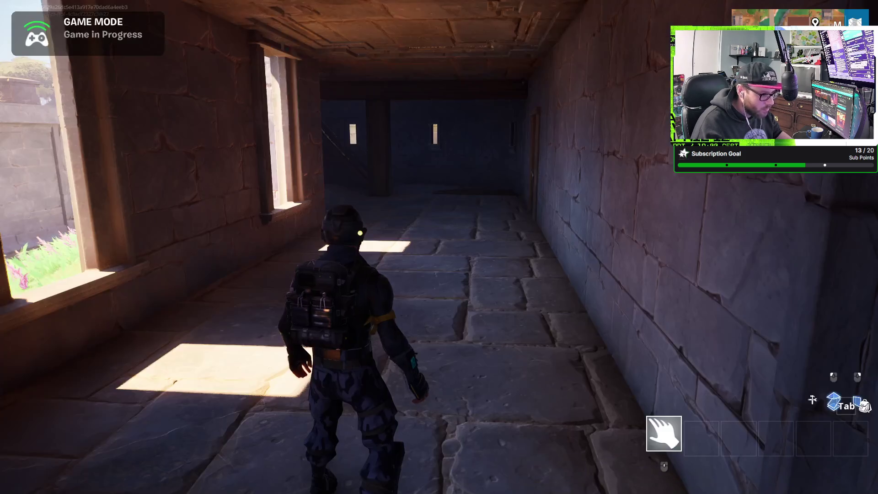
key("w")
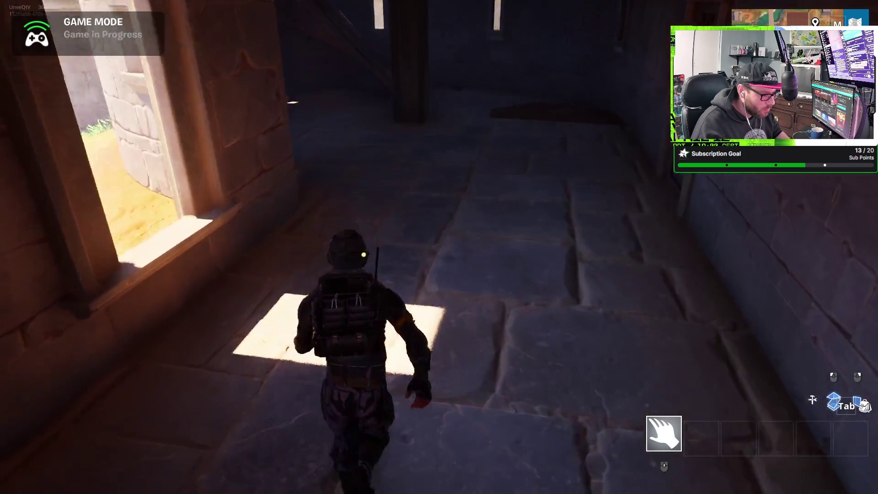
key("w")
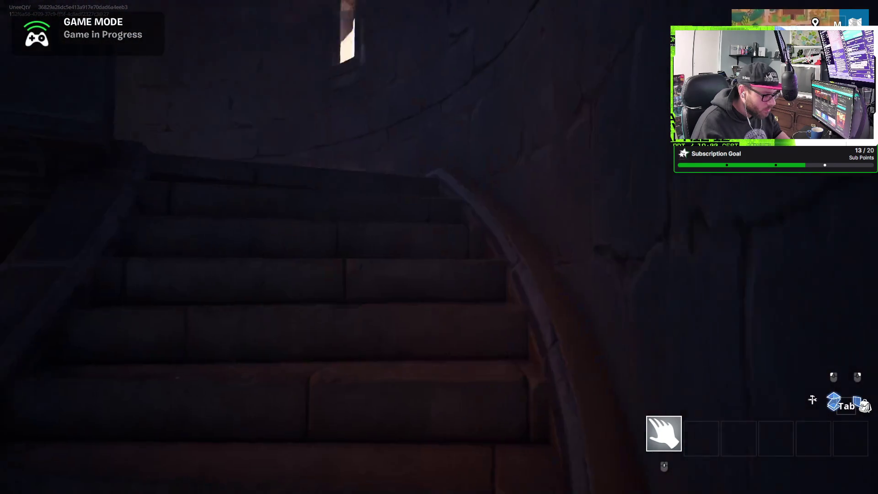
Step: Exit onto the castle wall, cross the fountain courtyard and gate, and run through the flowers toward the bridge
key("w")
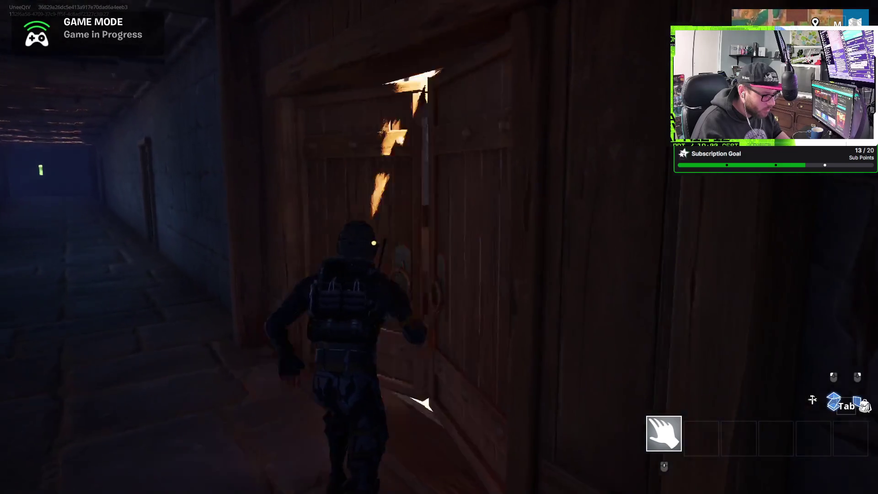
key("e")
key("w")
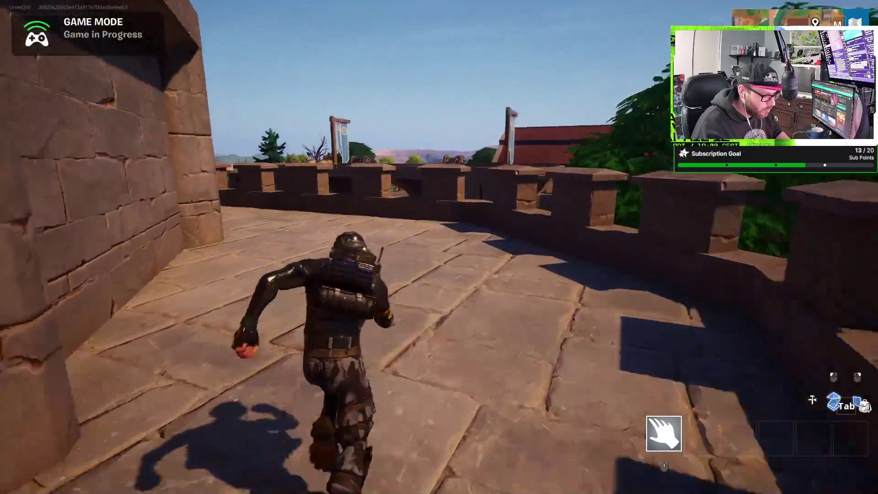
key("w")
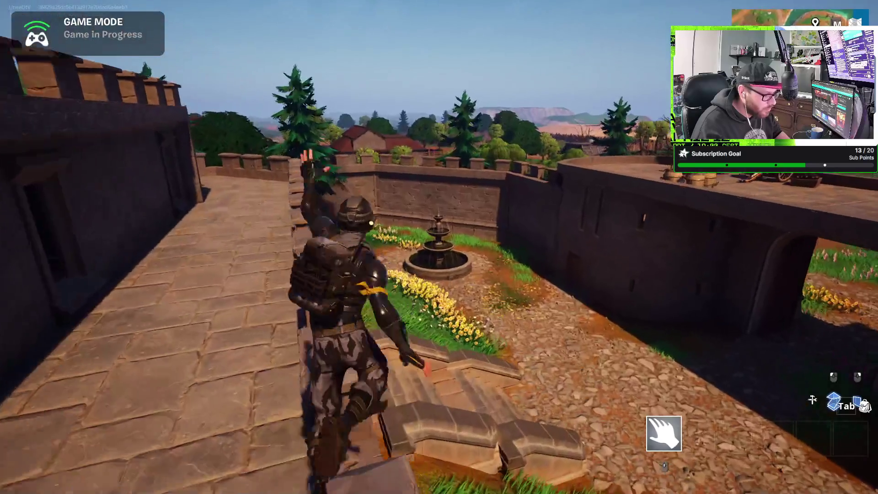
key("w")
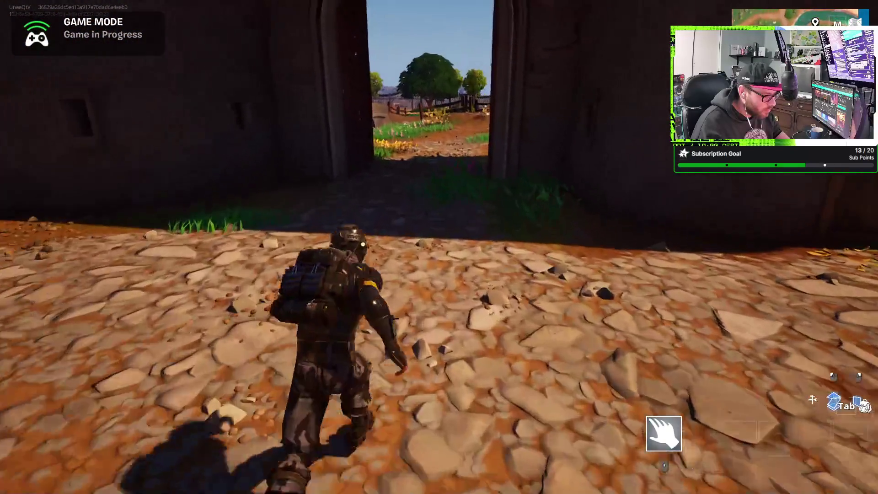
key("w")
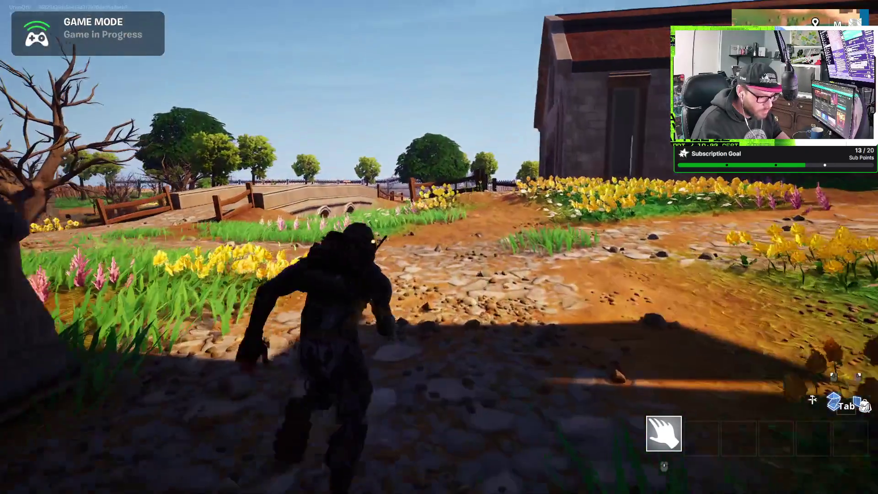
key("w")
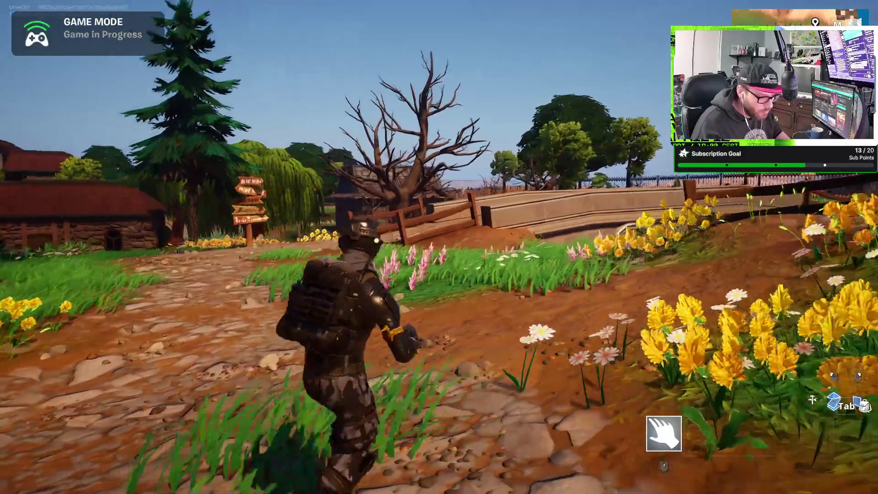
key("w")
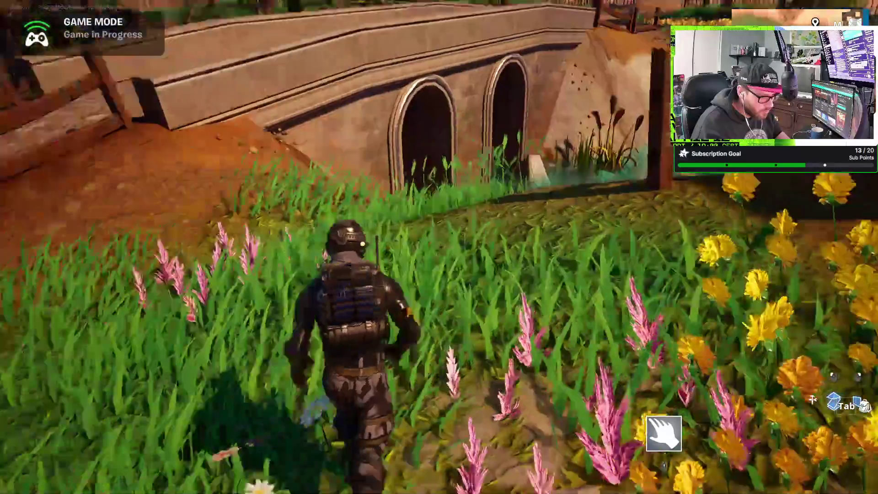
Step: Swim the stream under the bridge arch, cross the pond and climb out toward the fenced yard
key("w")
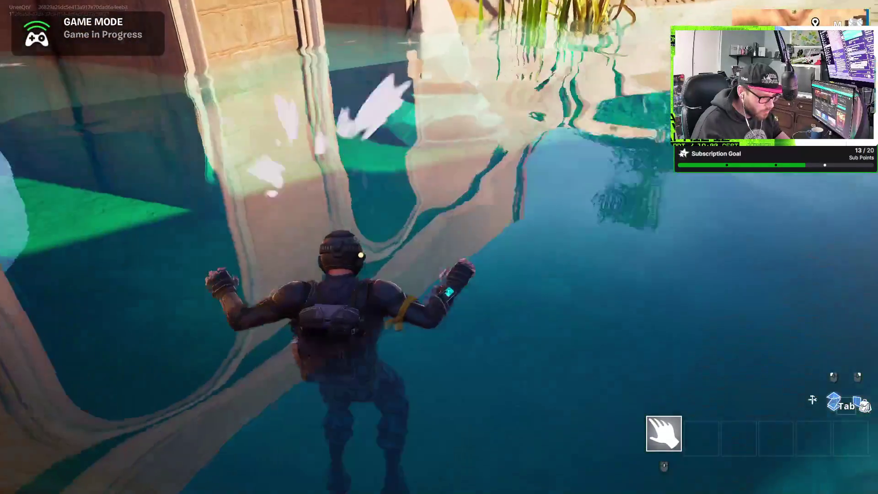
key("w")
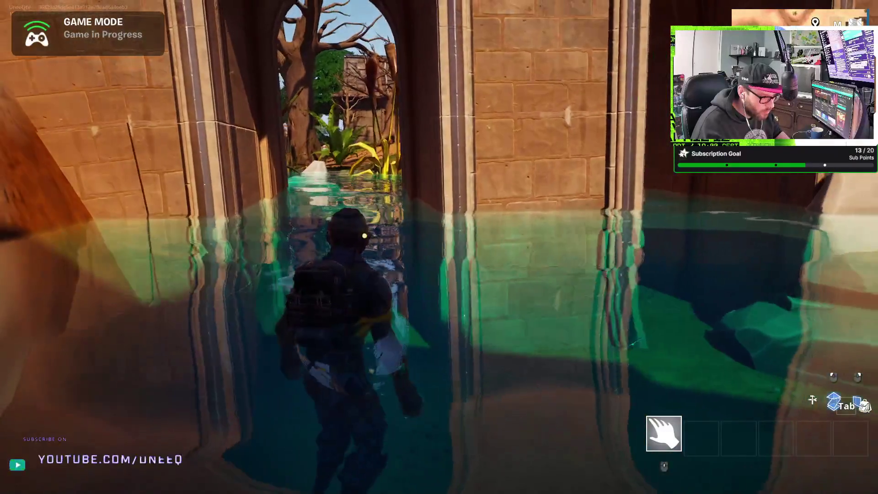
key("w")
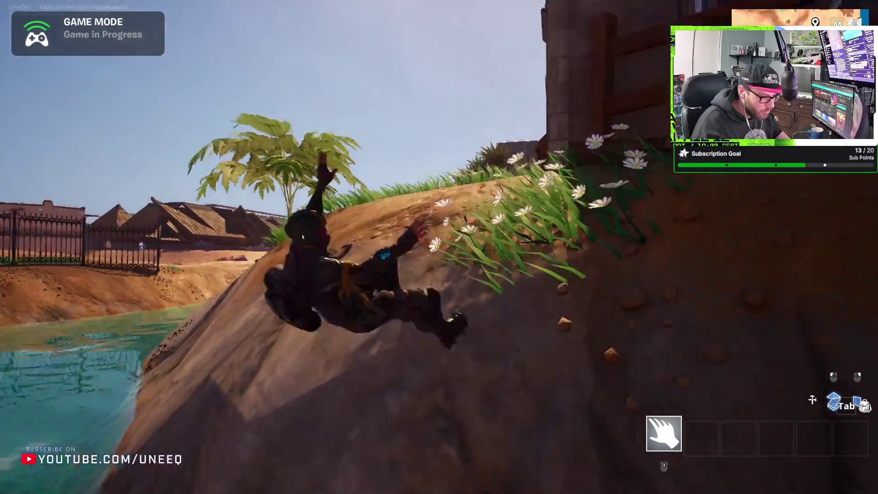
key("space")
key("w")
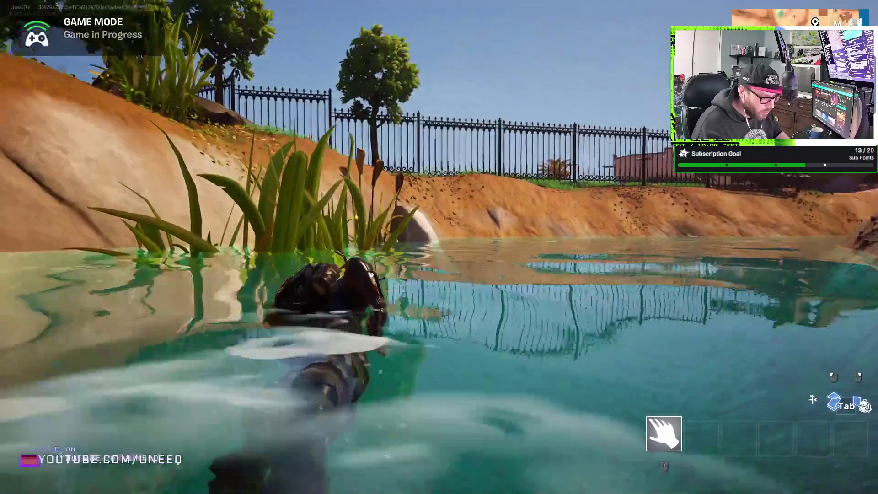
key("w")
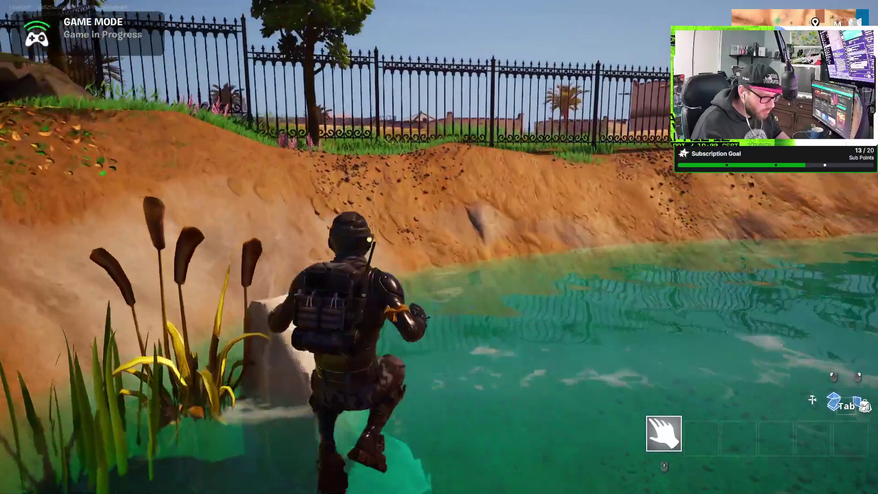
key("w")
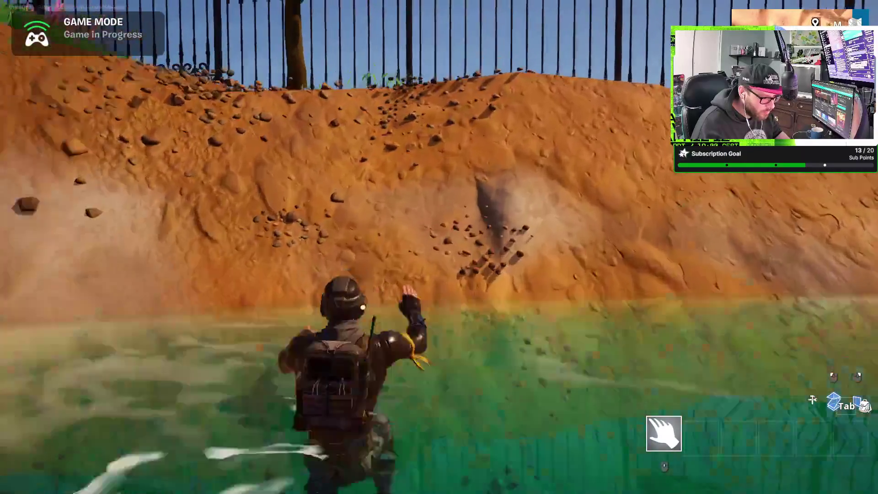
key("w")
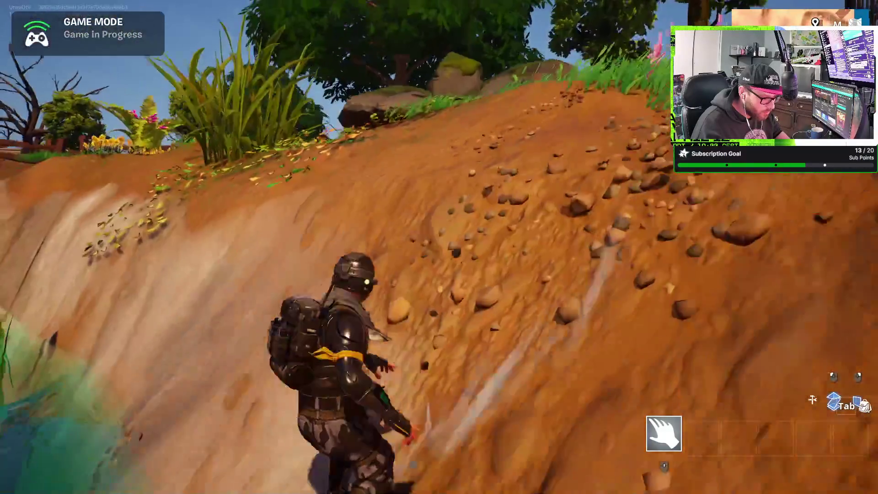
key("w")
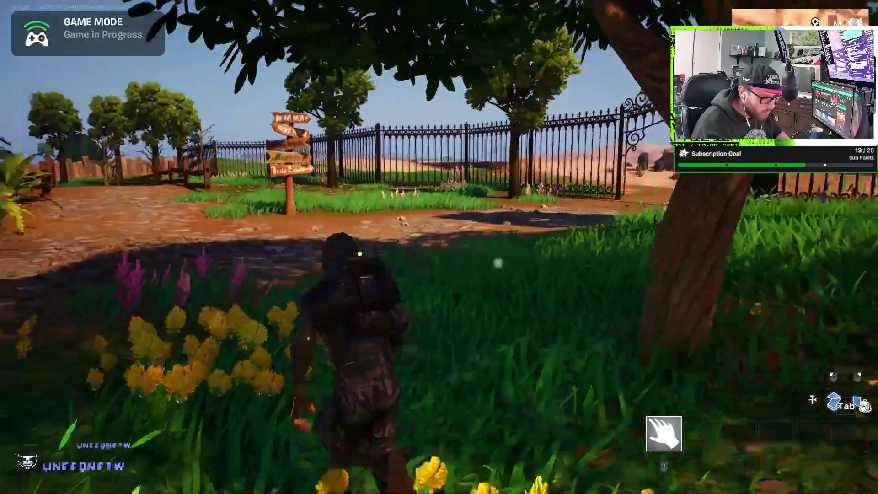
Step: Cross the stone bridge and courtyard, climb the stairs into the castle and reach the sunlit corridor
key("w")
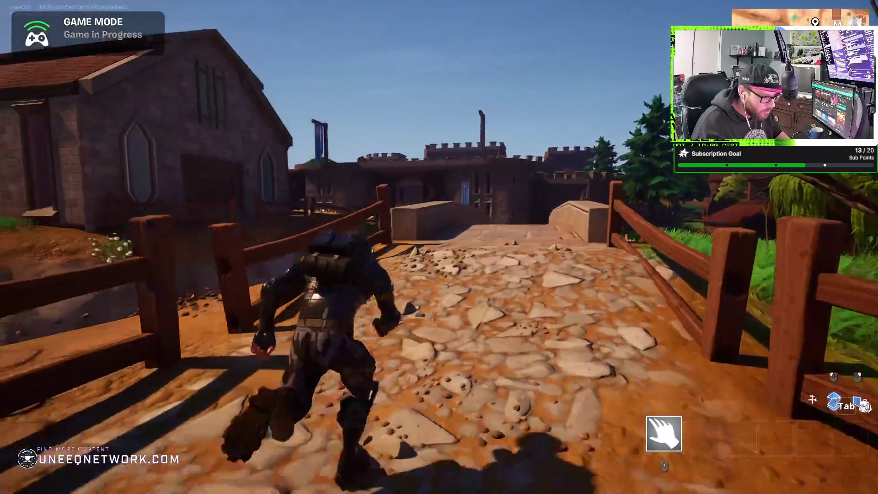
key("w")
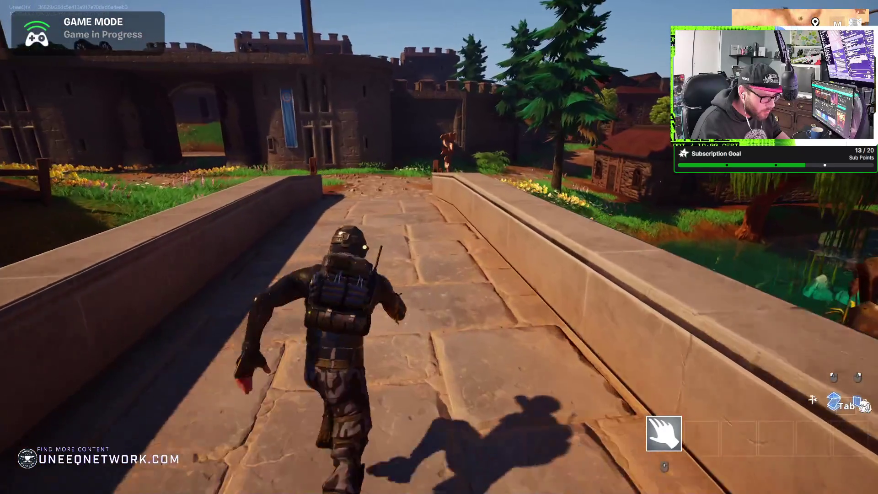
key("w")
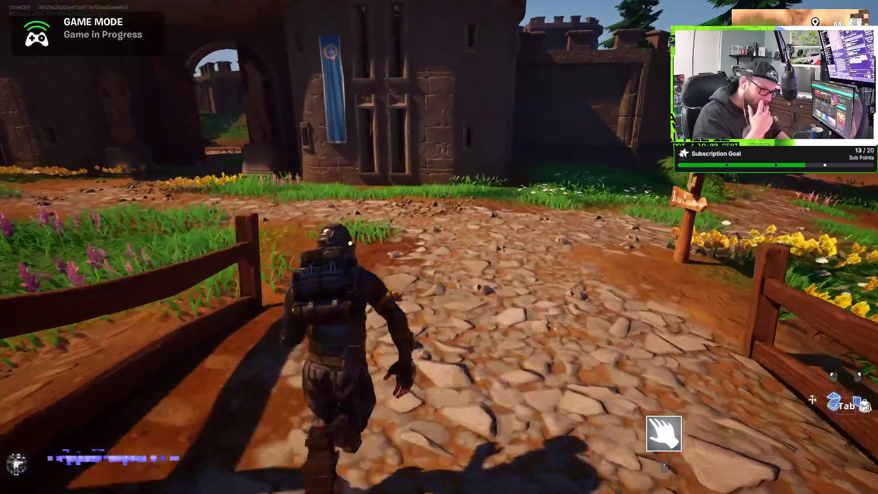
key("w")
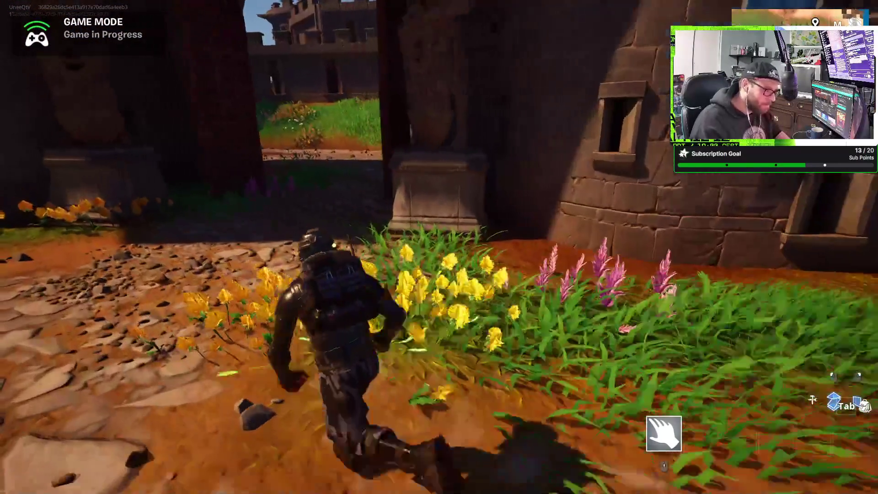
key("w")
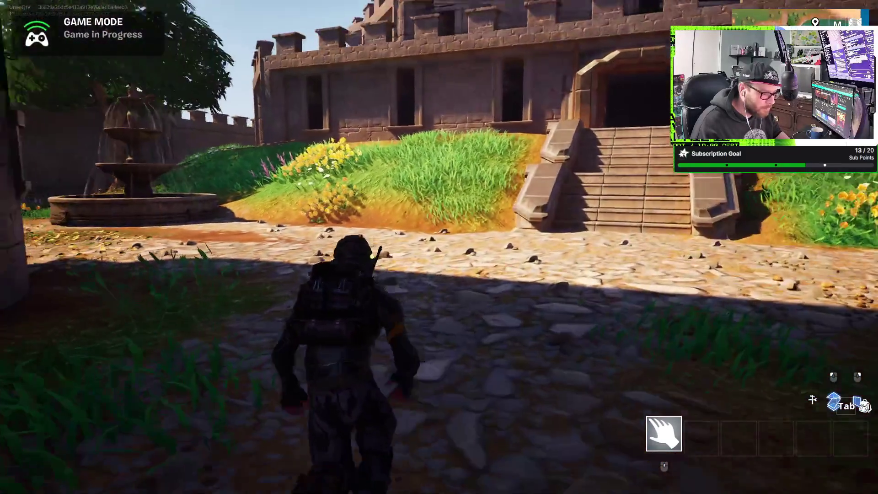
key("w")
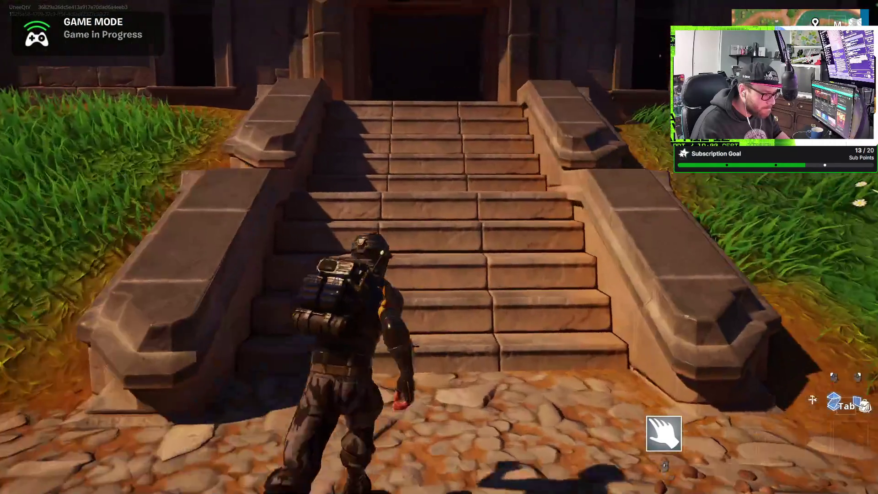
key("w")
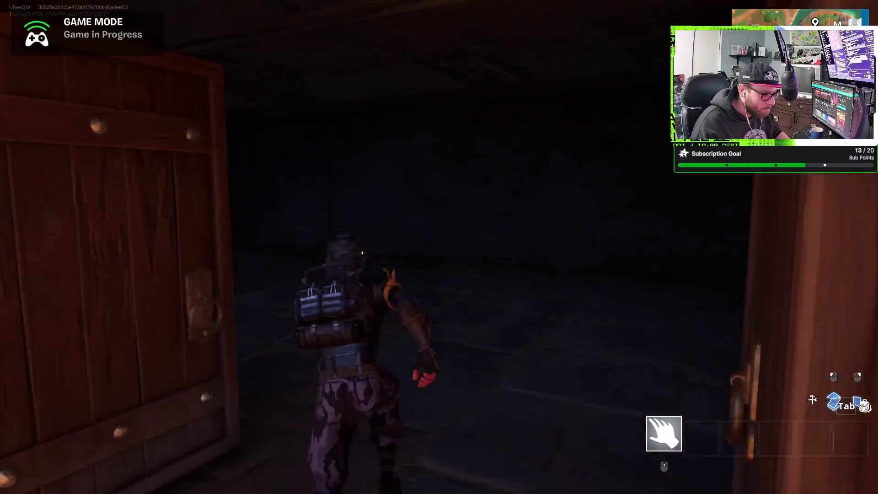
key("w")
key("w")
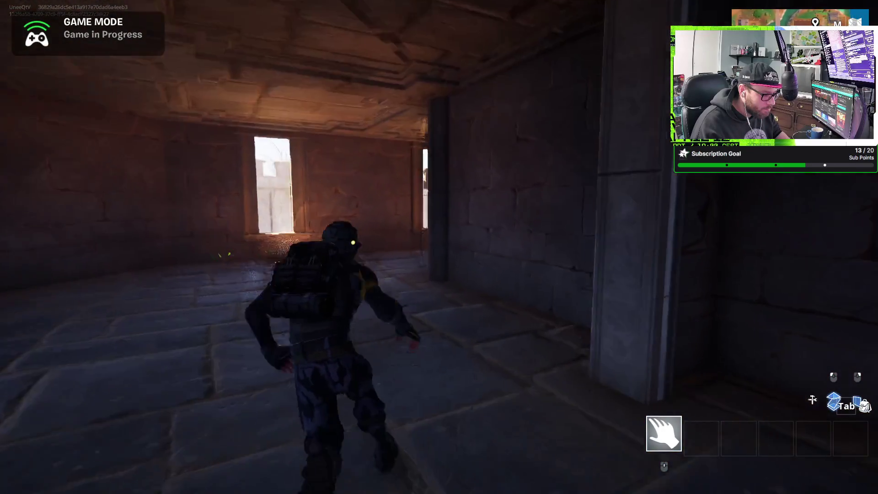
key("w")
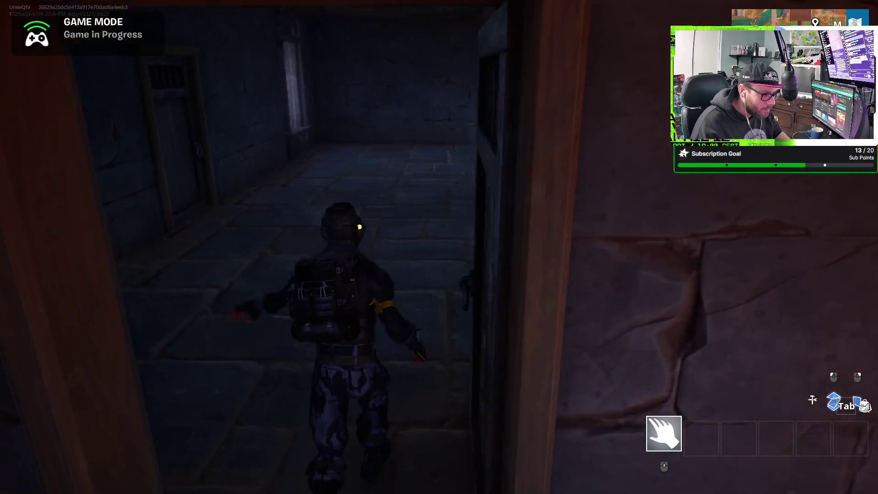
Step: Climb the spiral stairs, pass the dark corridor to the battlements and vault the parapet onto the grass
key("e")
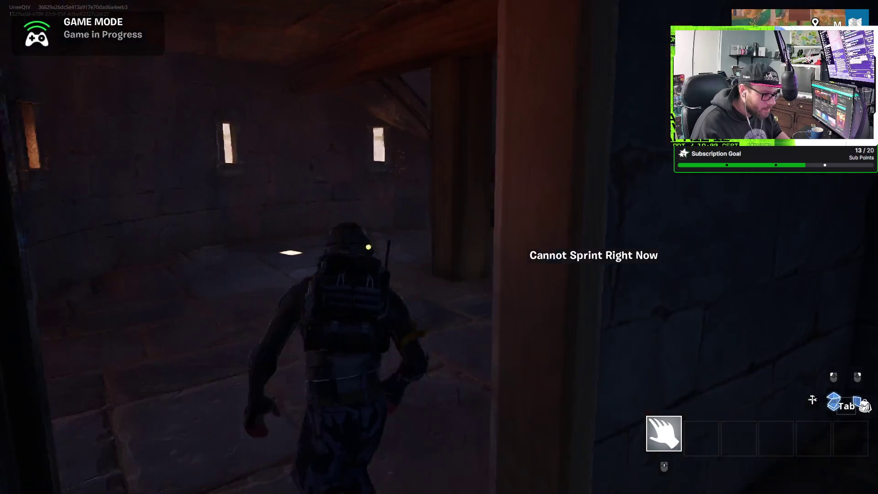
key("w")
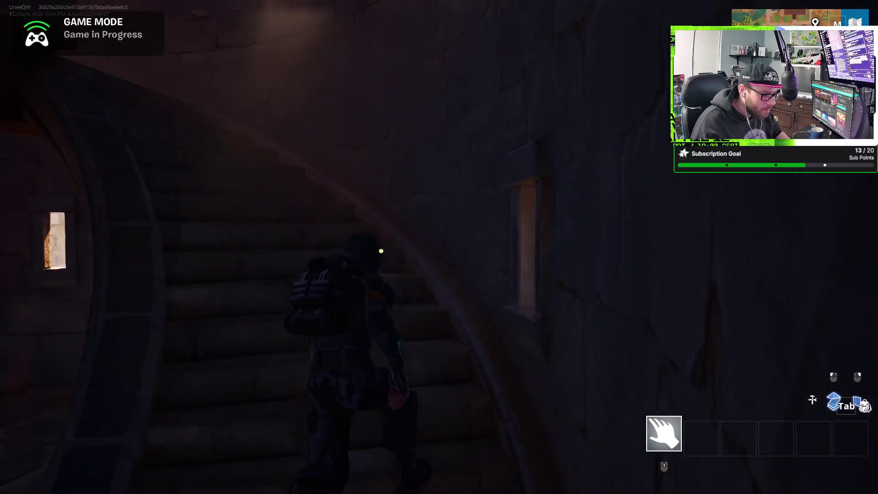
key("w")
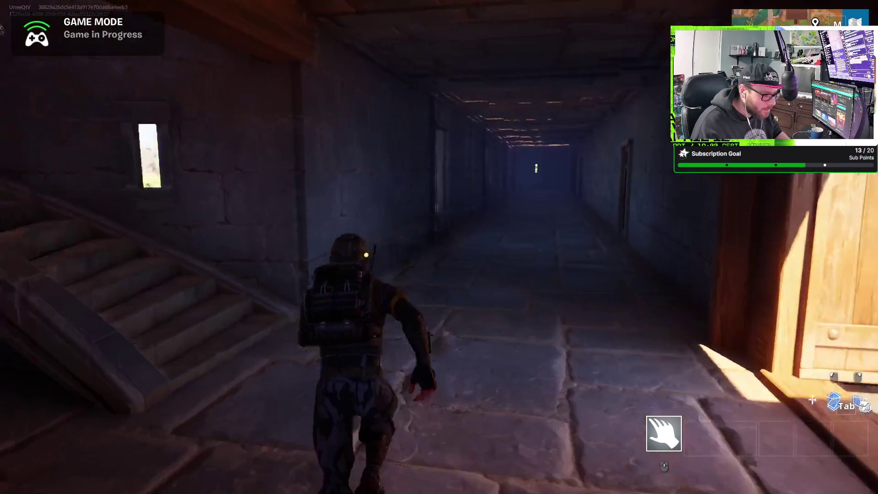
key("w")
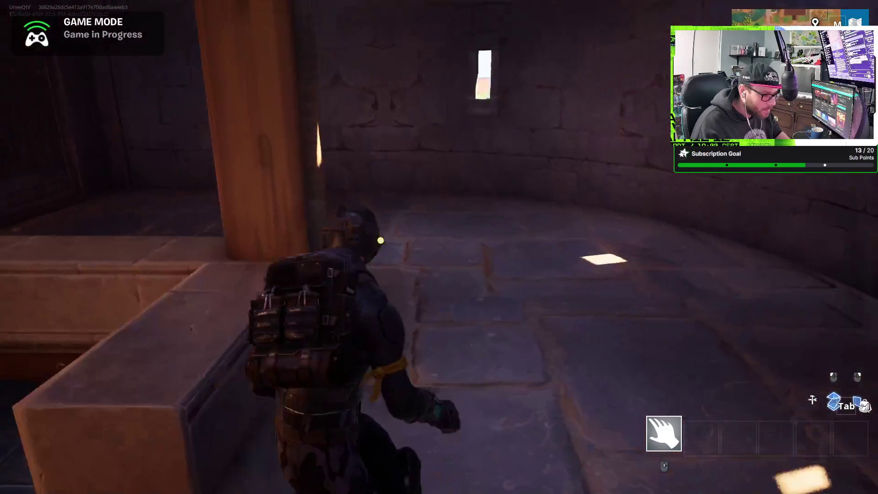
key("w")
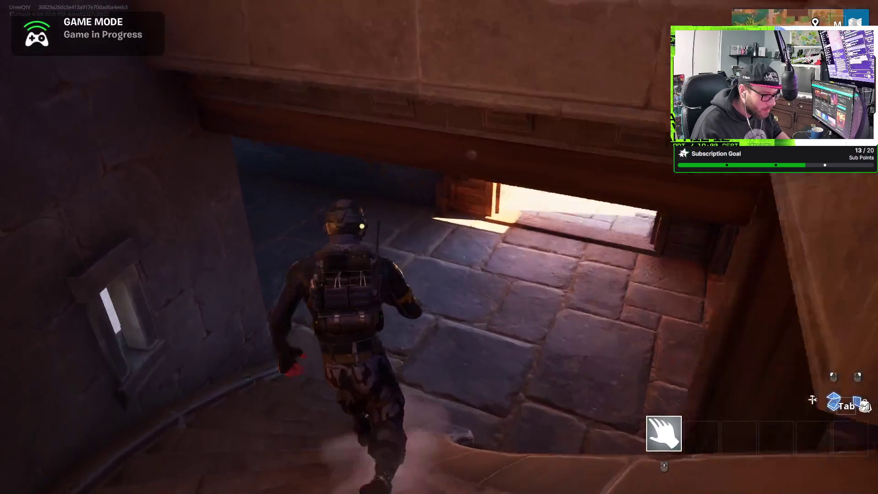
key("w")
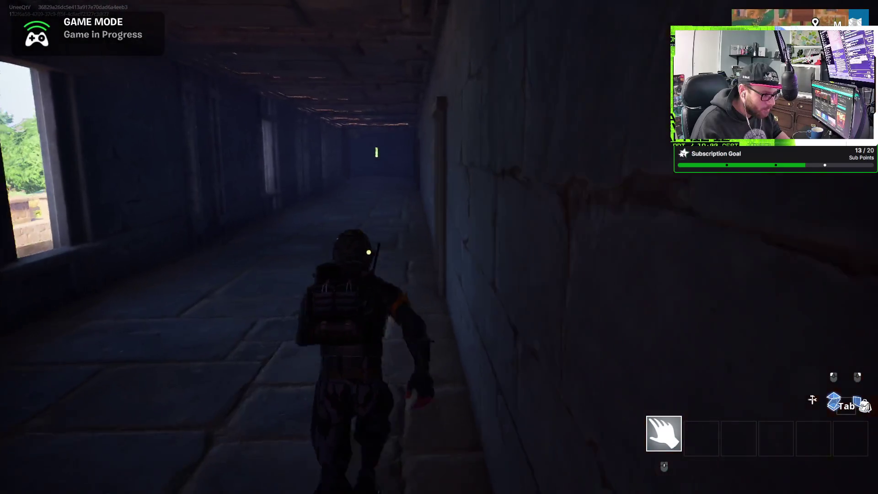
key("e")
key("w")
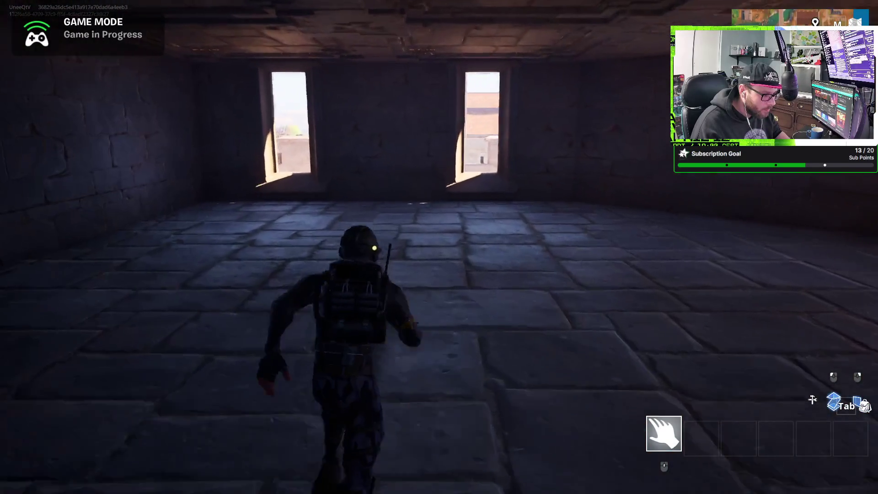
key("w")
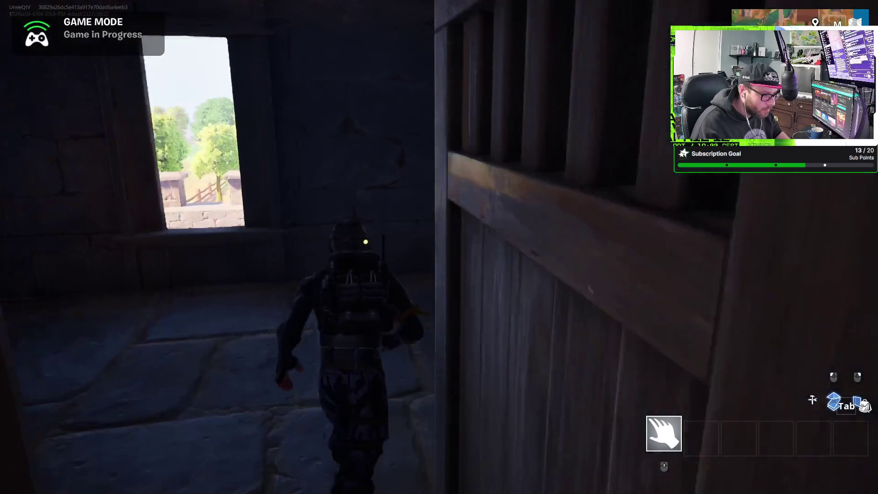
key("w")
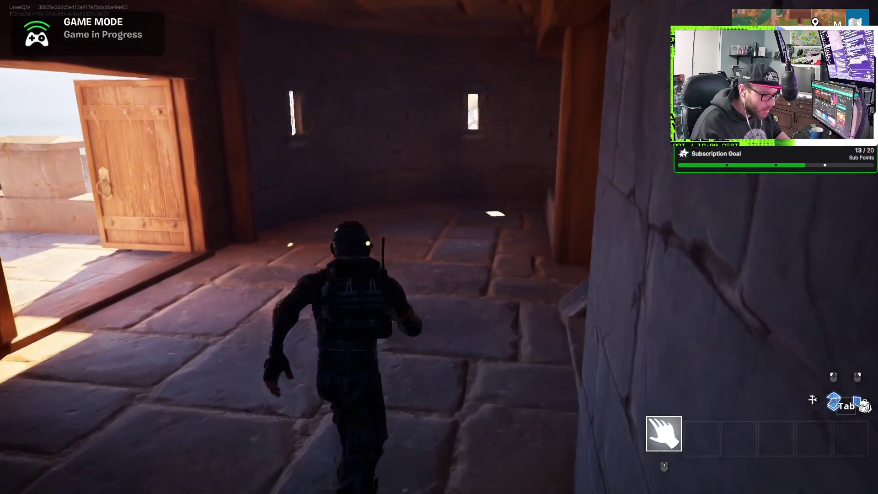
key("w")
key("space")
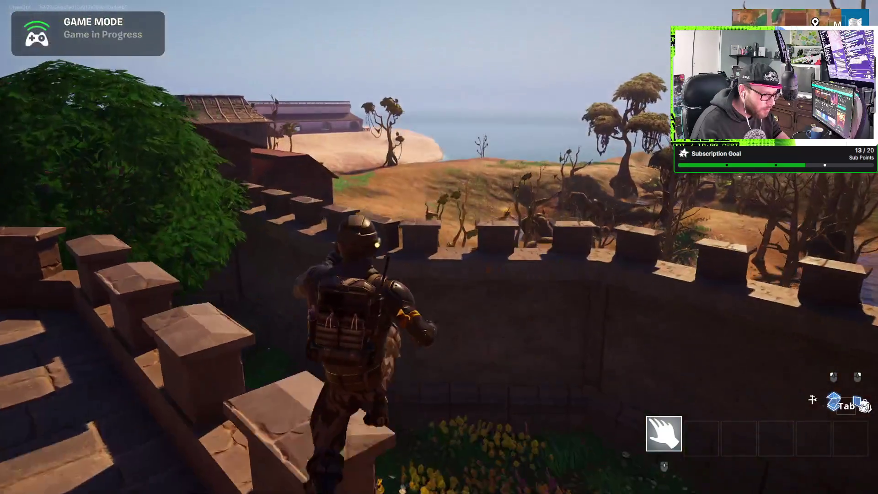
Step: Run back through the castle's dark rooms, sunlit corridor and courtyard to the doorway leading outside
key("w")
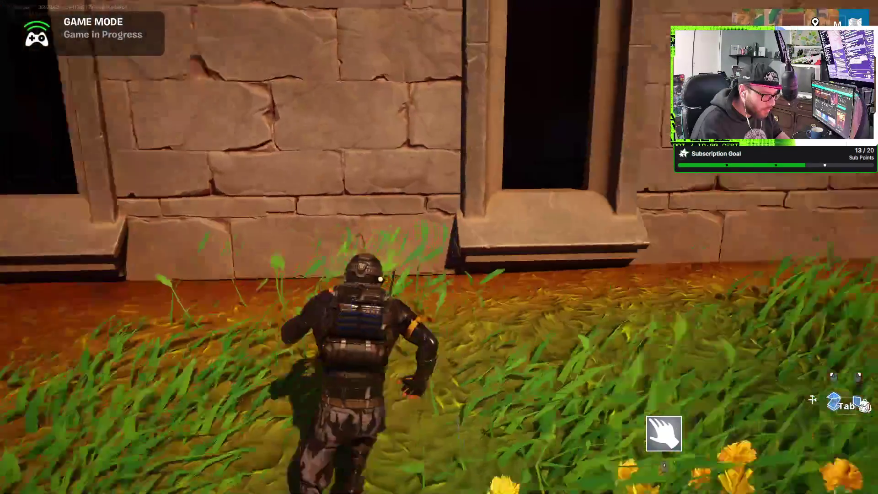
key("w")
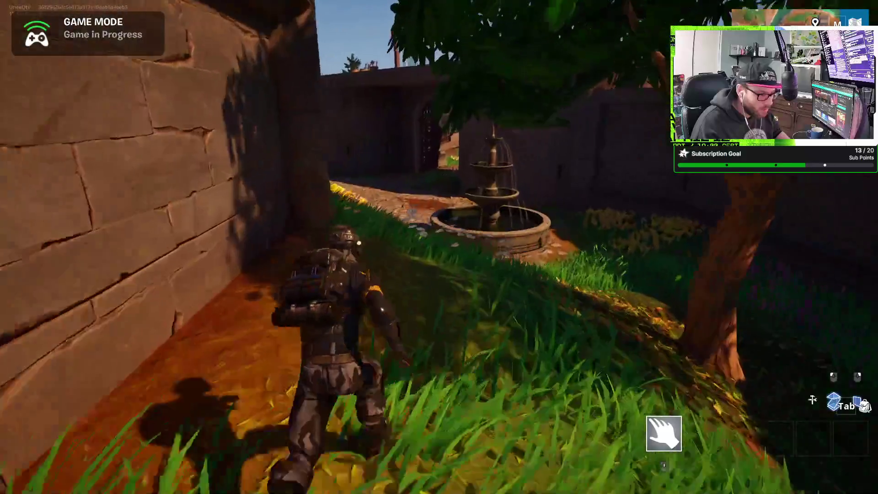
key("w")
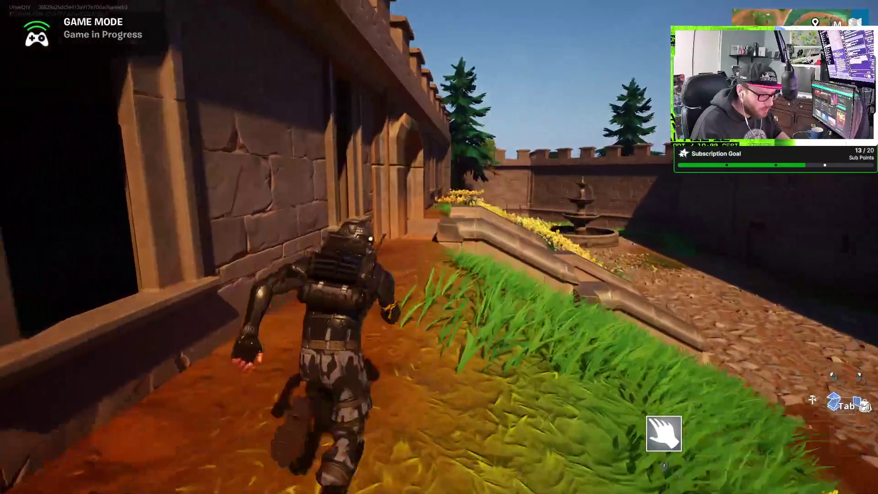
key("w")
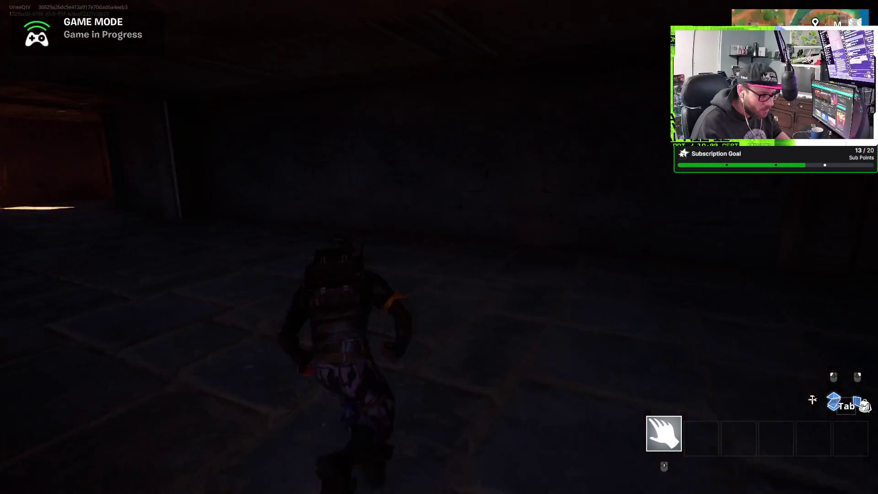
key("w")
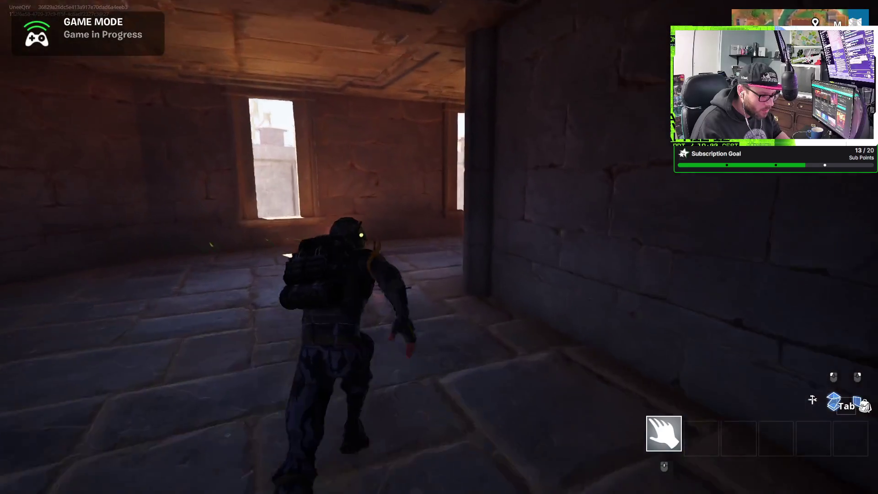
key("w")
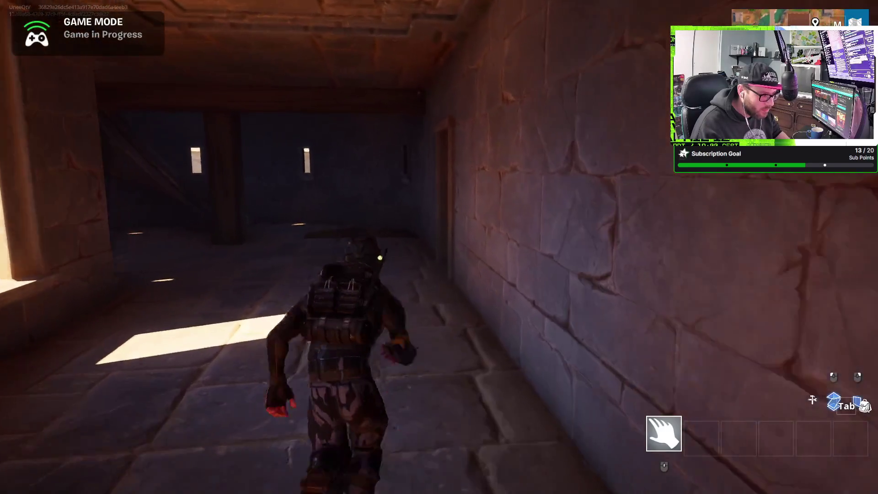
key("w")
key("w")
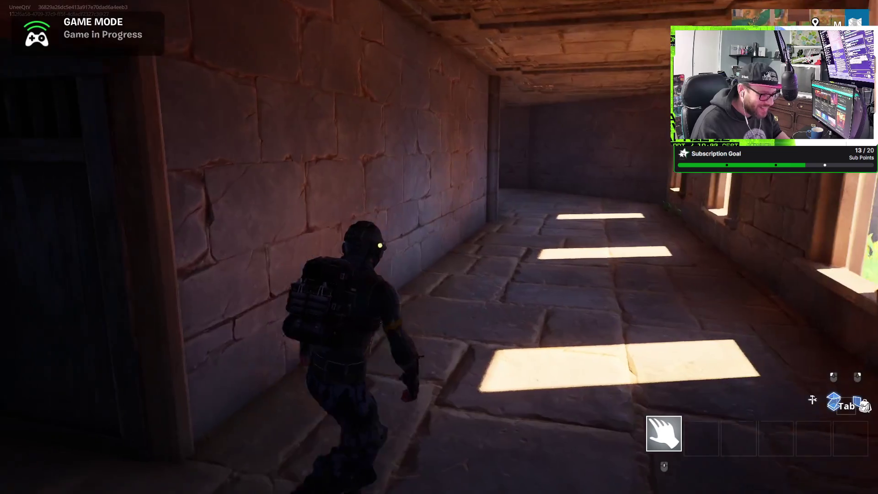
key("w")
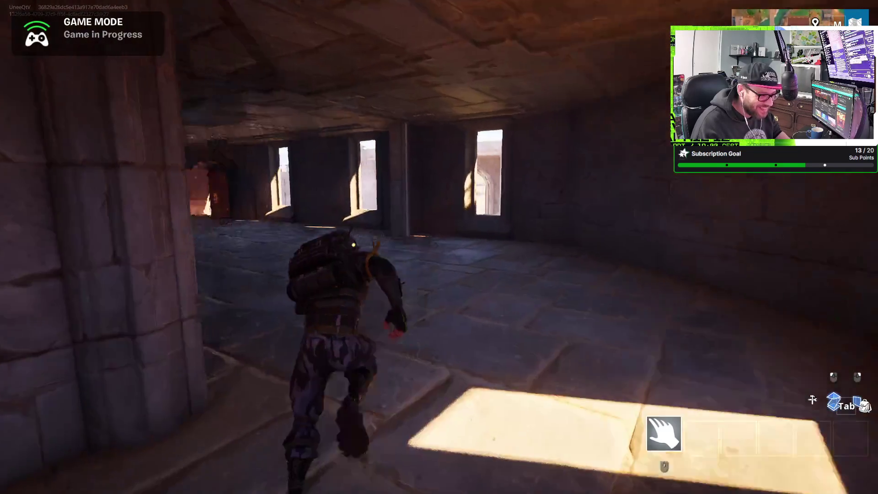
key("w")
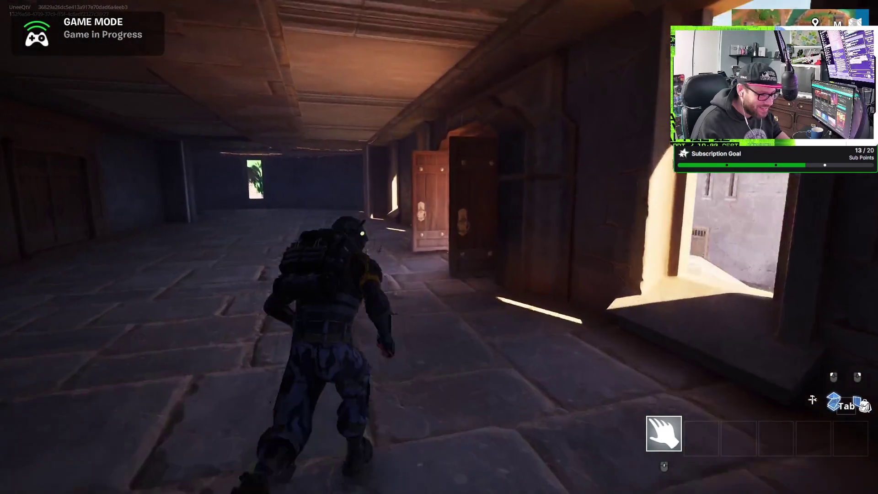
key("w")
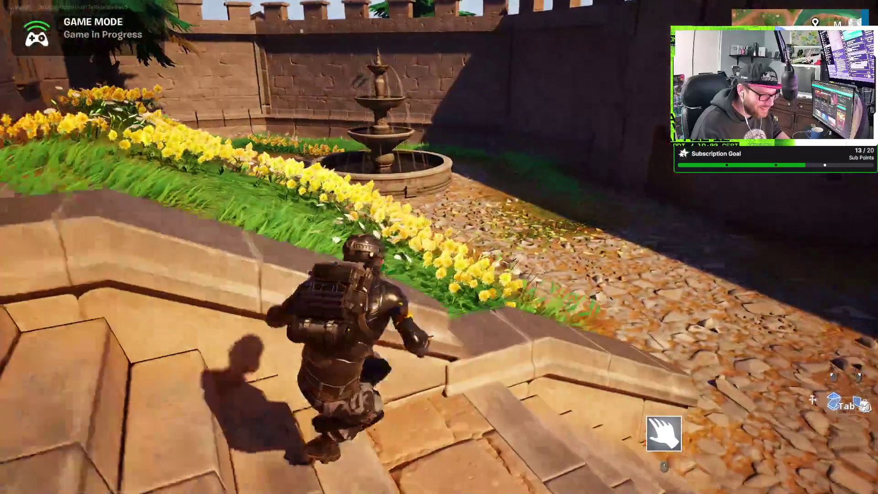
key("w")
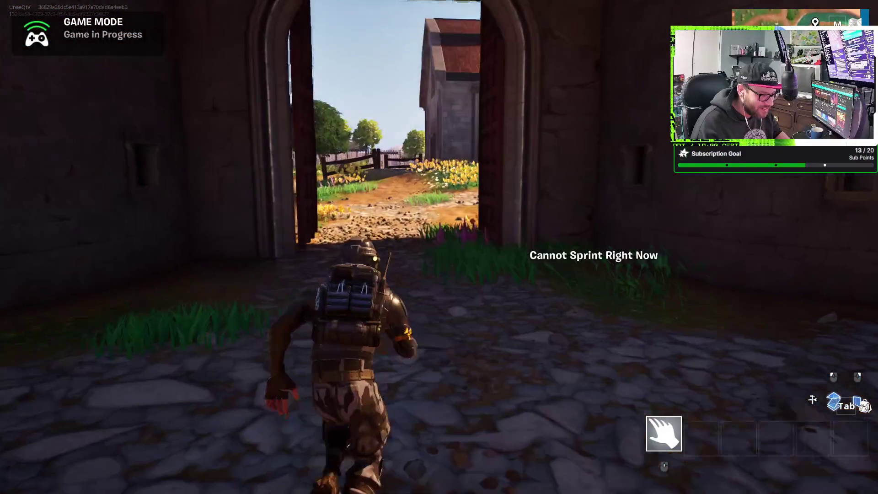
Step: Run past the signpost and stone house, along the forest path and up the cobbled path to the large house
key("w")
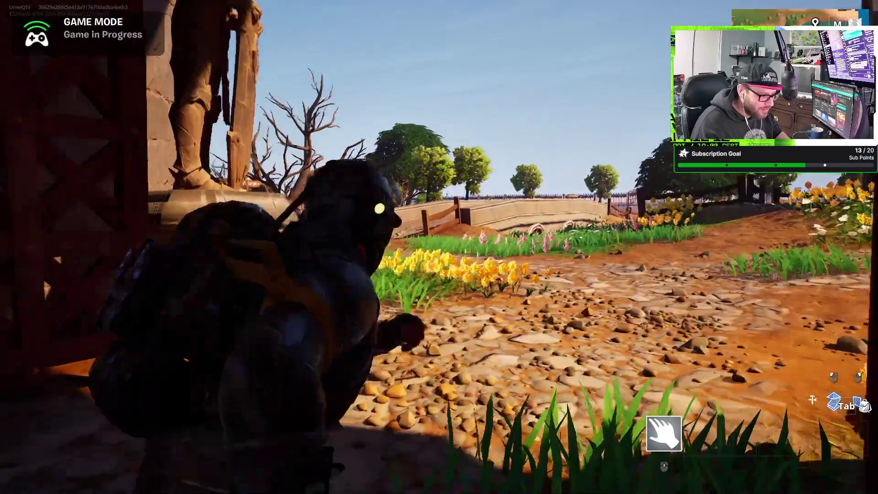
key("w")
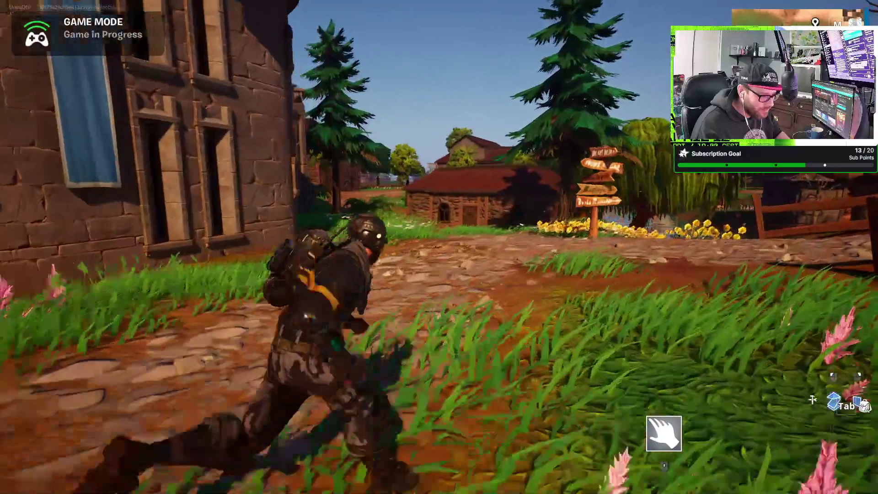
key("w")
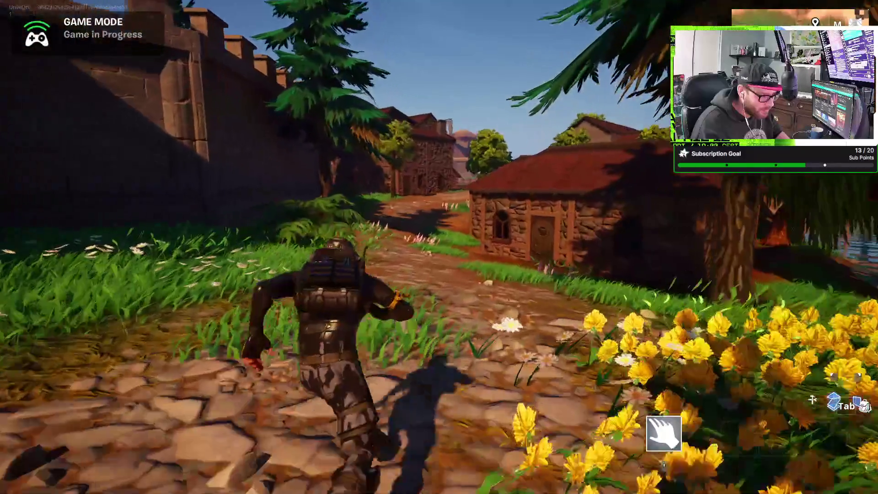
key("w")
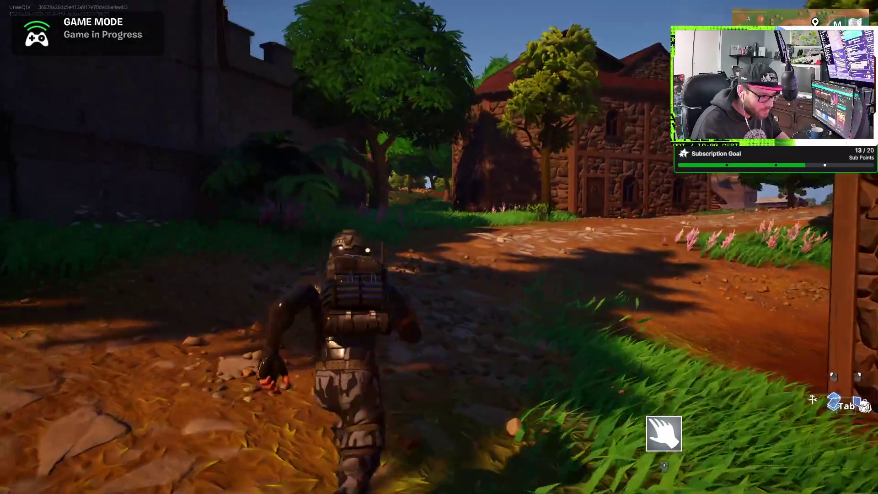
key("w")
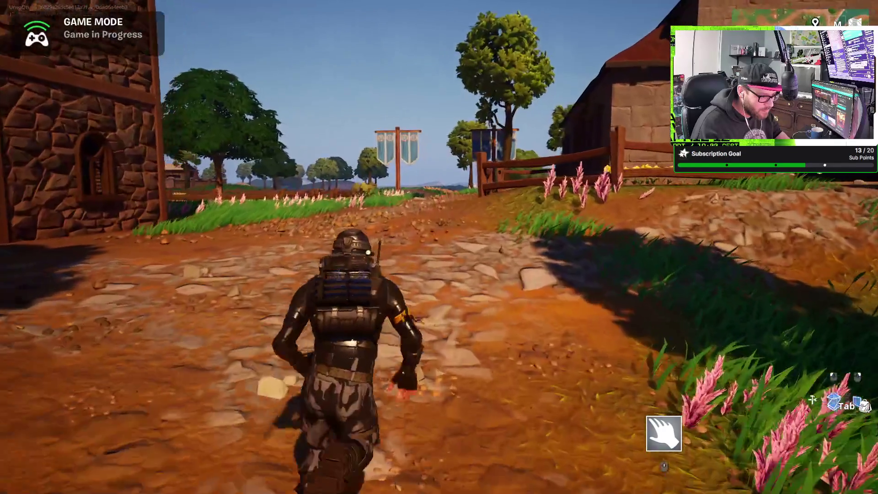
key("w")
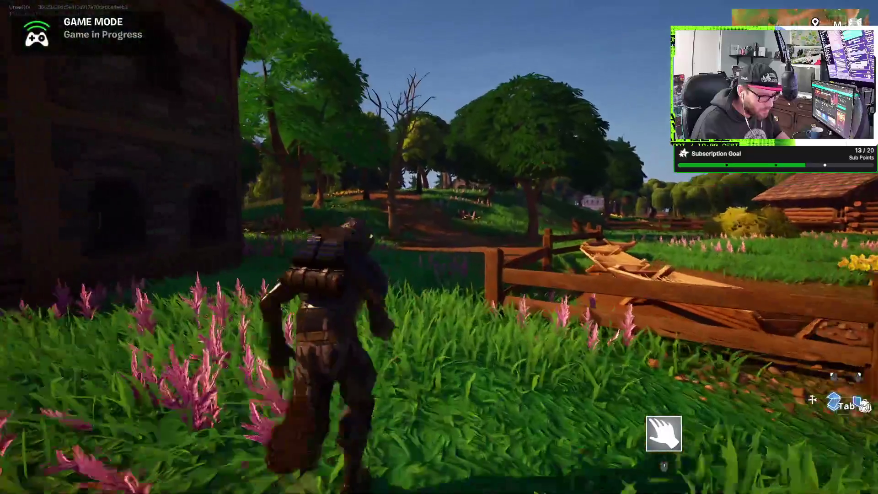
key("w")
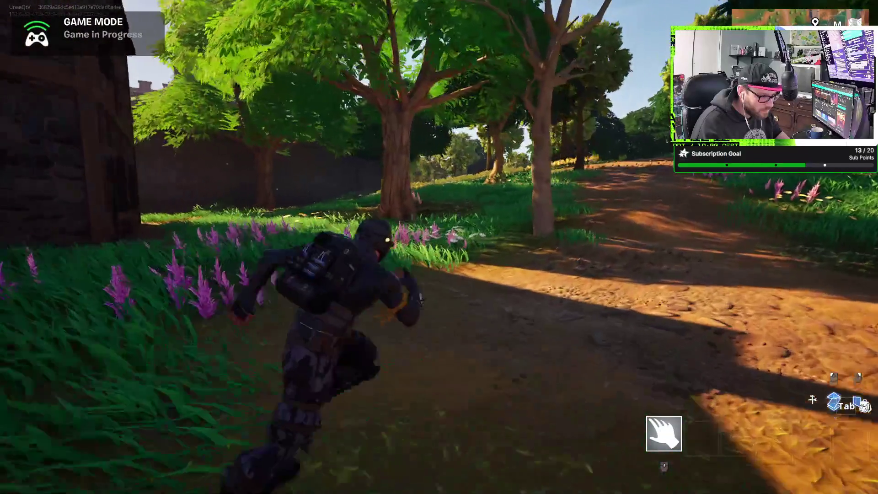
key("w")
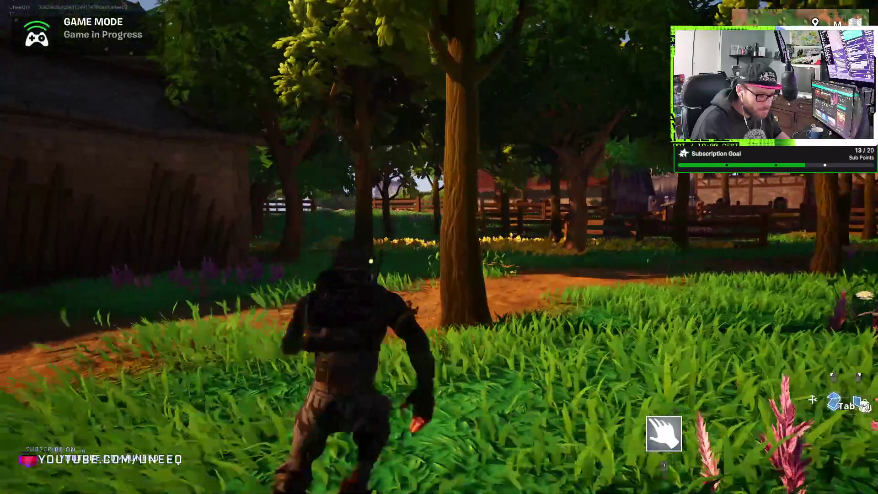
key("w")
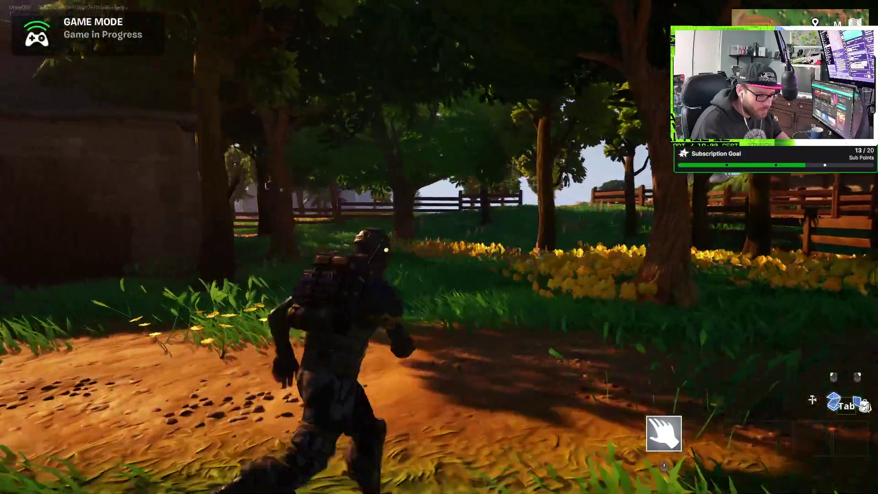
key("w")
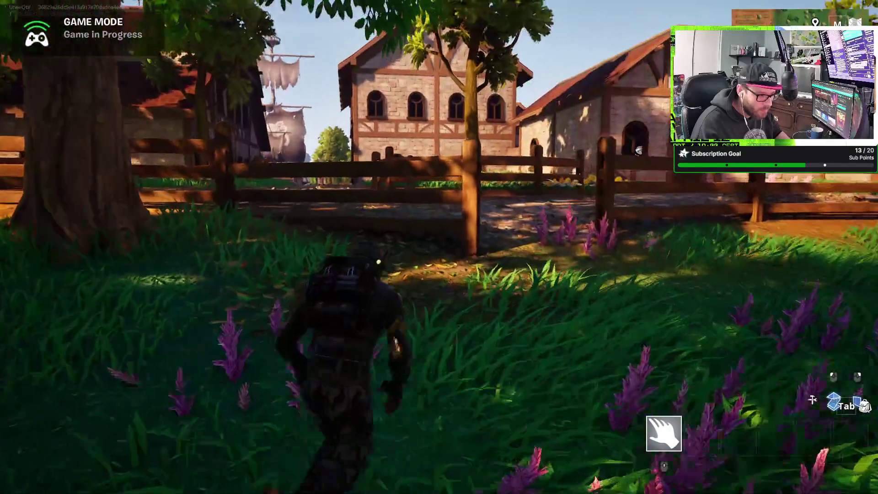
key("w")
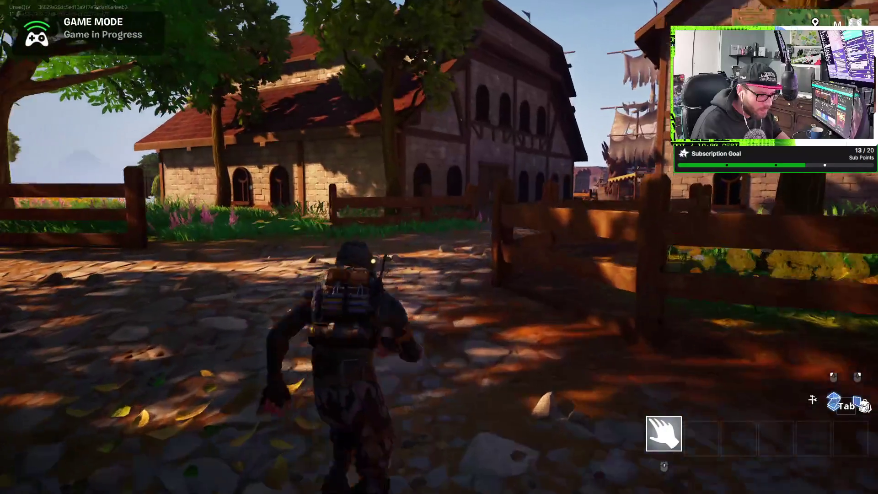
key("w")
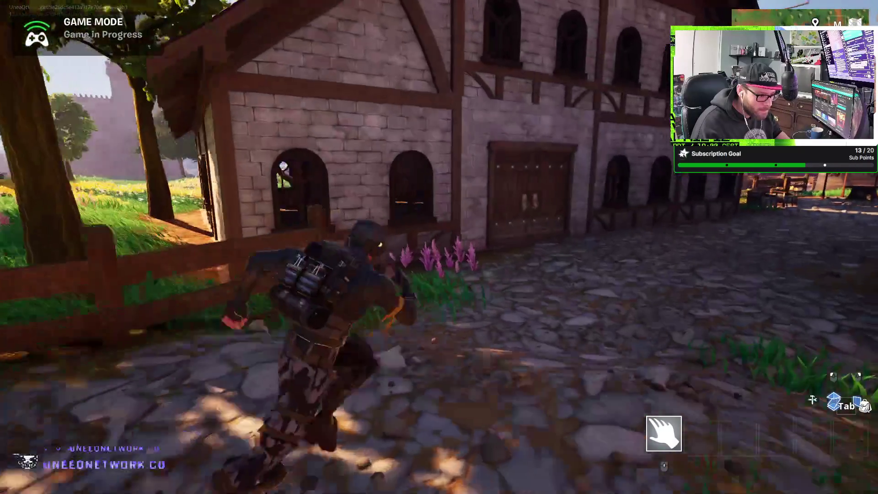
Step: Go through the big house, enter the next house and climb to its upstairs room
key("w")
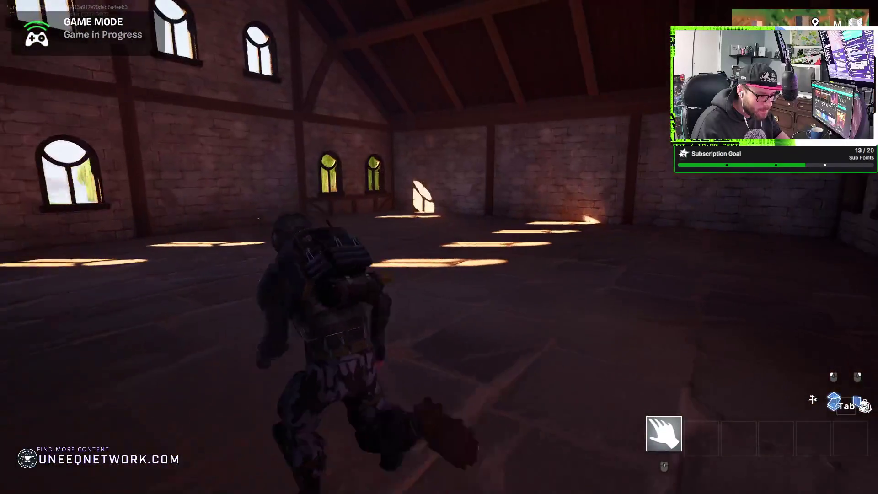
key("w")
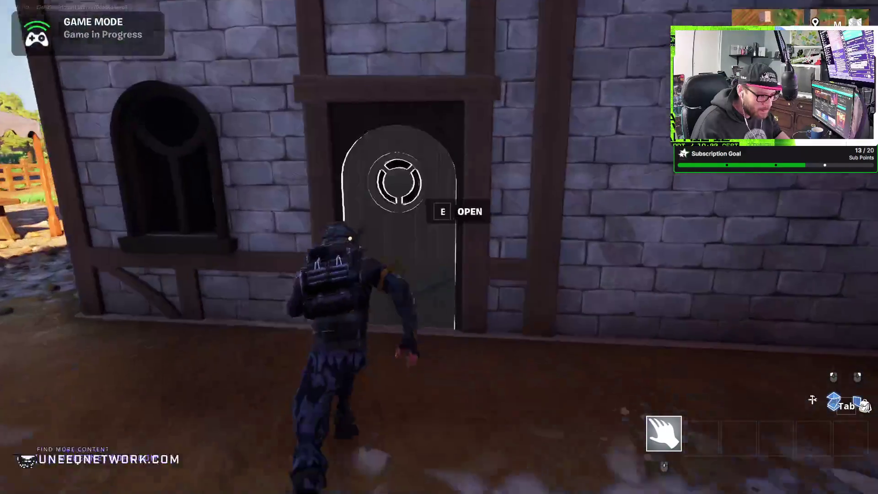
key("e")
key("w")
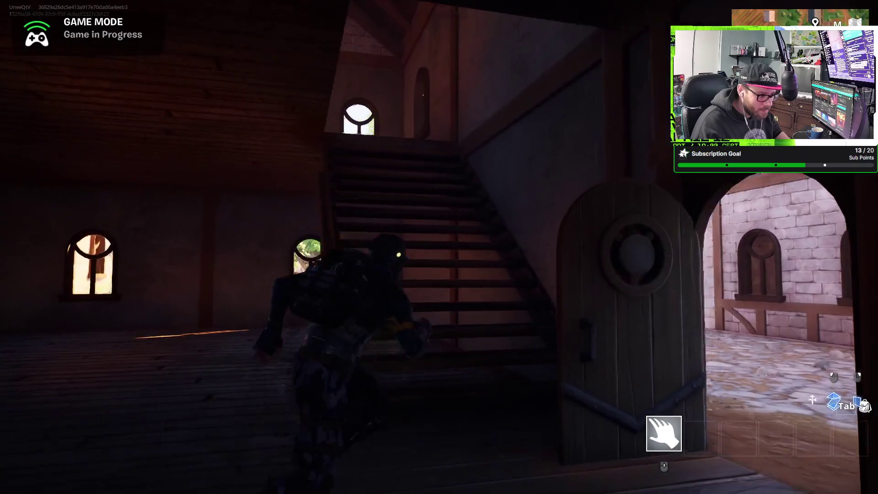
key("w")
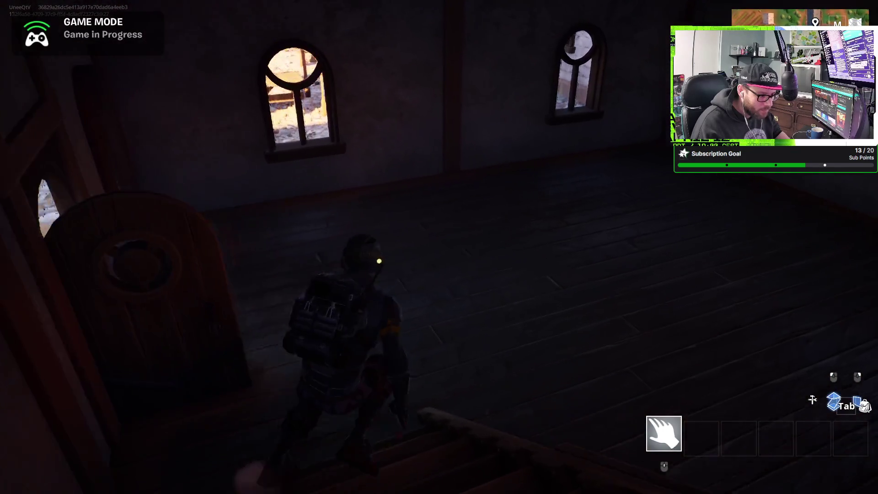
Step: Walk past the stalls along the lakeshore to view the pirate ships, then cross the village square
key("w")
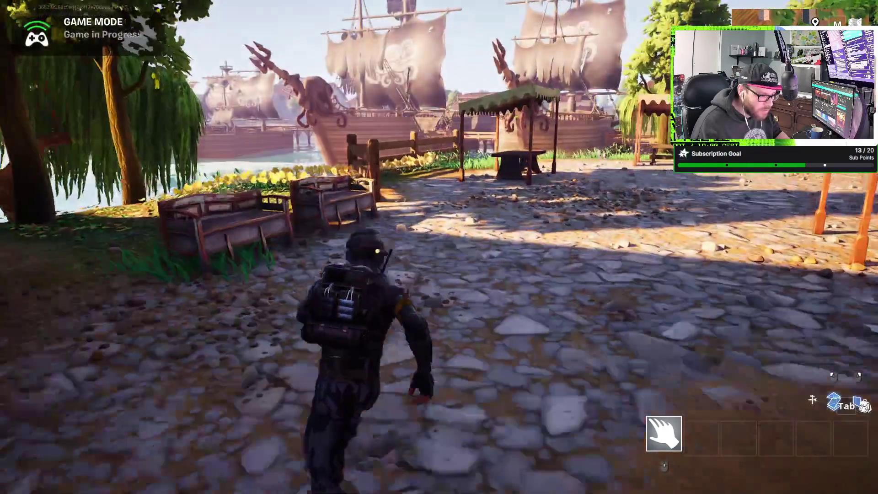
key("w")
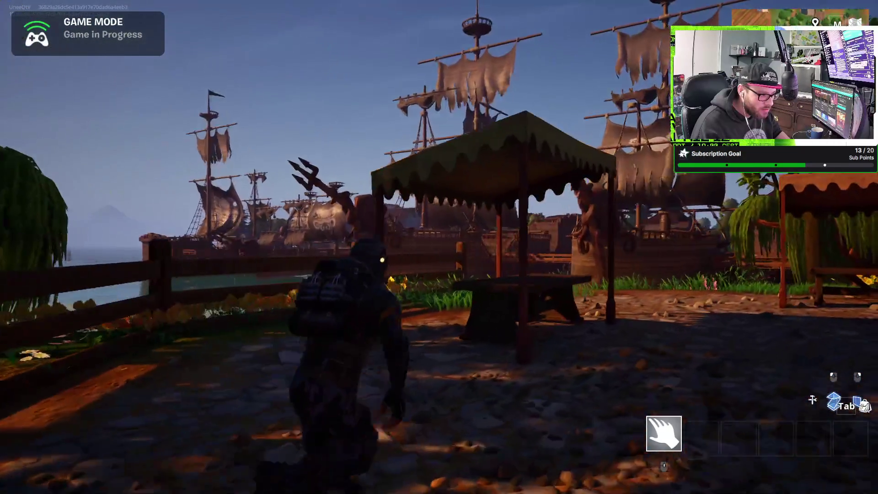
key("w")
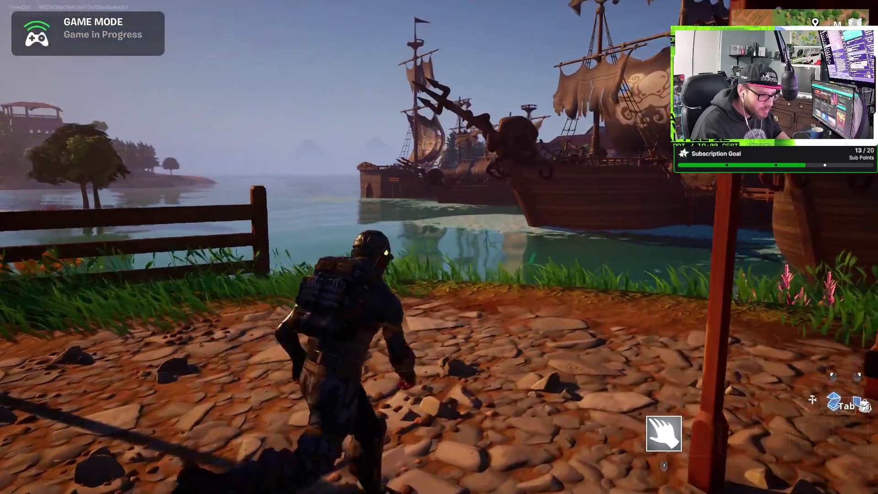
key("w")
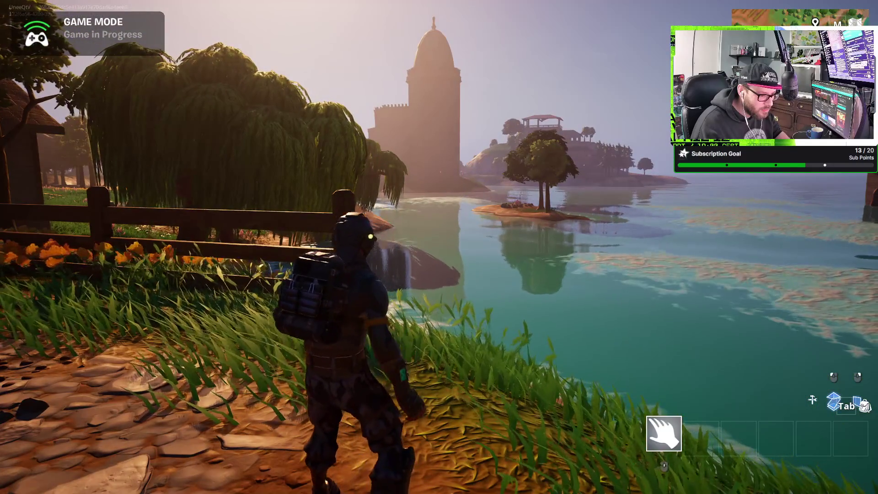
key("w")
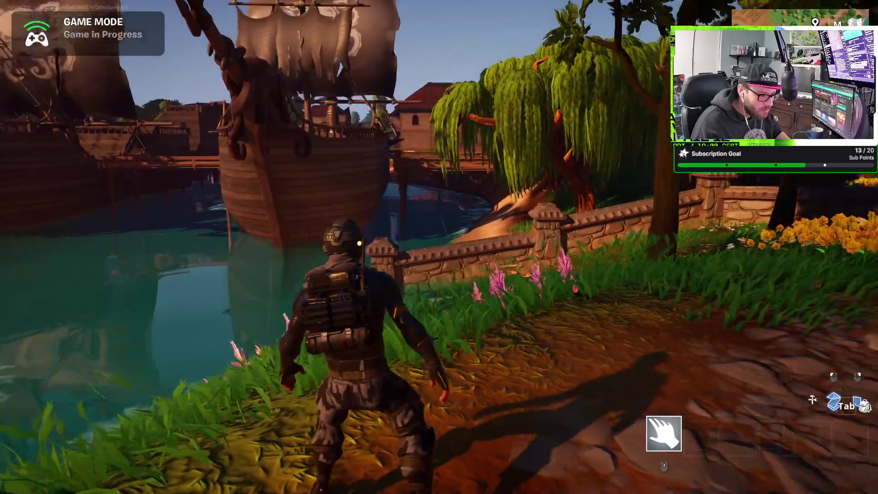
key("w")
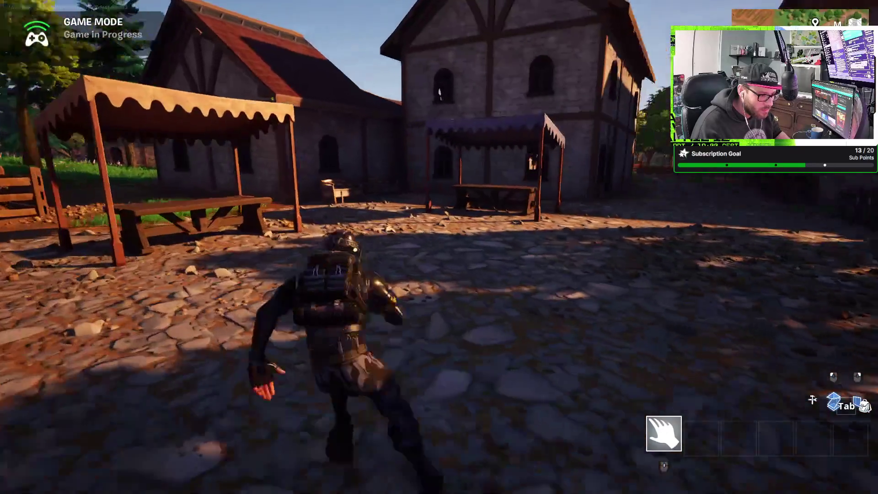
key("w")
key("w")
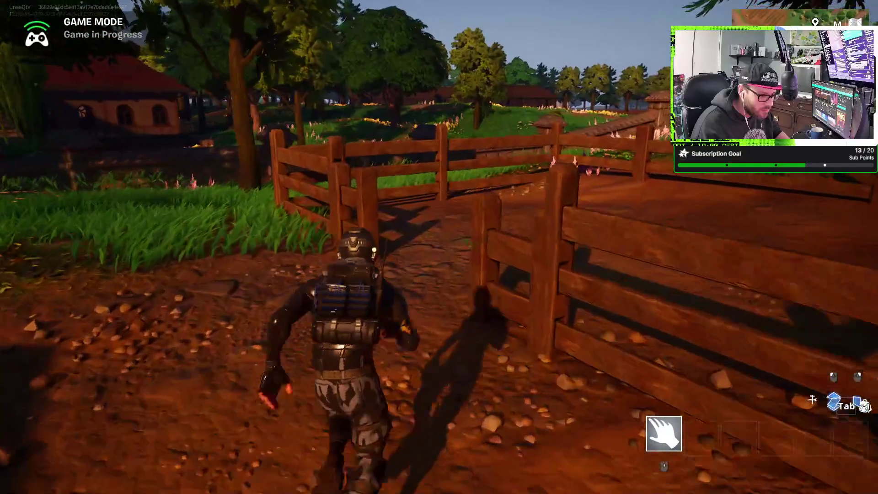
Step: Follow the fence onto the dirt path past the farmhouse and flower rows
key("w")
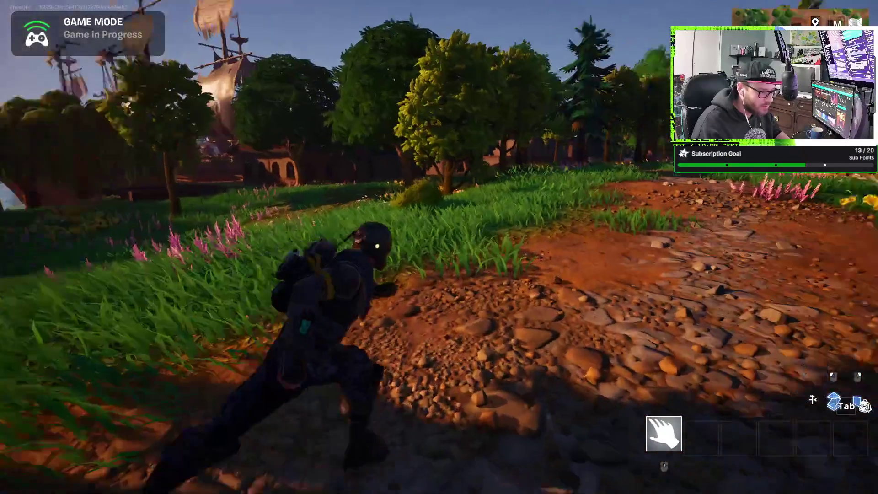
key("w")
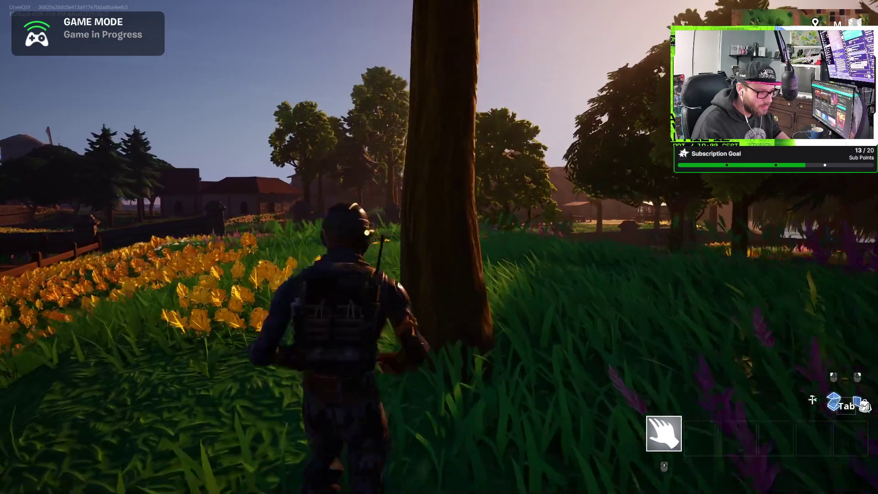
key("w")
key("w")
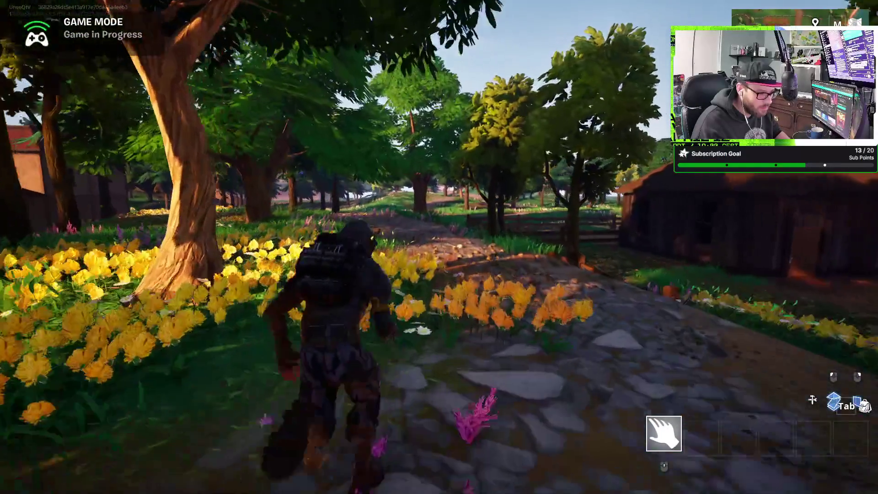
key("w")
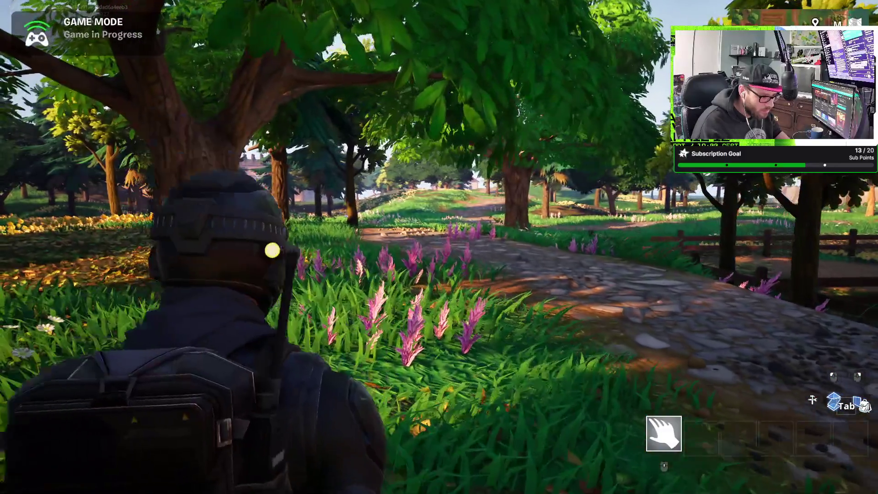
Step: Run along the stone forest path past the shed and big tree onto the field
key("w")
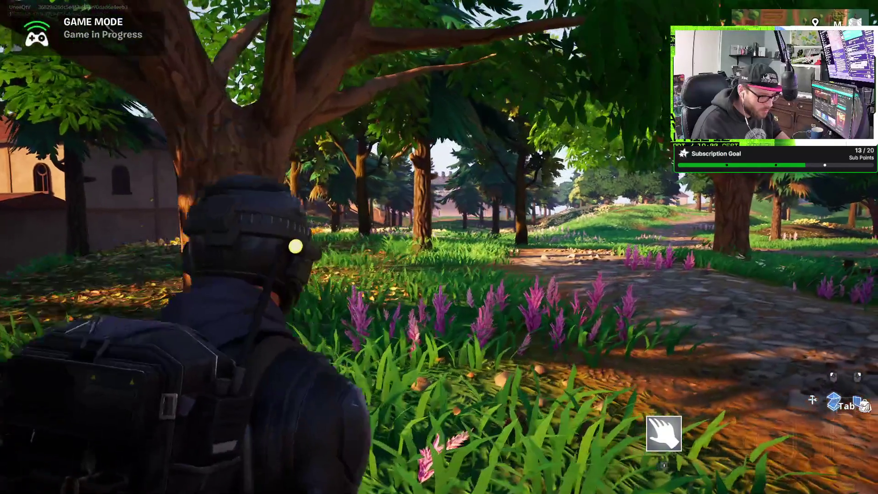
key("w")
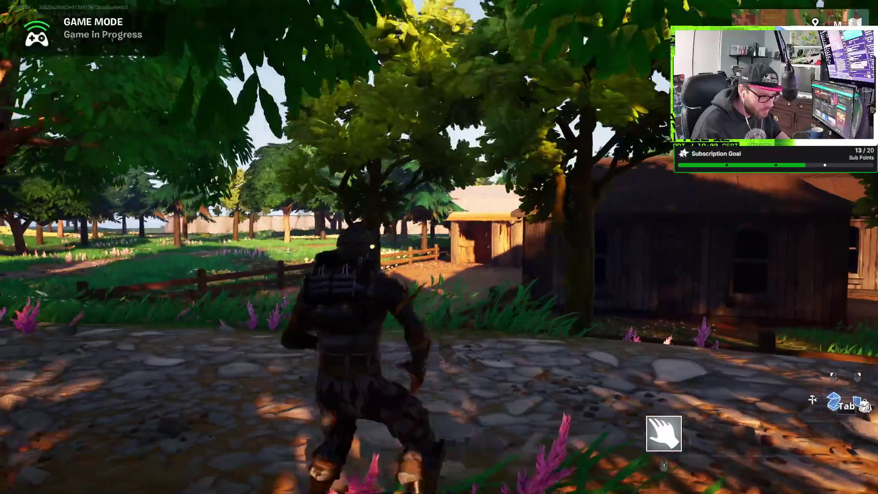
key("w")
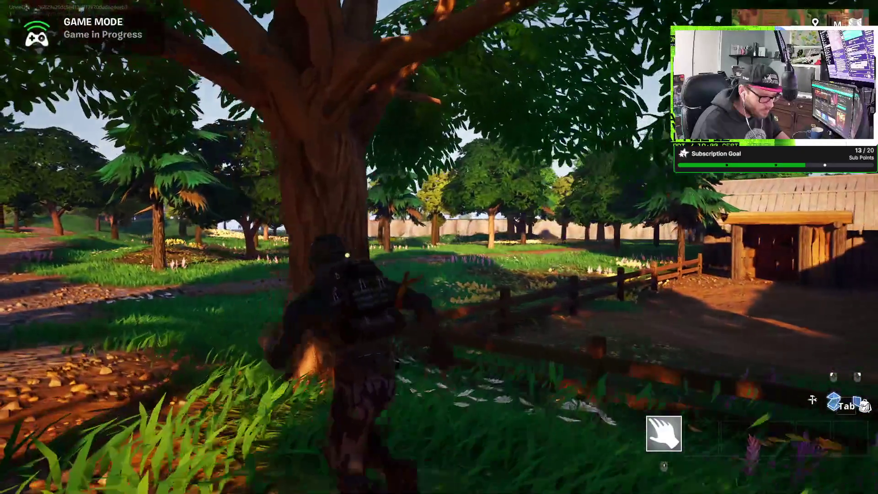
key("w")
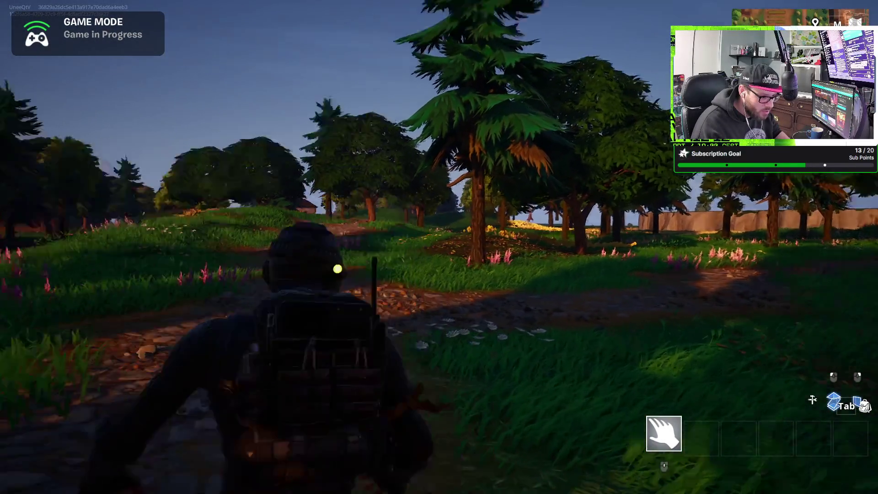
Step: Cross the grass toward the sunlit houses and follow the dirt path toward the castle
key("w")
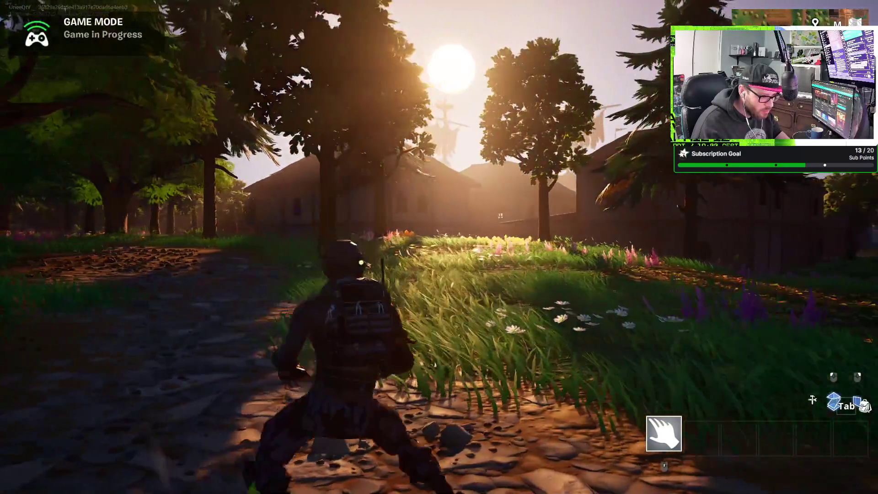
key("w")
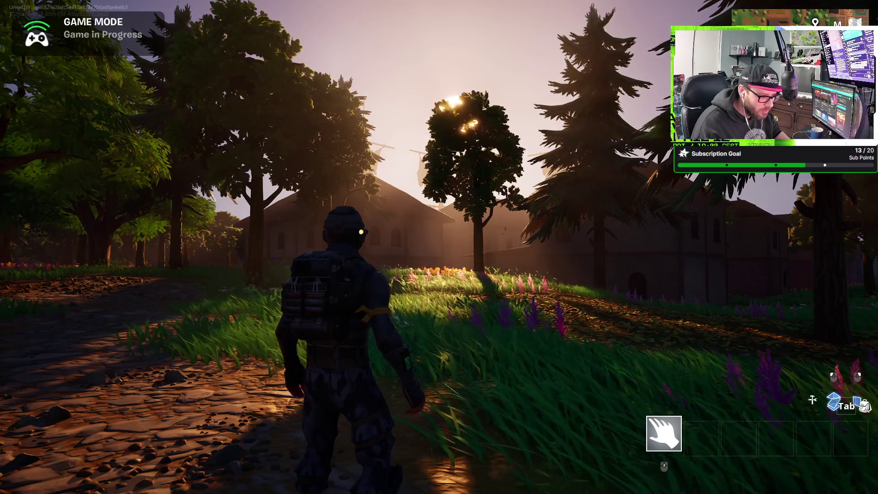
key("w")
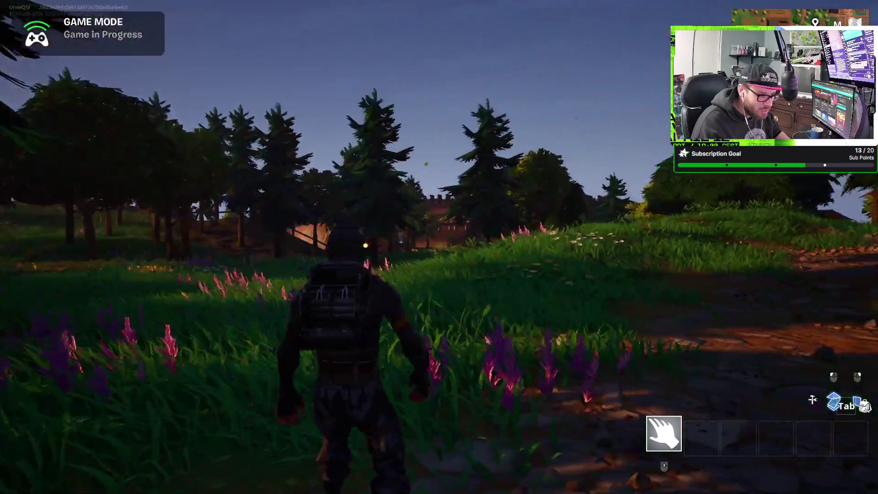
key("w")
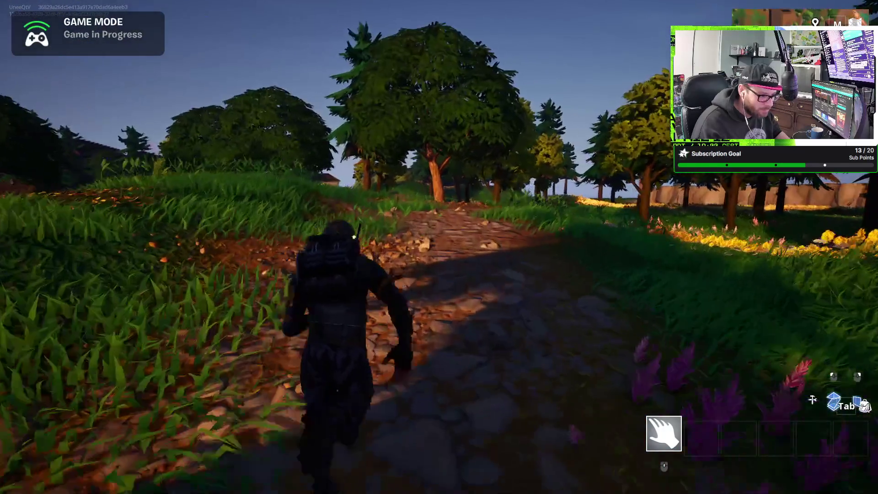
key("w")
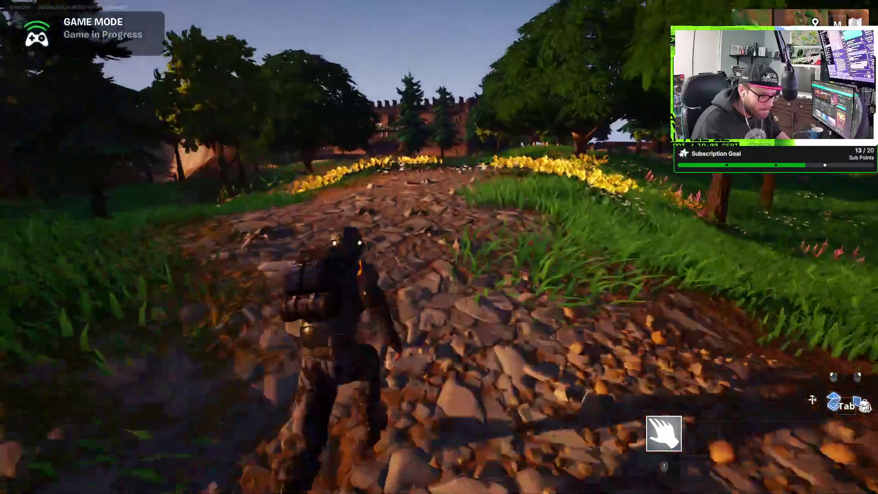
key("w")
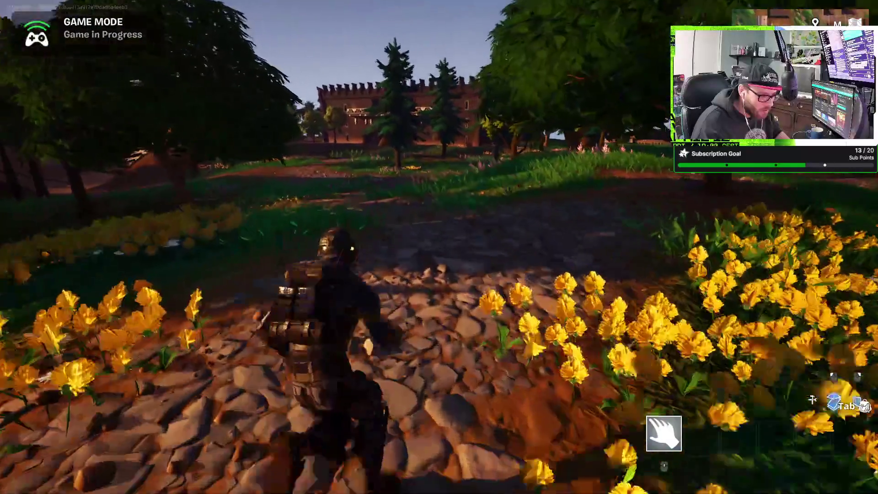
Step: Turn away from the castle, climb the fenced hill path and cross into the portal village
key("w")
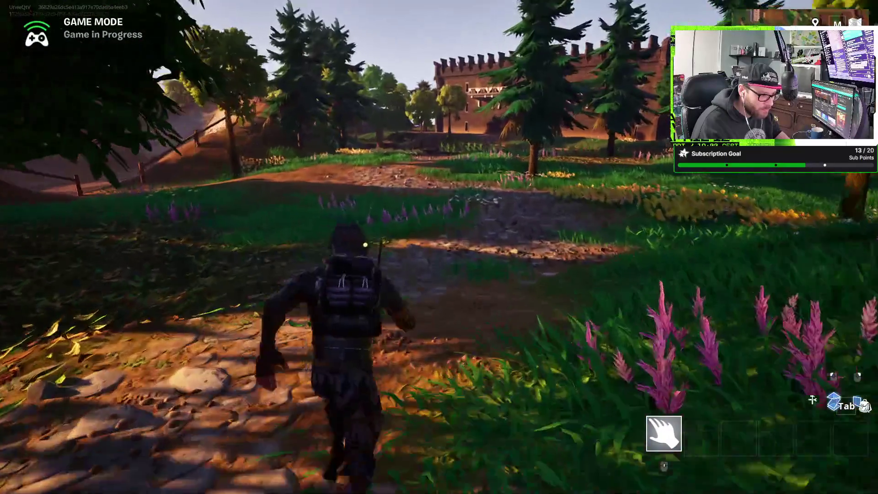
key("w")
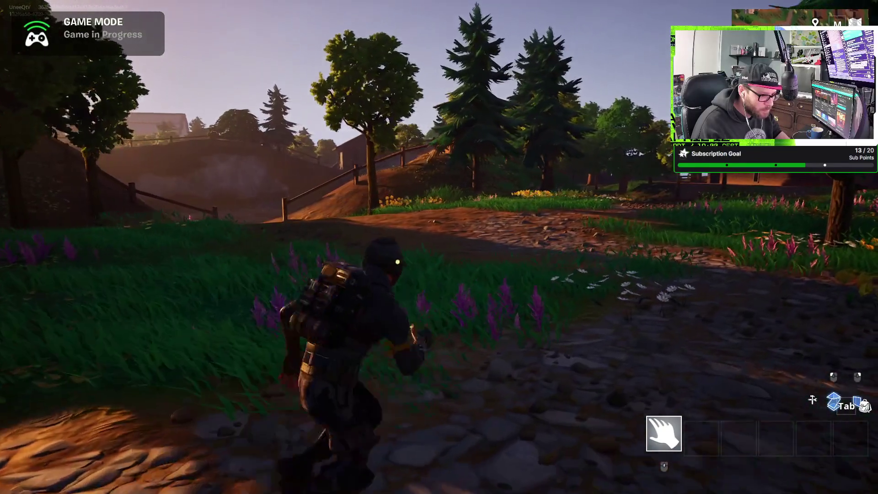
key("w")
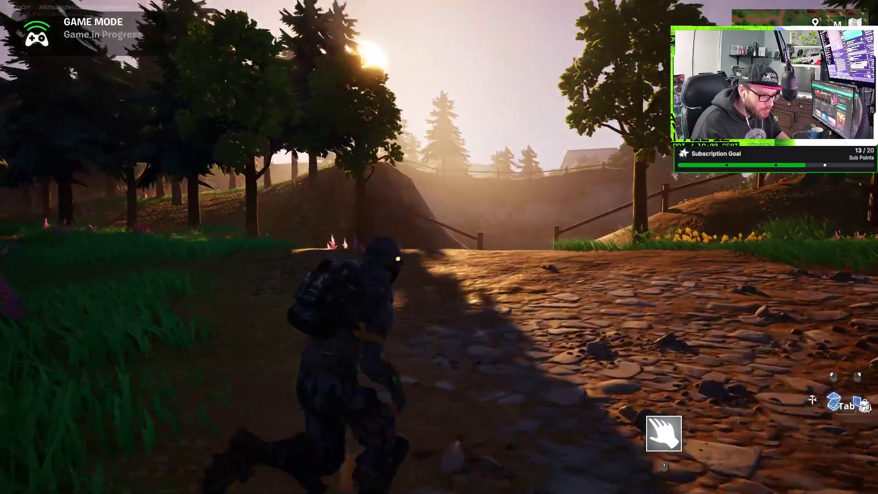
key("w")
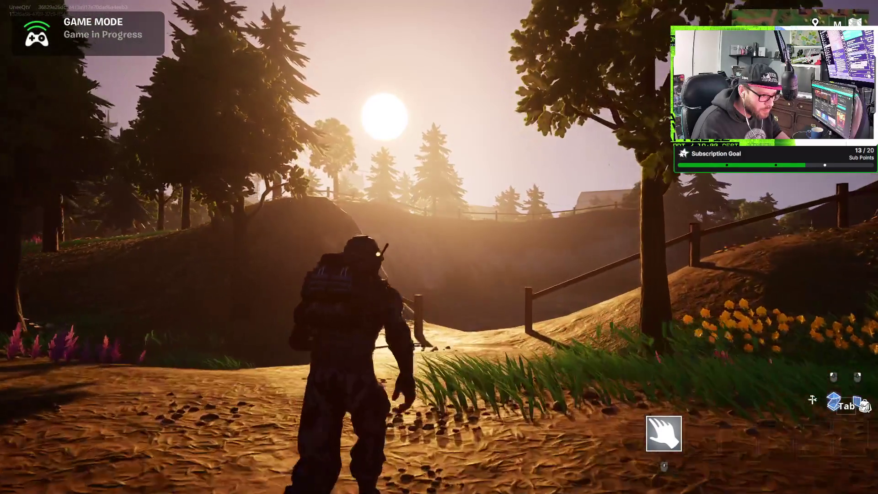
key("w")
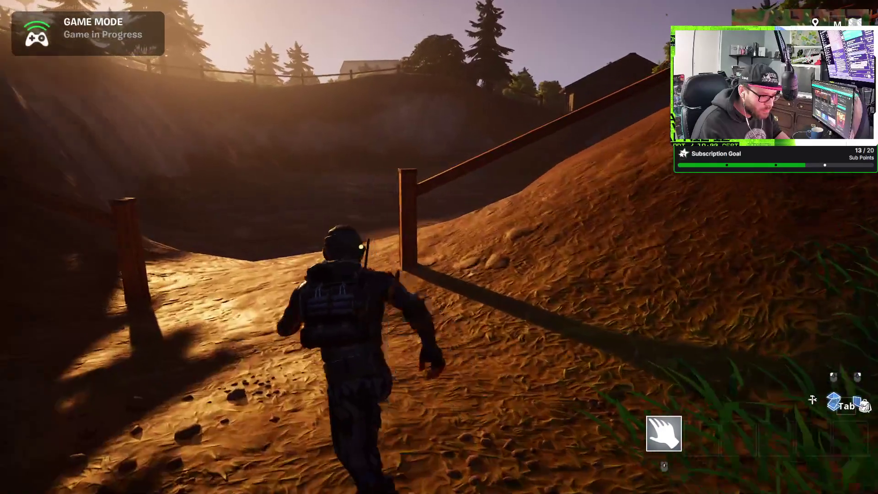
key("w")
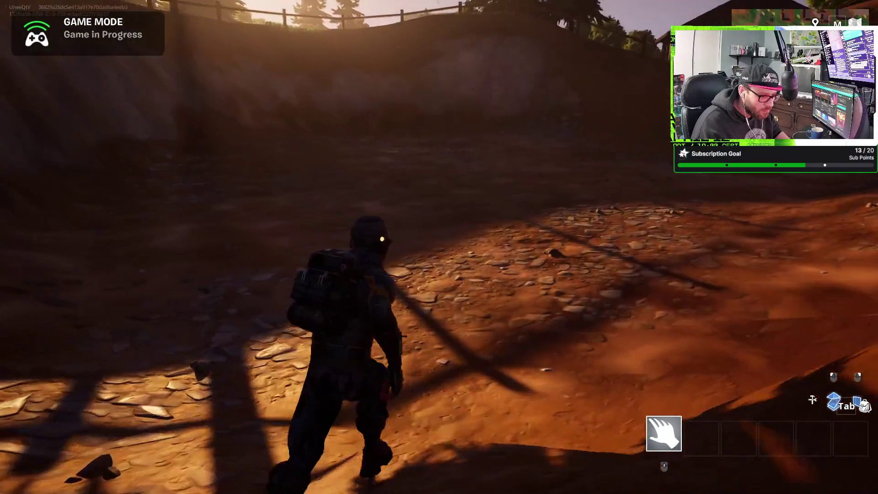
key("w")
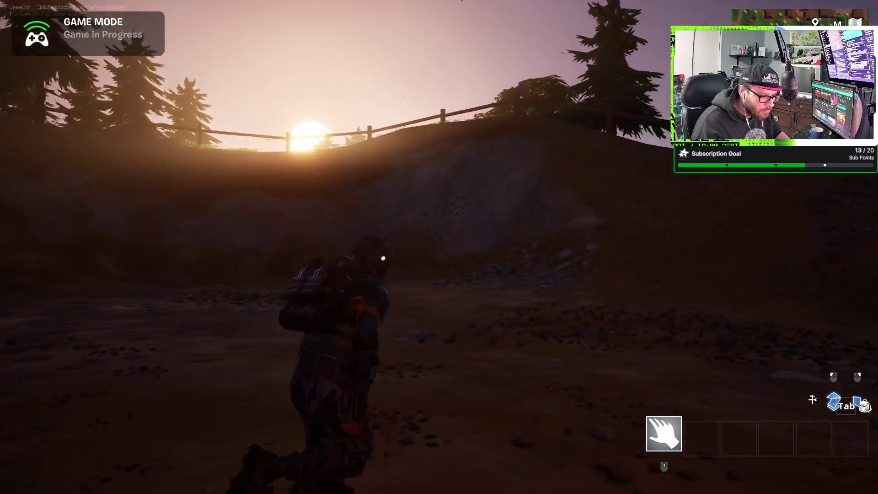
key("w")
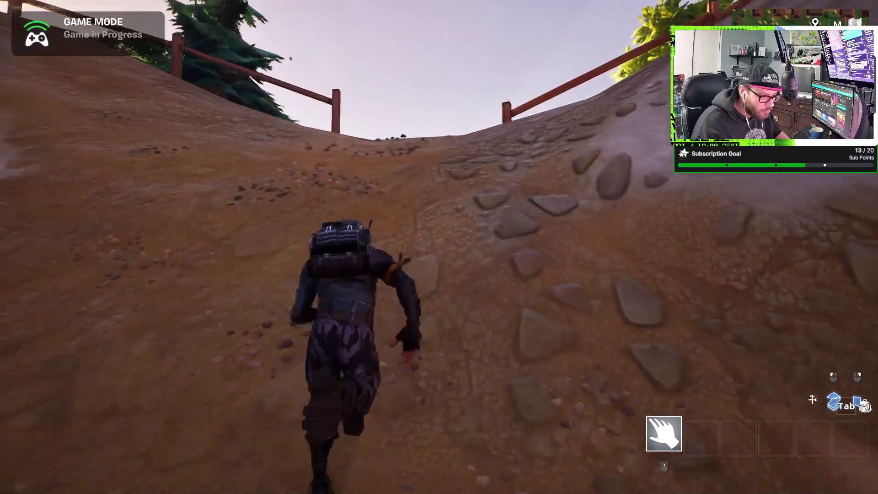
key("w")
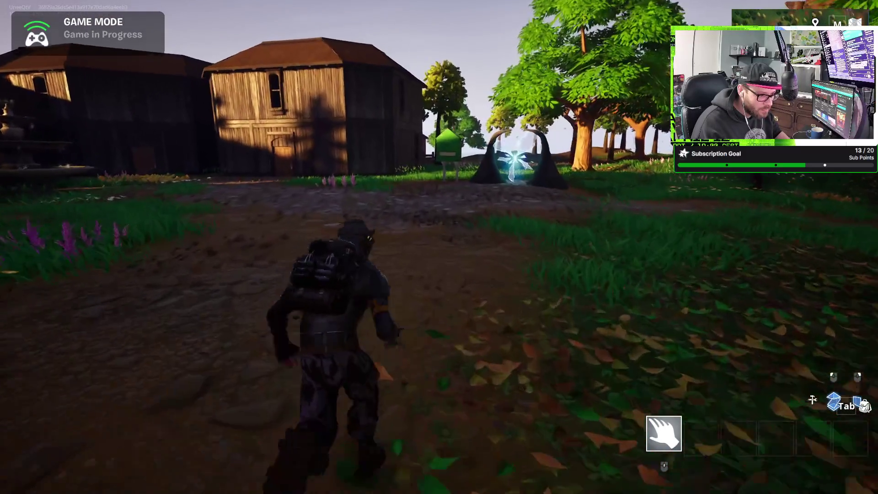
Step: Approach the glowing rift portal by the green mailbox, glance at the fountain, then pass through it
key("w")
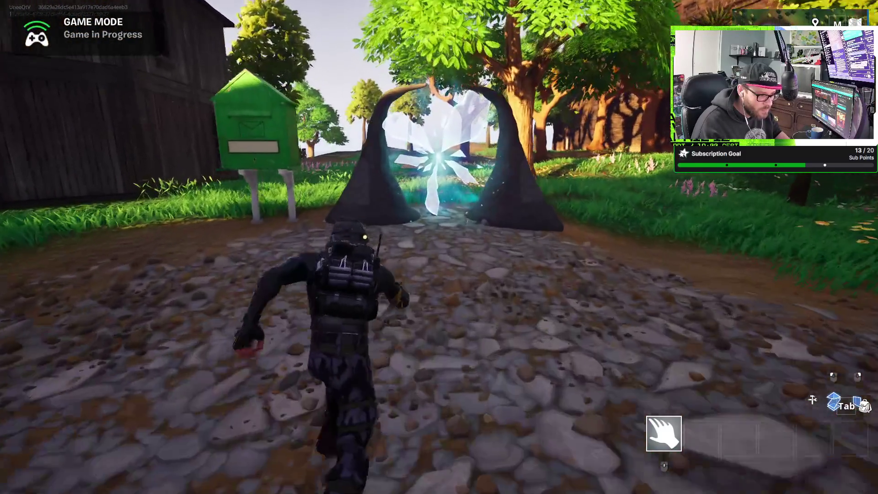
key("w")
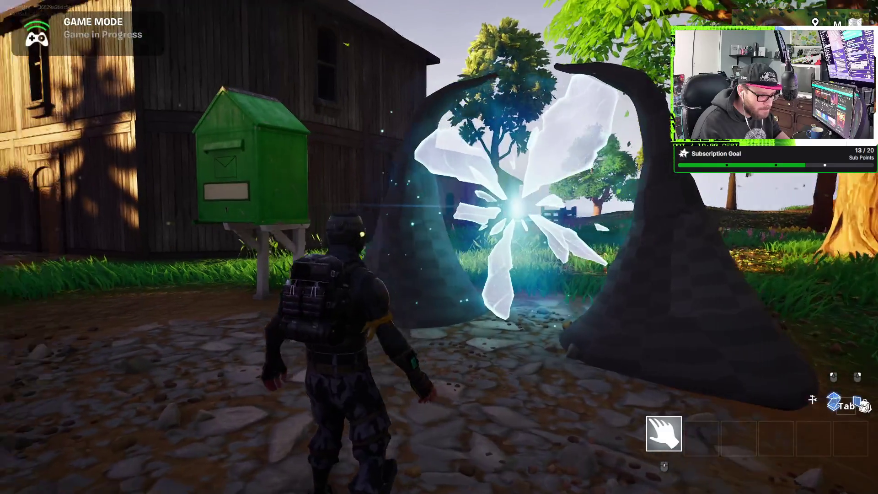
key("w")
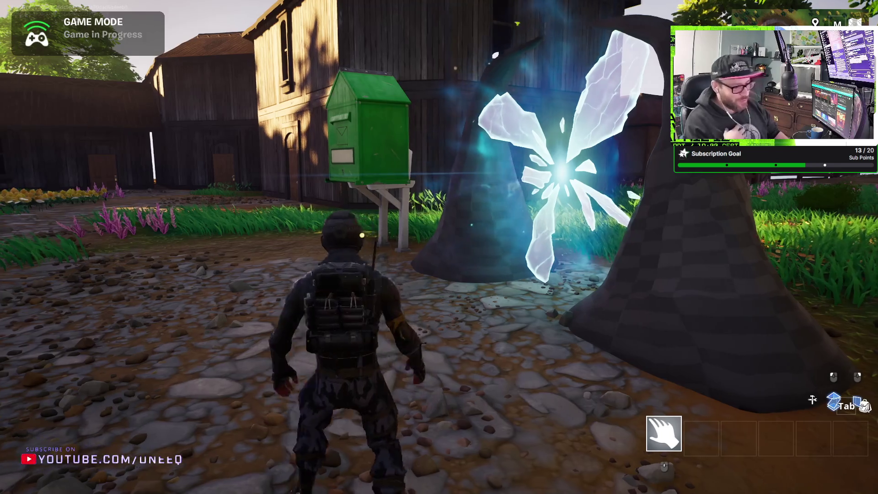
key("w")
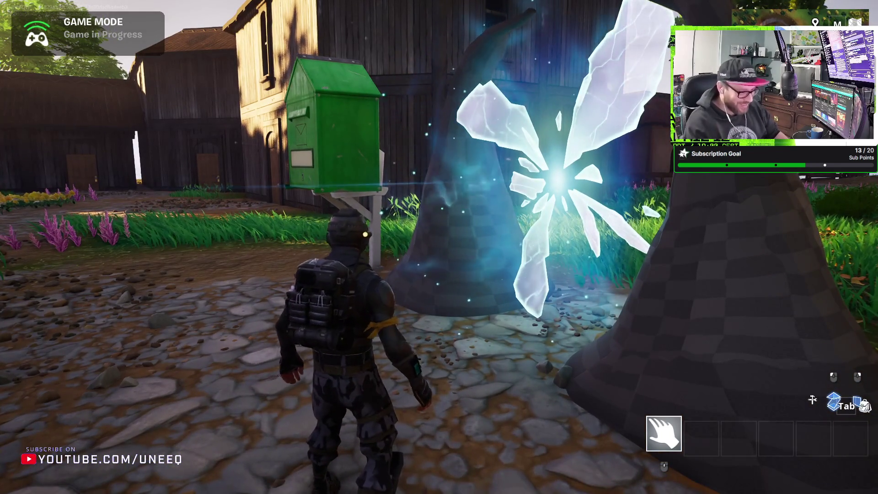
key("w")
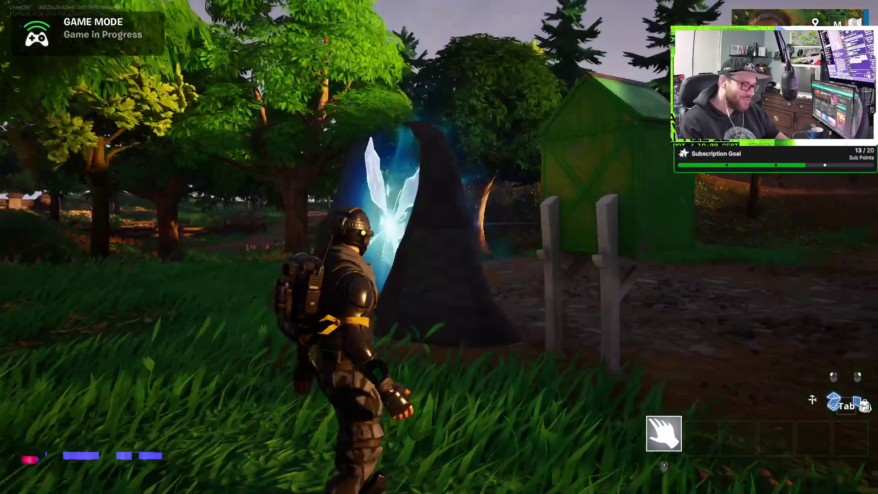
Step: Run past the dark barn, up the leafy hill and into the bushes toward the trees and ships
key("w")
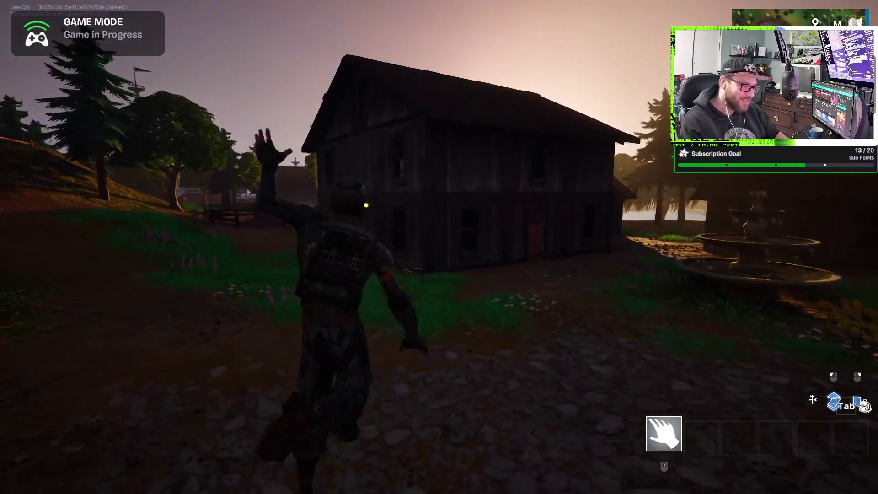
key("w")
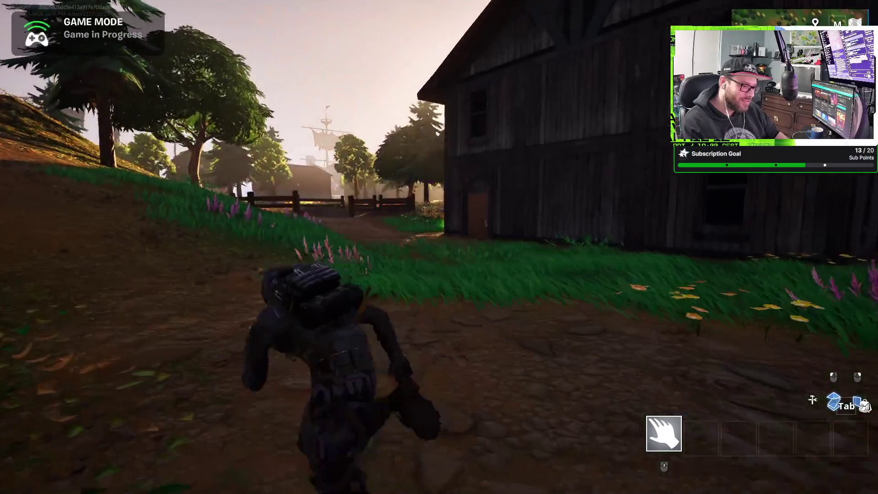
key("w")
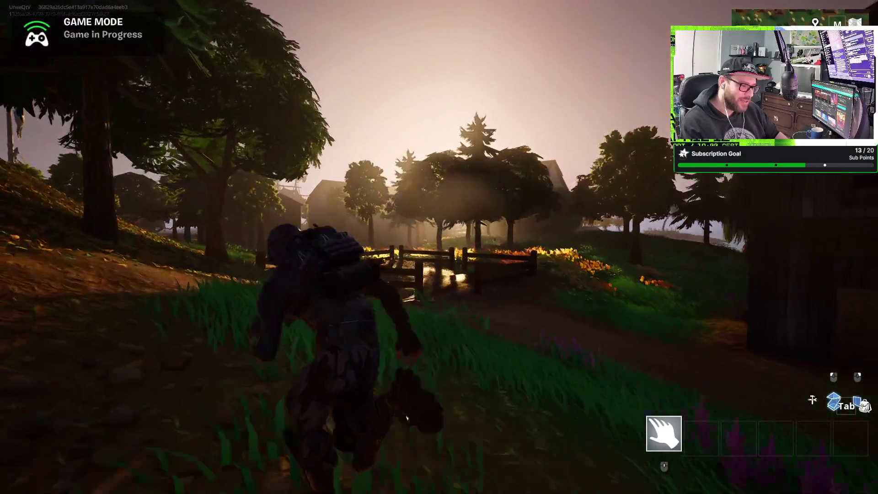
key("w")
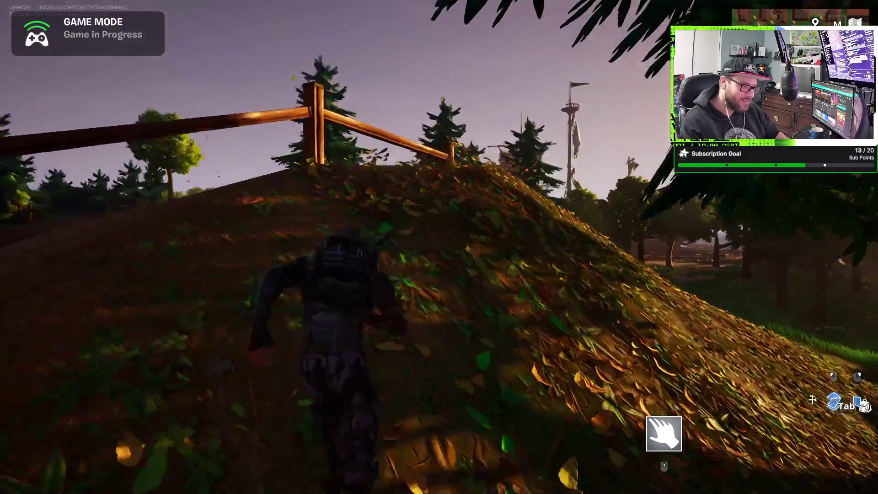
key("w")
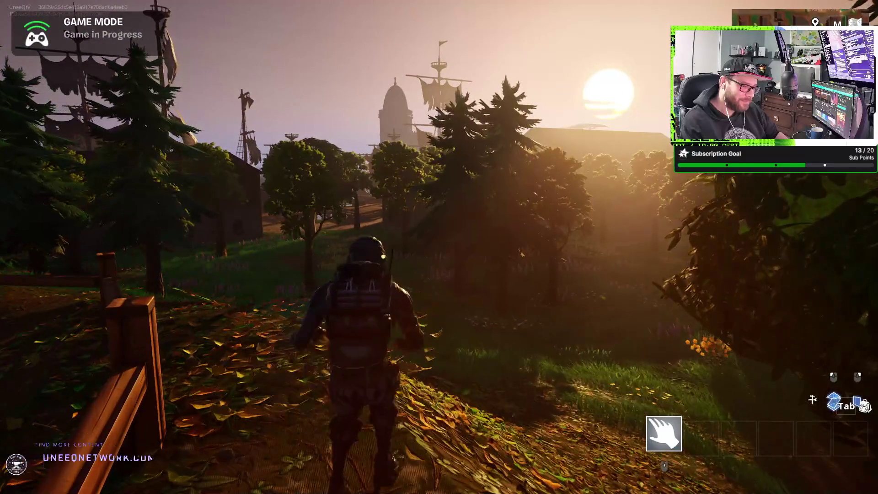
key("w")
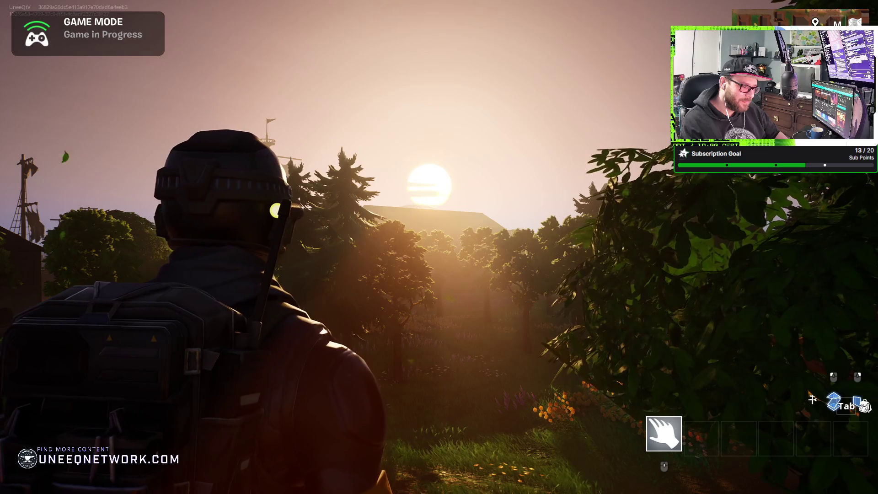
key("w")
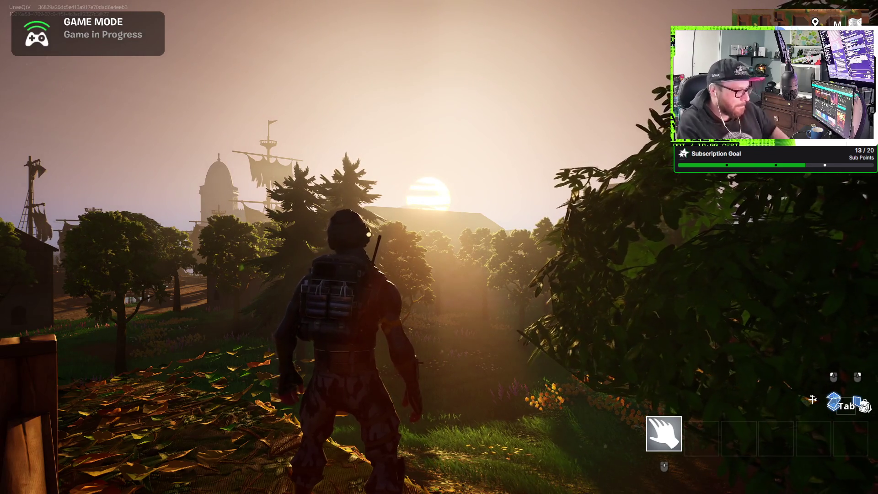
Step: Run out of the forest, across the clearing past the large building to the cobbled harbor
key("w")
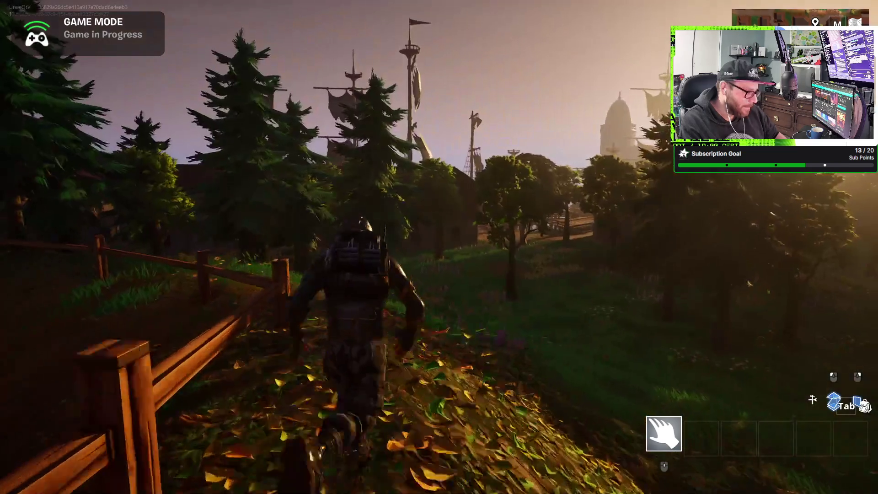
key("w")
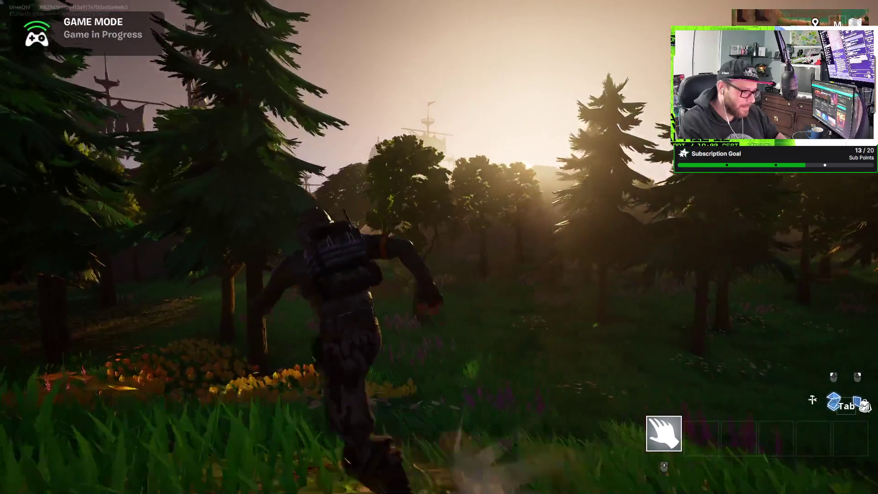
key("w")
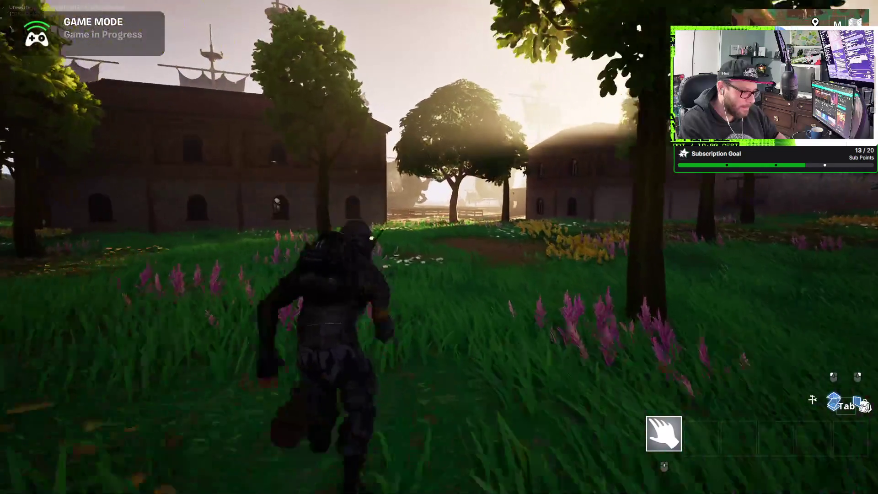
key("w")
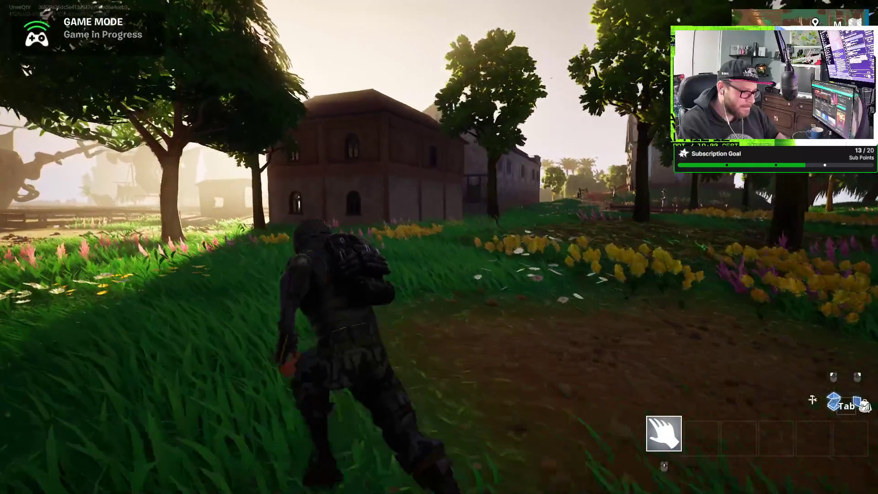
key("w")
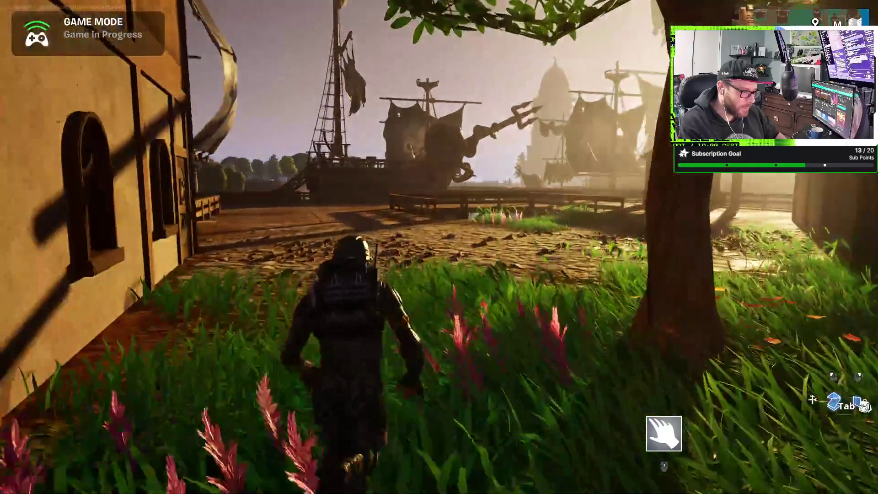
Step: Run along the wooden pier toward the pirate ships and lighthouse
key("w")
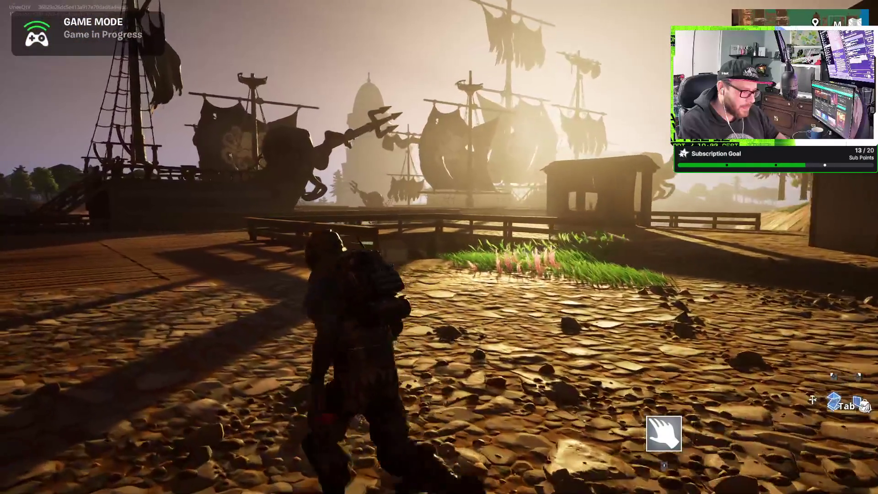
key("w")
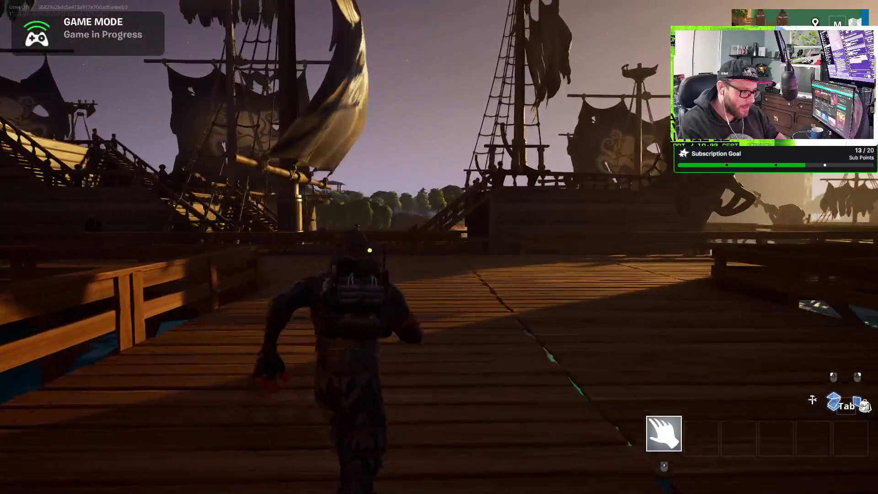
key("w")
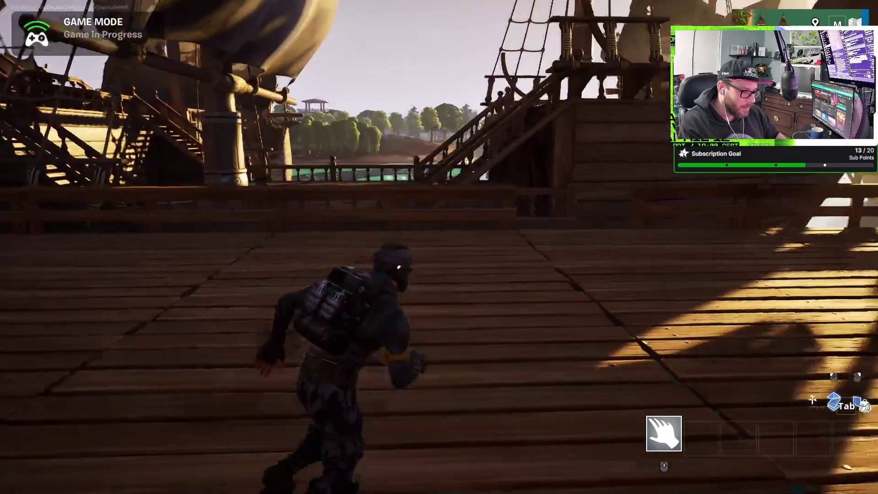
key("w")
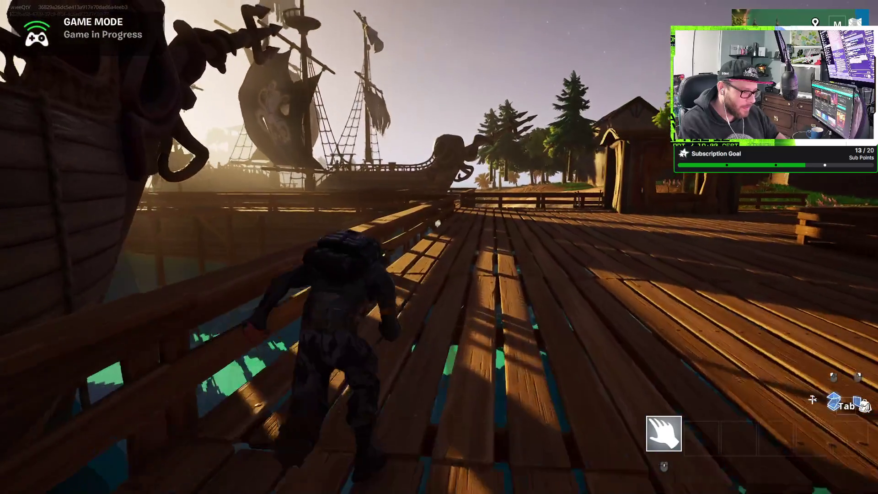
Step: Pass between the pirate ships to the railing by the trident statue, then pause the game with Esc
key("w")
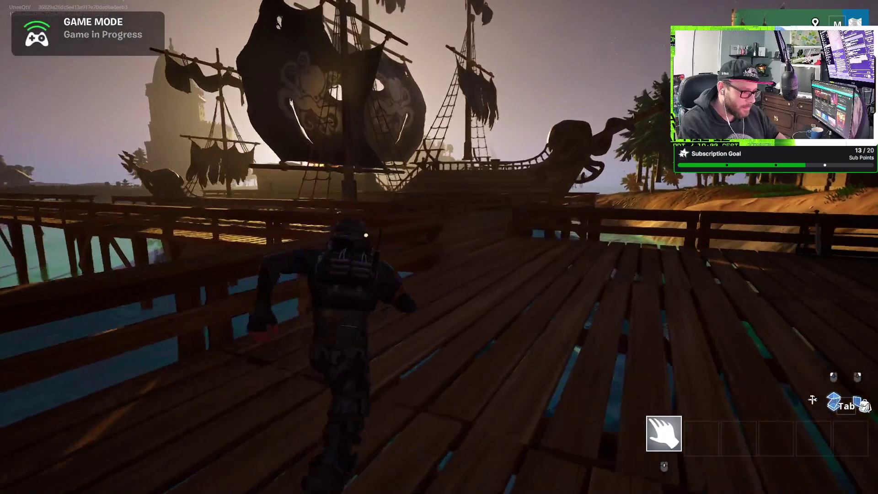
key("w")
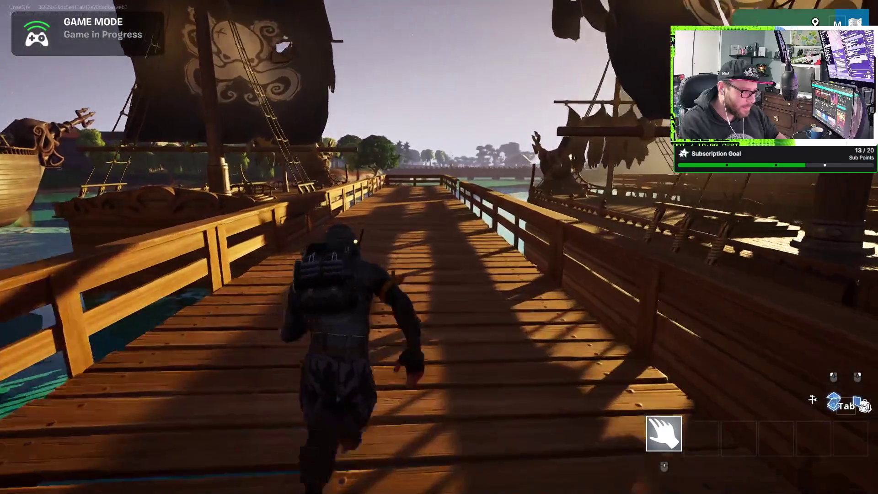
key("w")
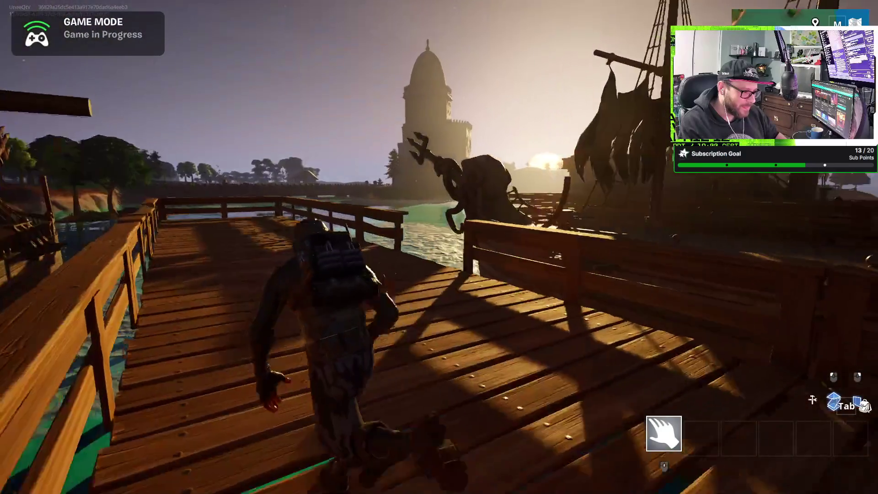
key("w")
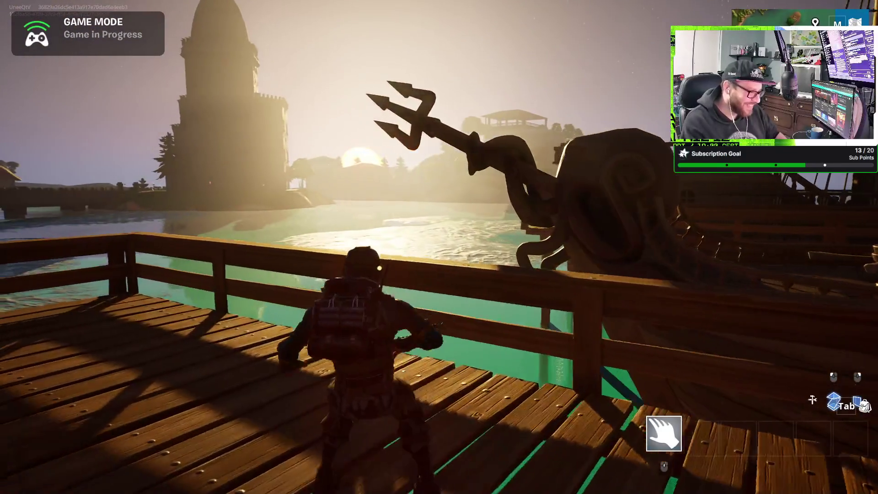
key("Escape")
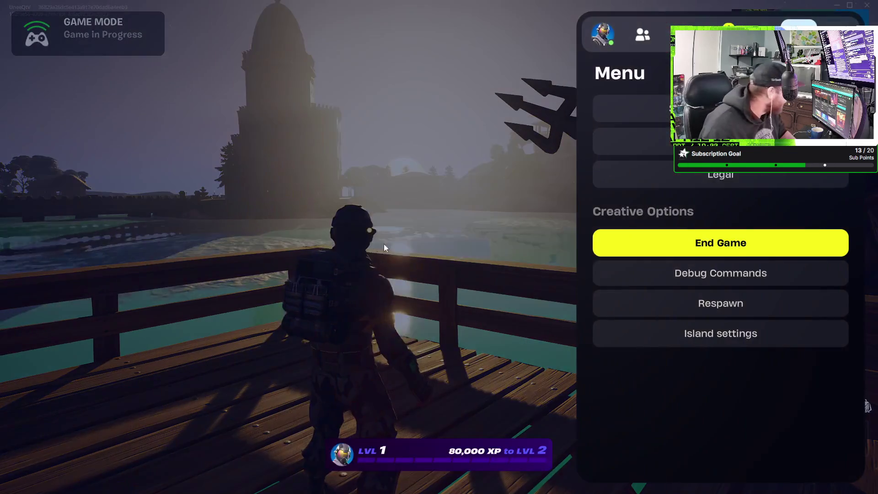
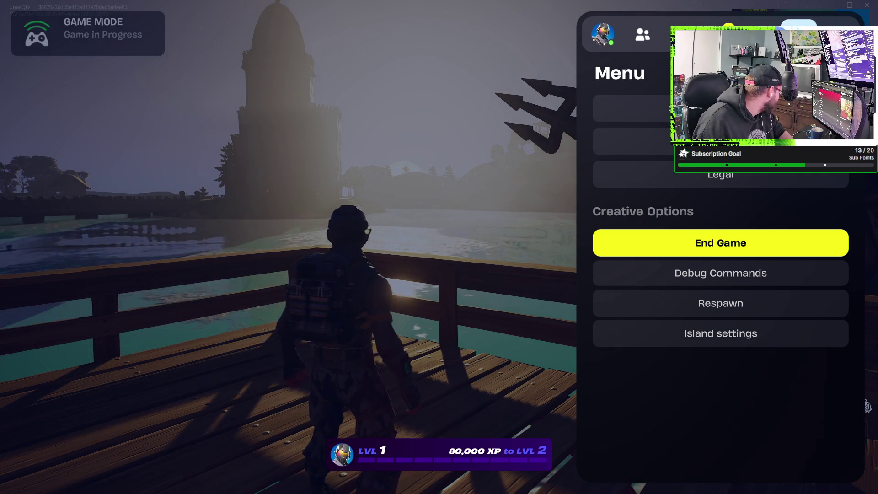
Step: Resume play and run along the harbor dock toward the pirate ship
key("Escape")
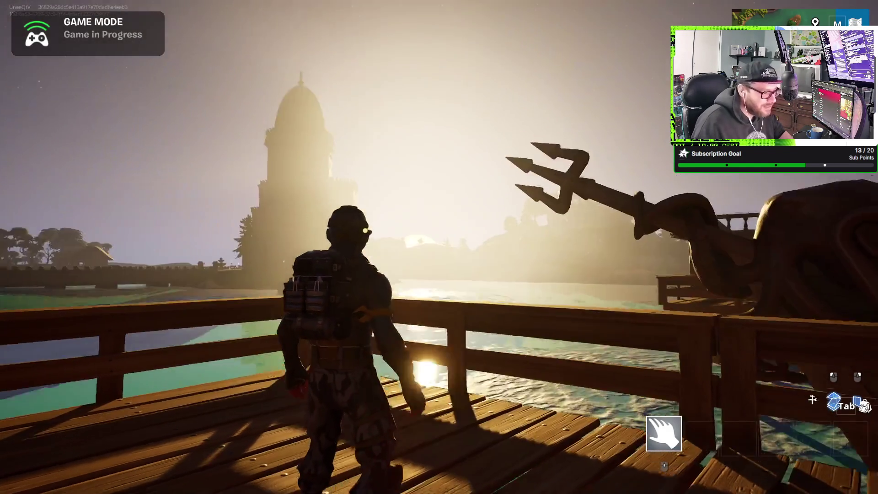
key("w")
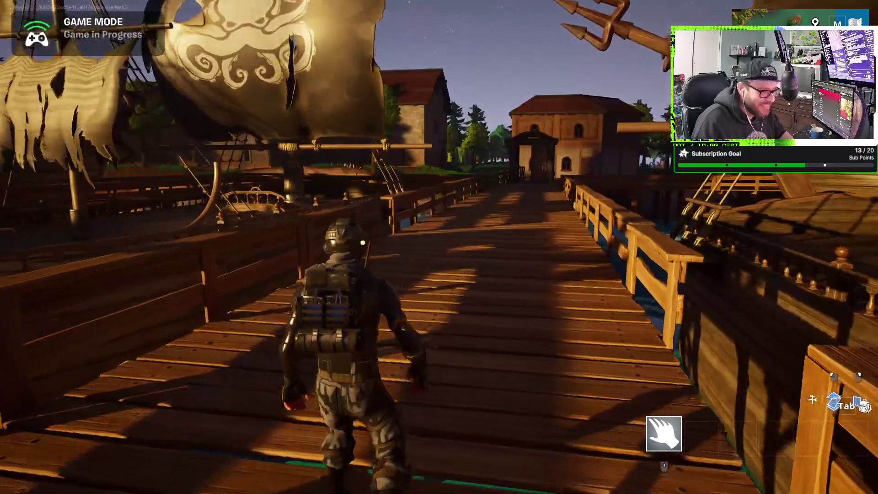
key("w")
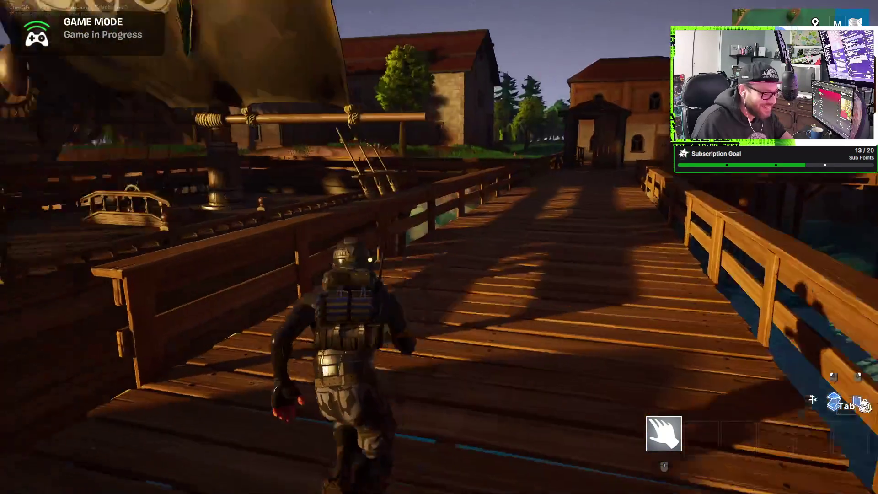
key("w")
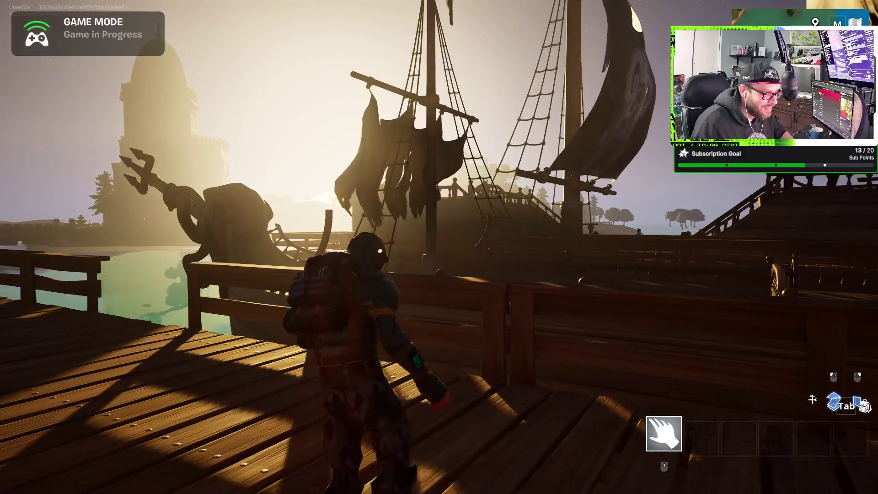
key("w")
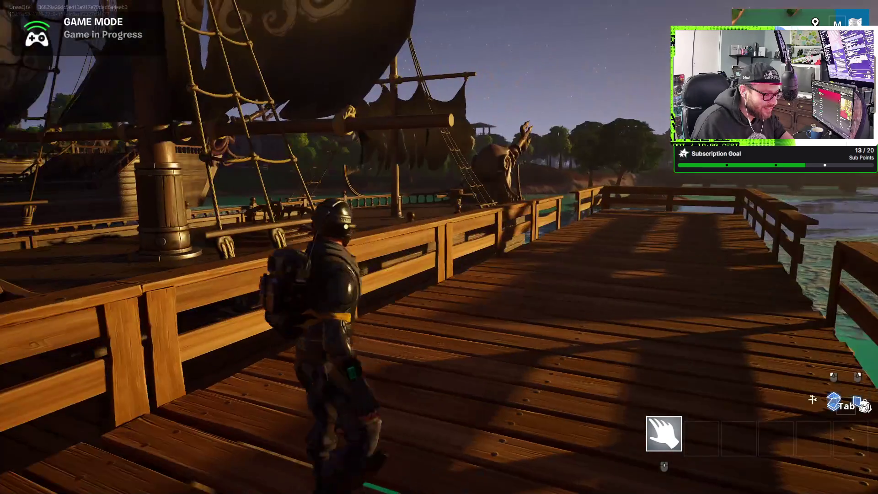
key("w")
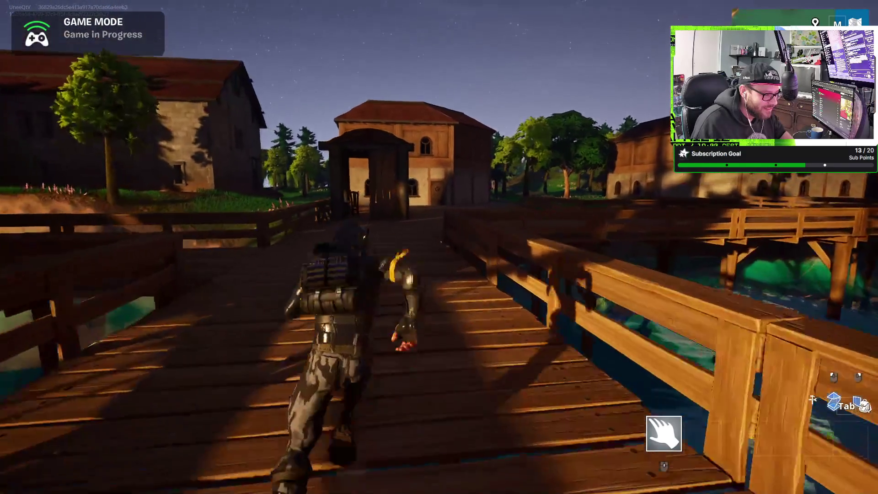
key("w")
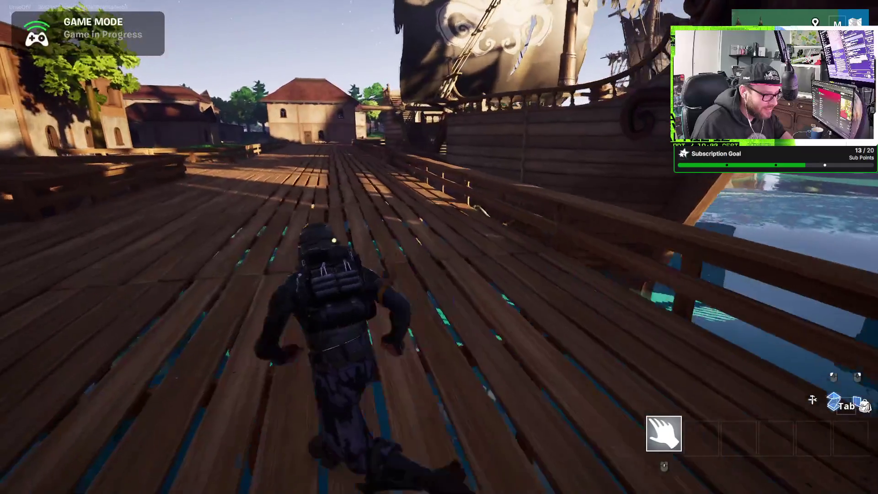
key("w")
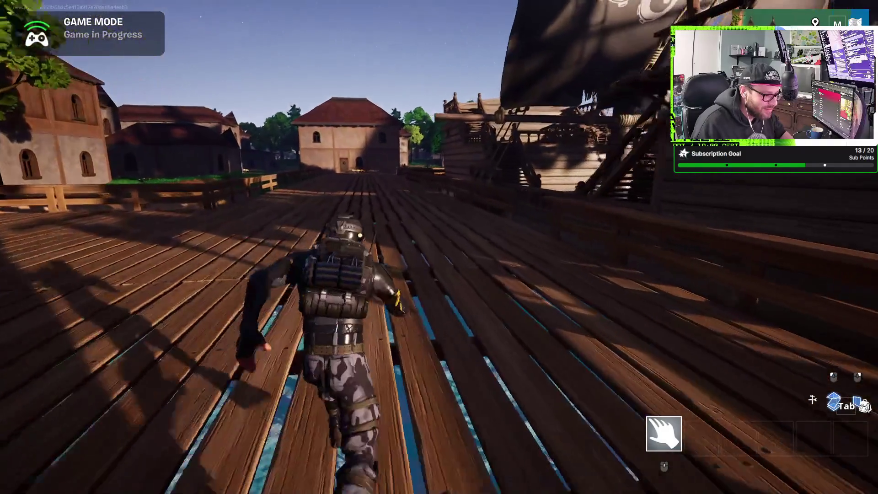
Step: Run across the pirate ship's deck toward the village houses, then bring up the scoreboard
key("w")
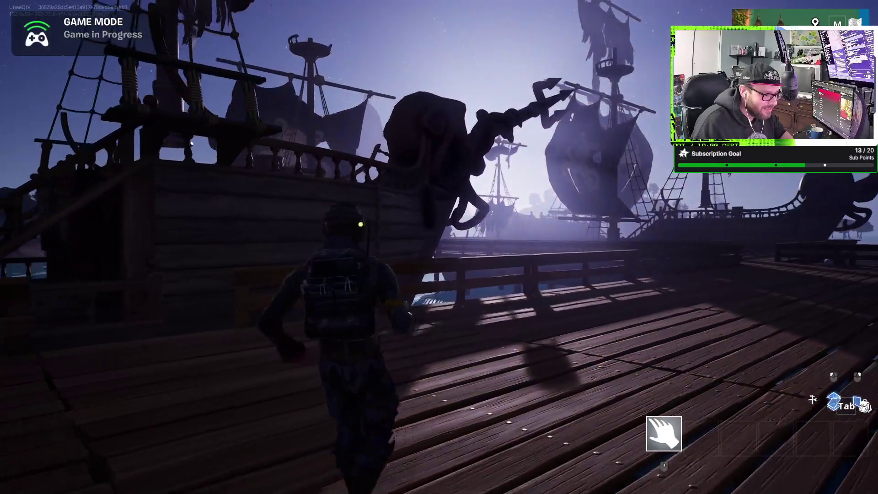
key("w")
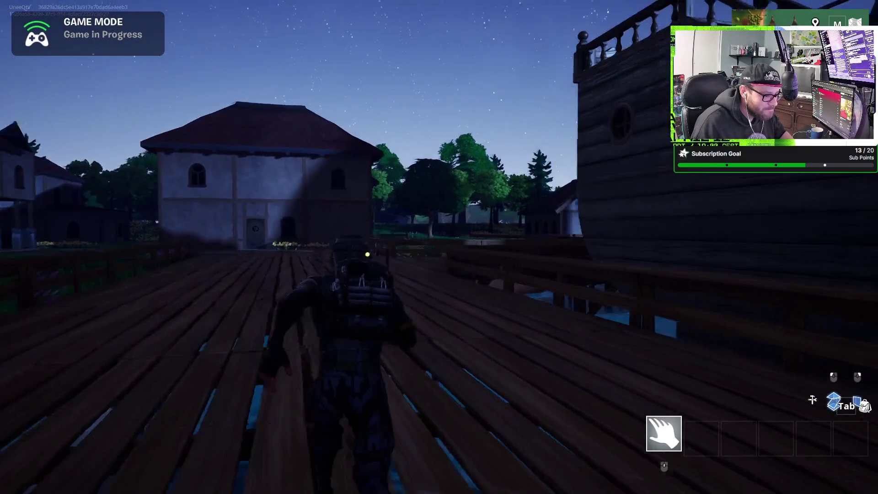
key("w")
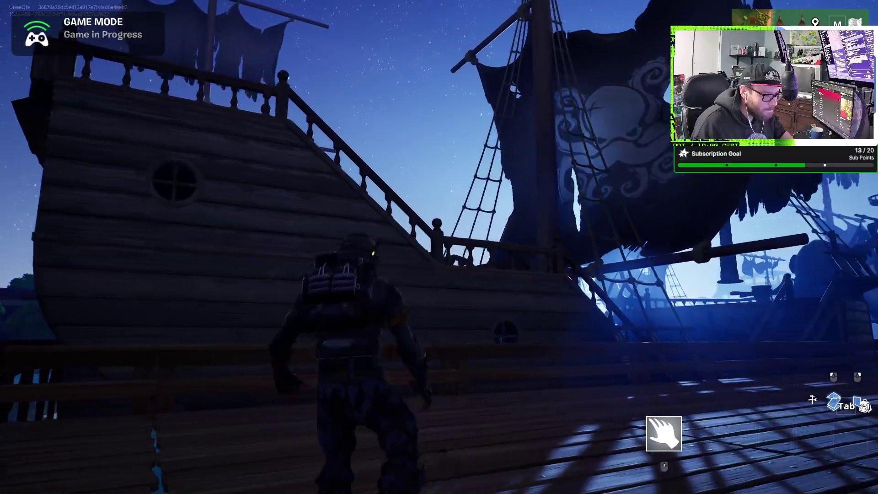
key("w")
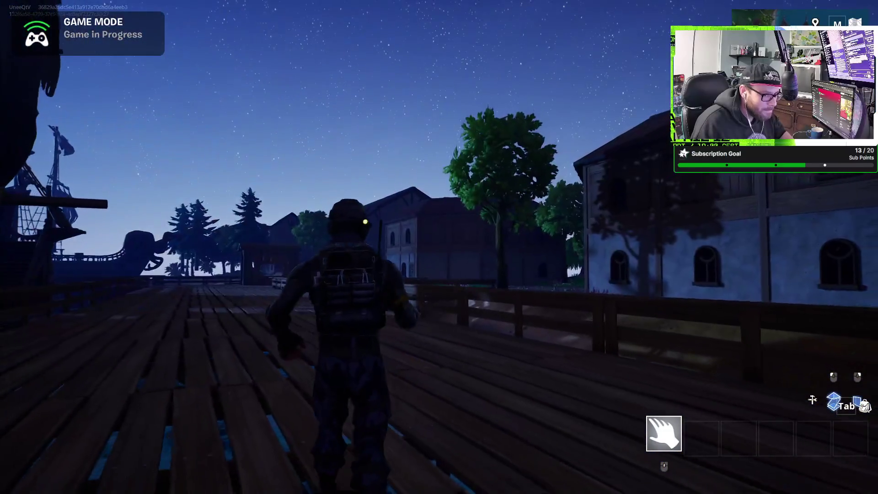
key("w")
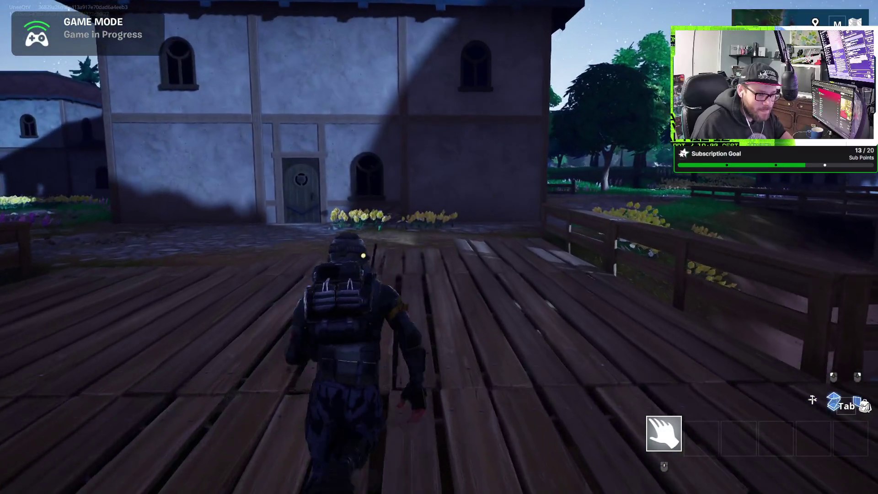
key("Escape")
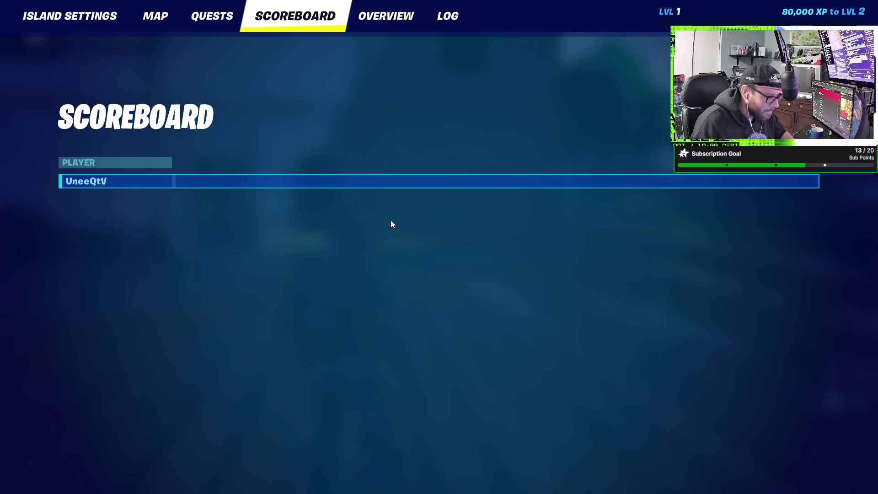
Step: Show the island map, pan around the southern coast, and zoom in on the harbor
left_click(158, 17)
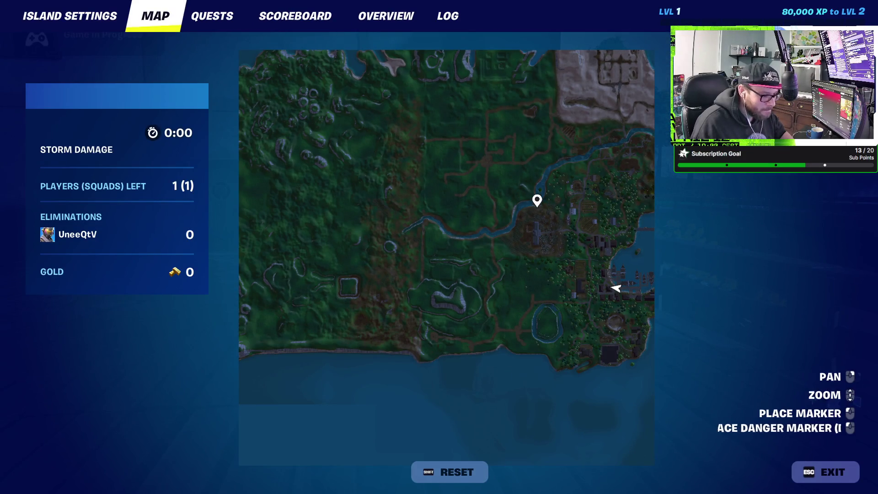
left_click_drag(446, 258, 307, 283)
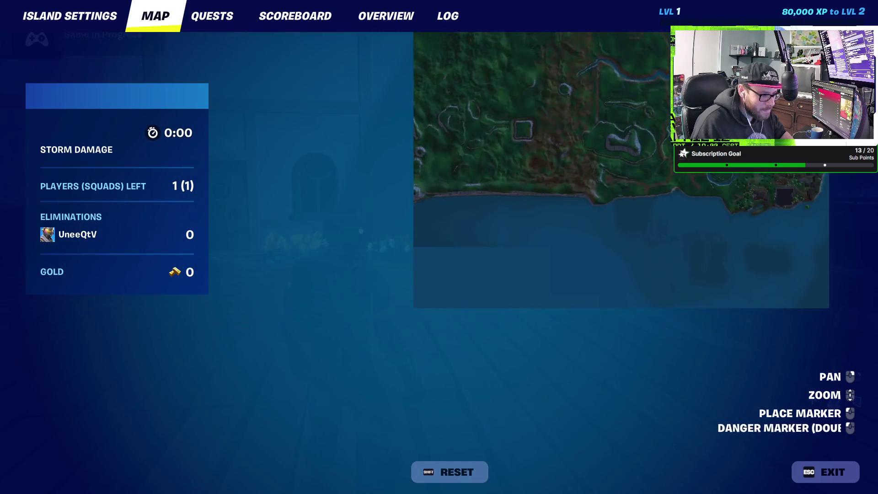
mouse_move(549, 137)
left_mouse_down()
mouse_move(570, 360)
mouse_move(159, 336)
left_mouse_up()
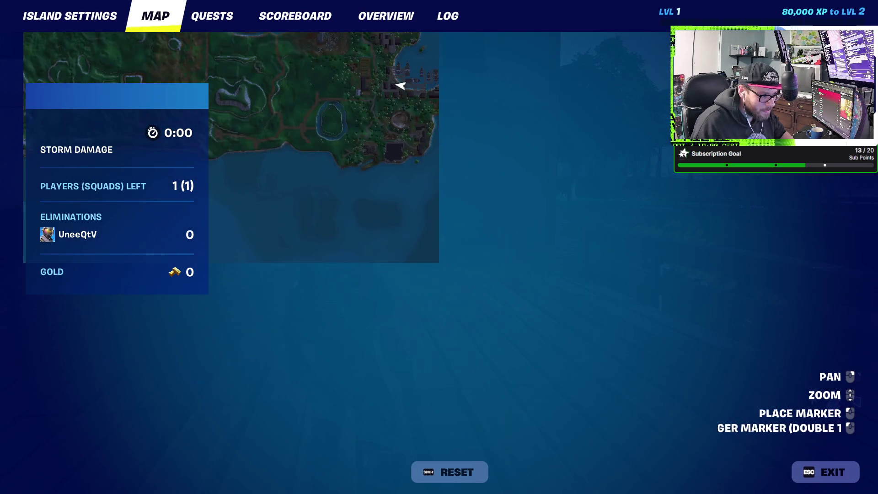
left_click_drag(640, 229, 577, 235)
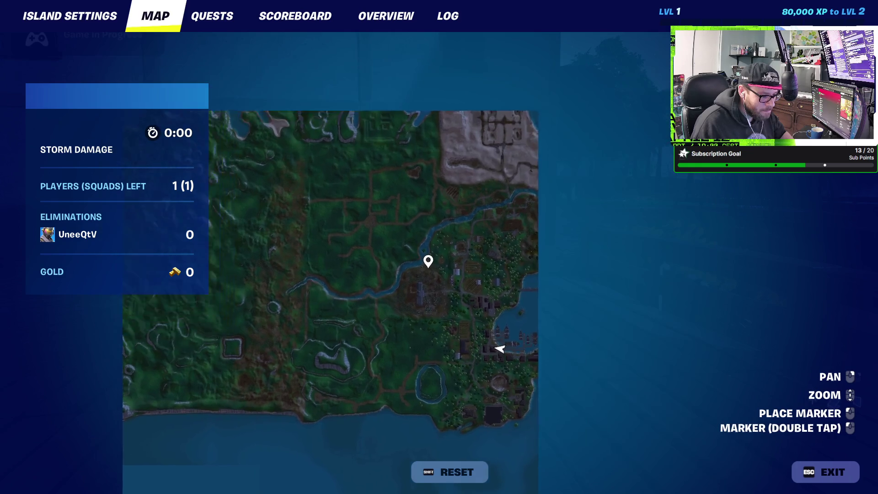
left_click_drag(329, 274, 355, 220)
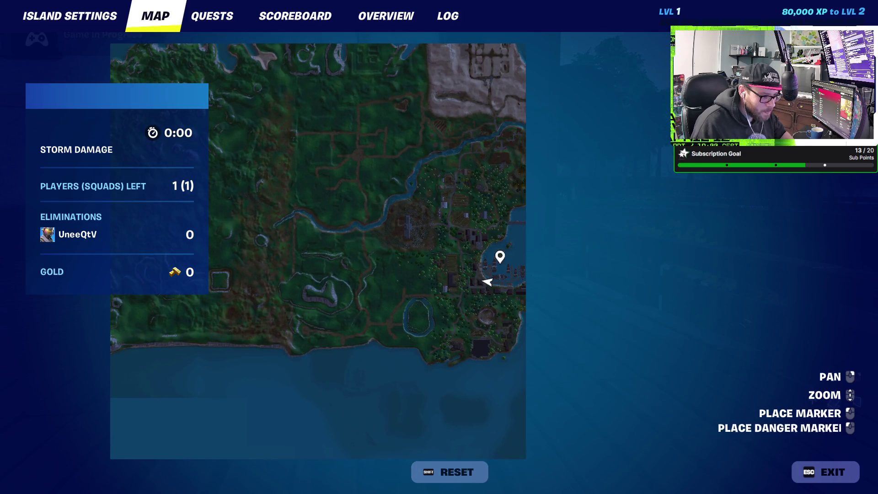
scroll(477, 257, "up", 3)
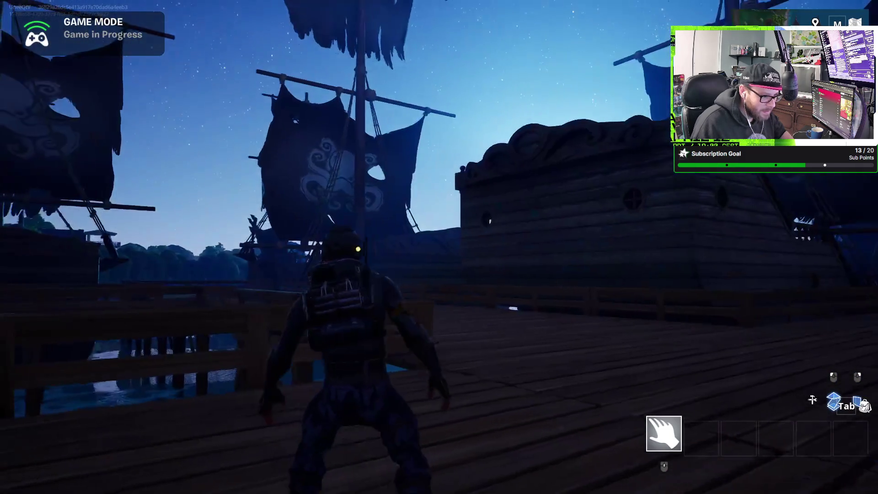
Step: Run from the dock past the village house into the grass by the garden bed, then pause
key("w")
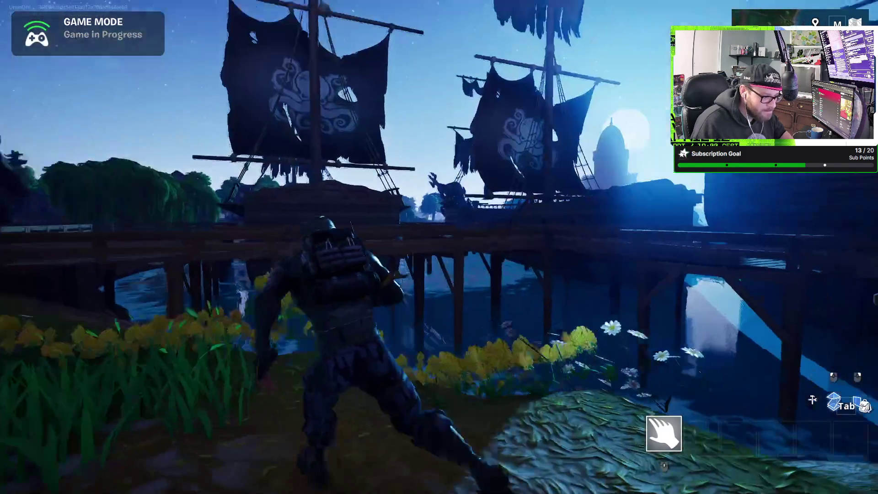
key("w")
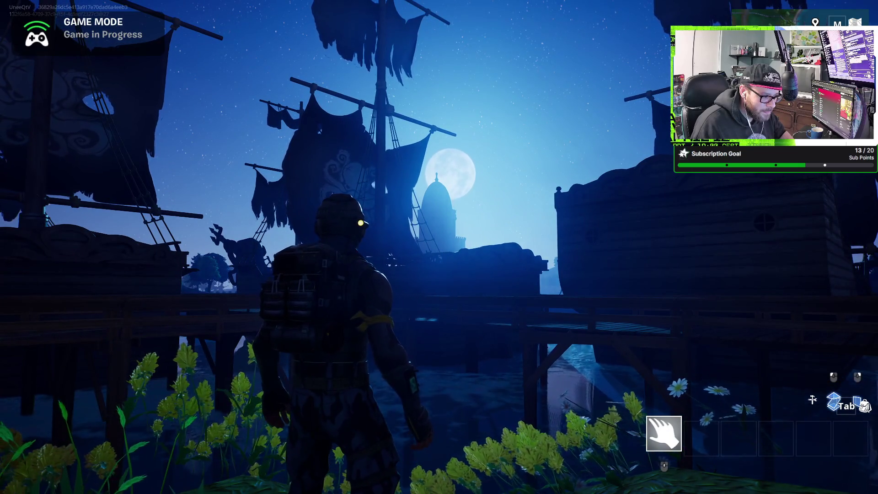
key("w")
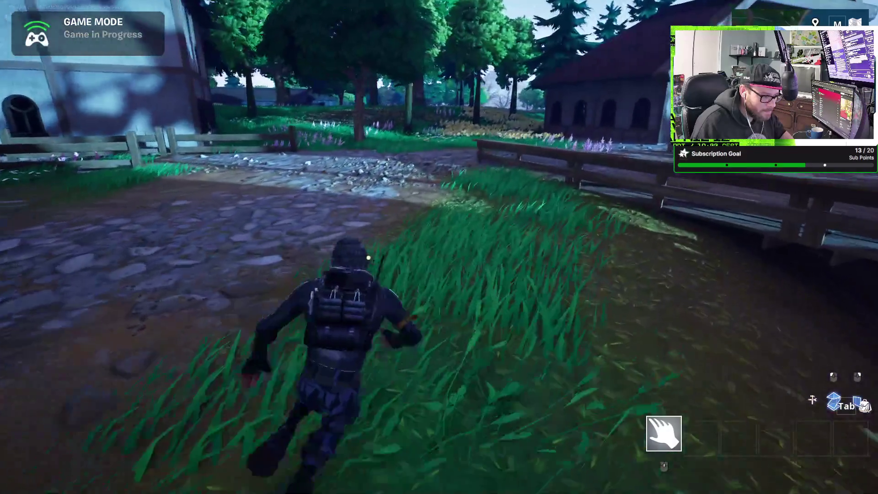
key("w")
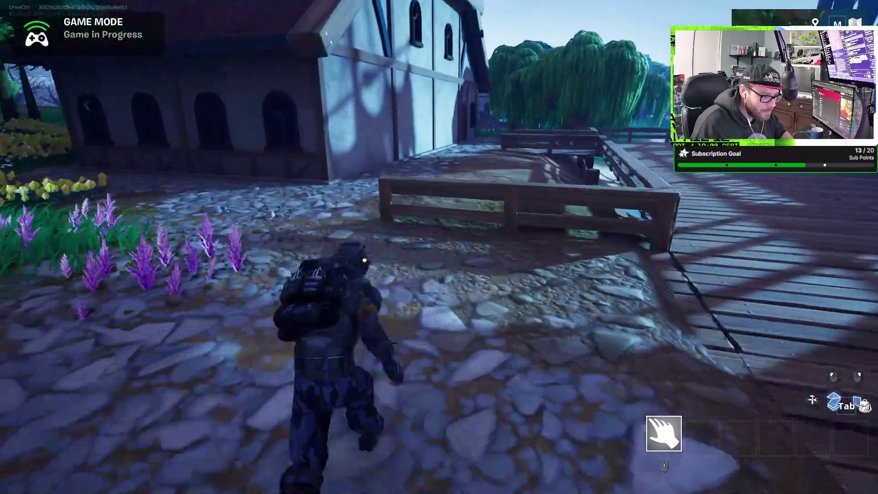
key("w")
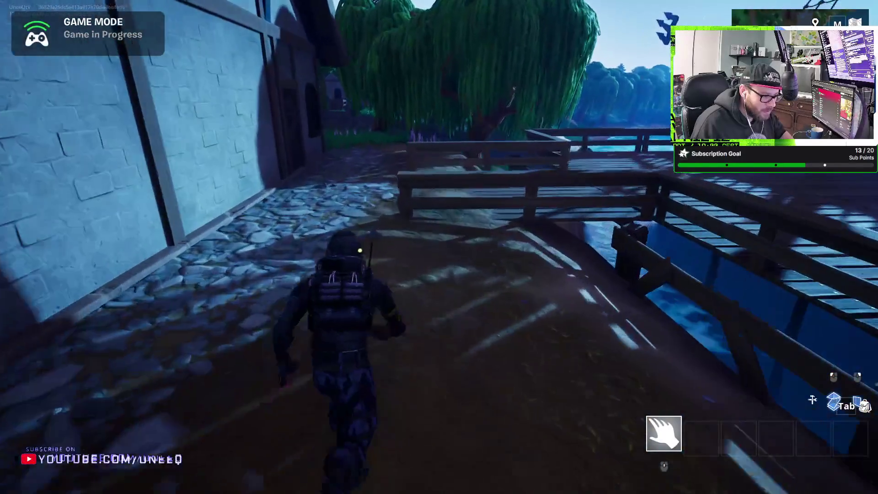
key("w")
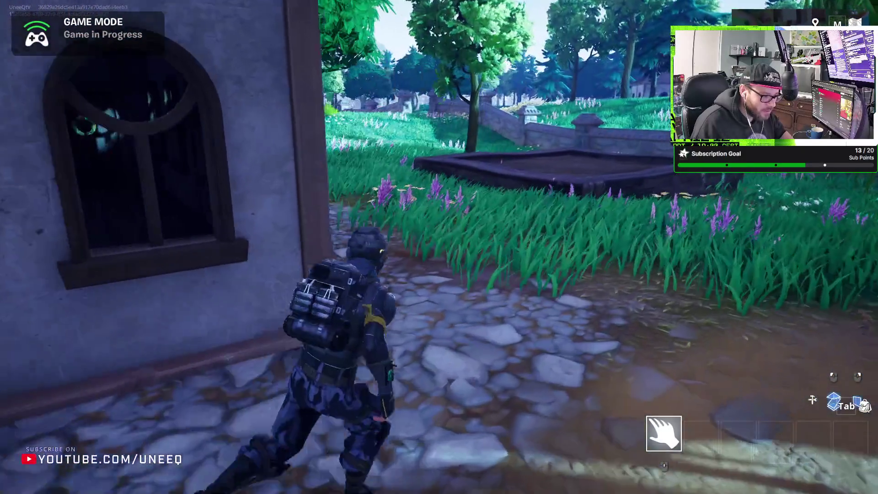
key("w")
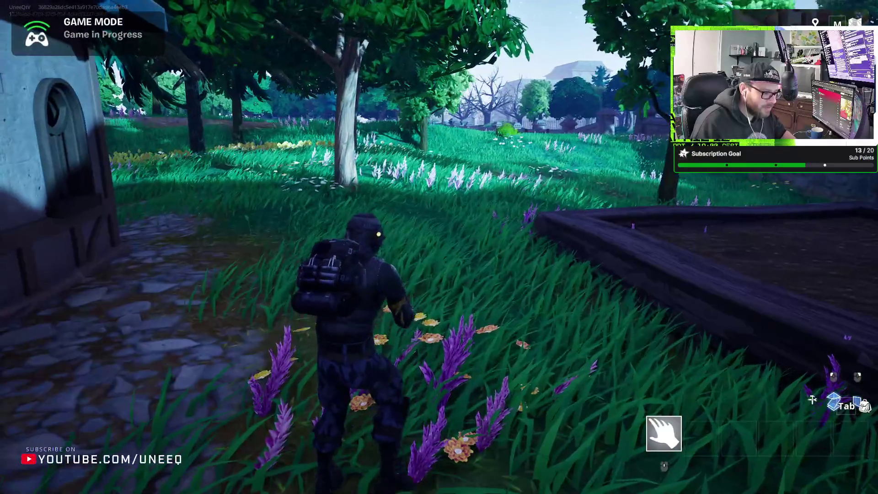
key("Escape")
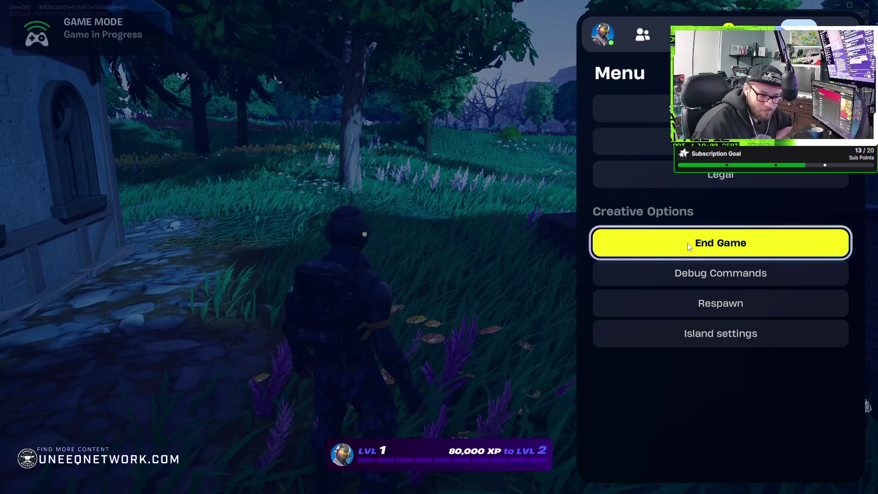
Step: Leave the island for the lobby and claim the three reward items
left_click(687, 243)
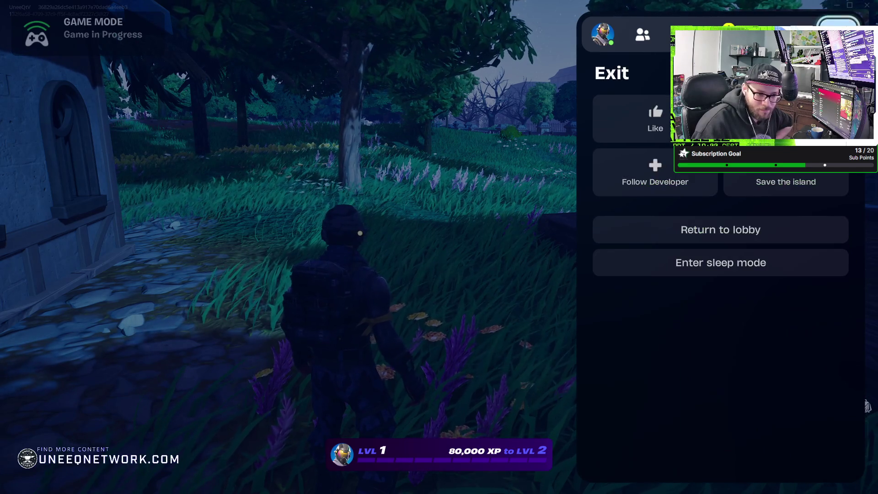
left_click(766, 240)
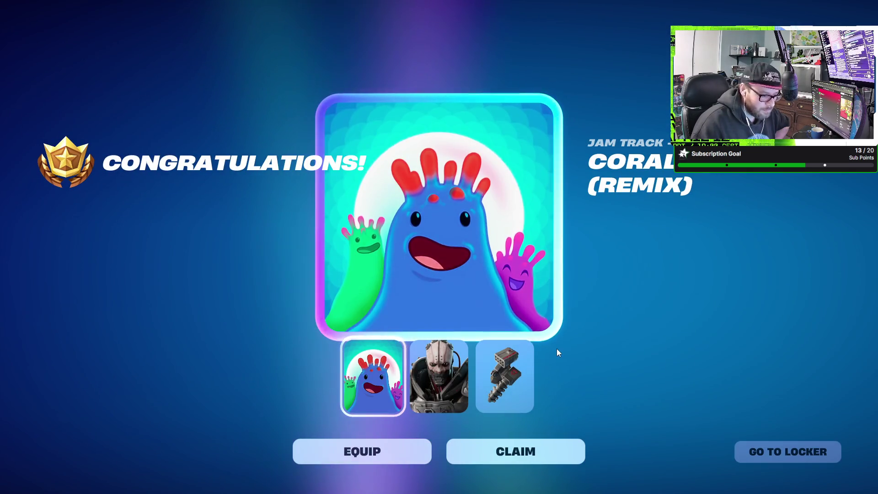
left_click(526, 453)
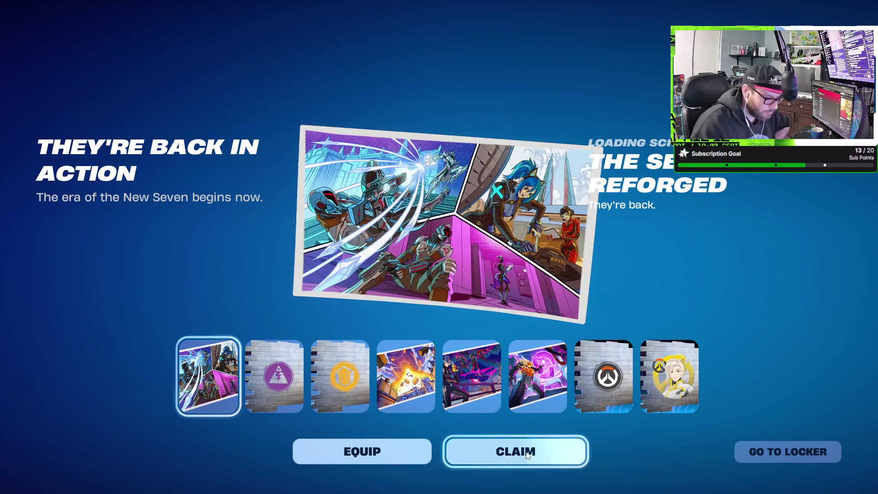
left_click(527, 453)
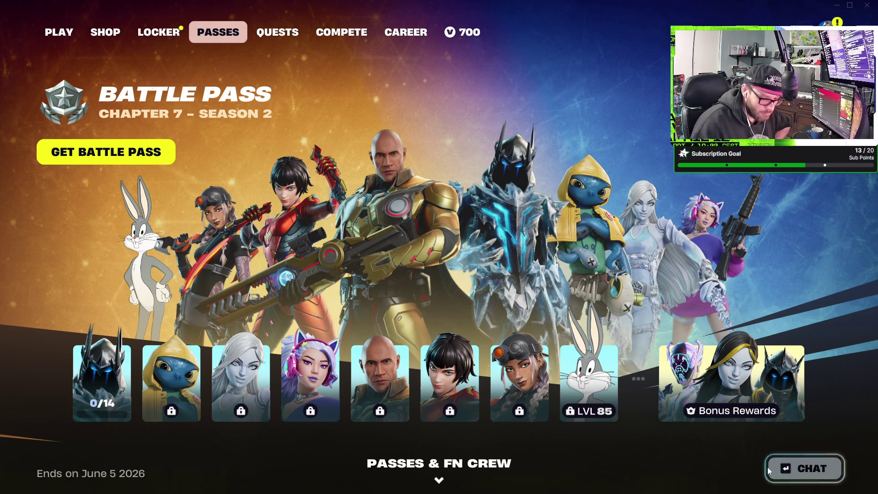
Step: Dismiss the social panel and open the Locker's Outfit collection
mouse_move(100, 394)
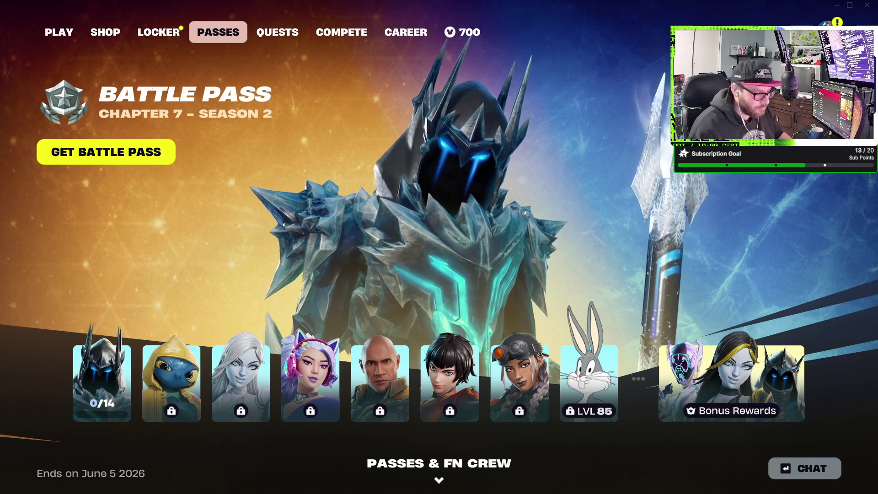
key("Escape")
left_click(309, 161)
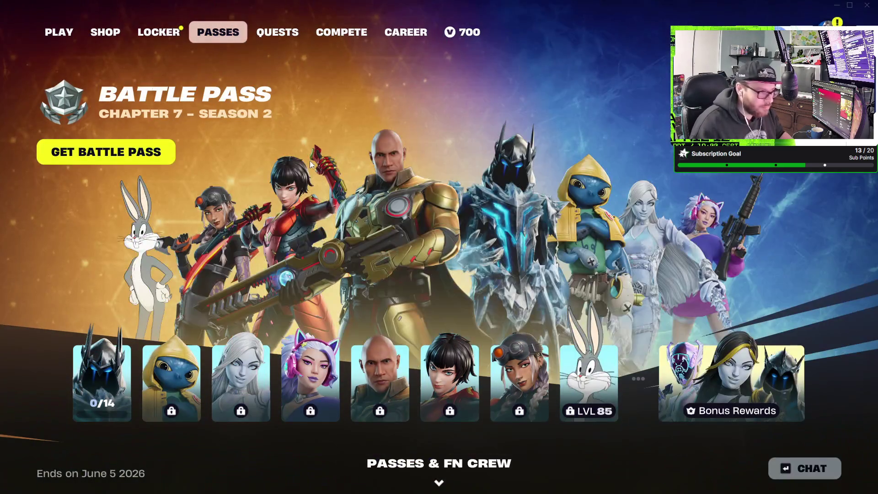
left_click(154, 36)
left_click(120, 182)
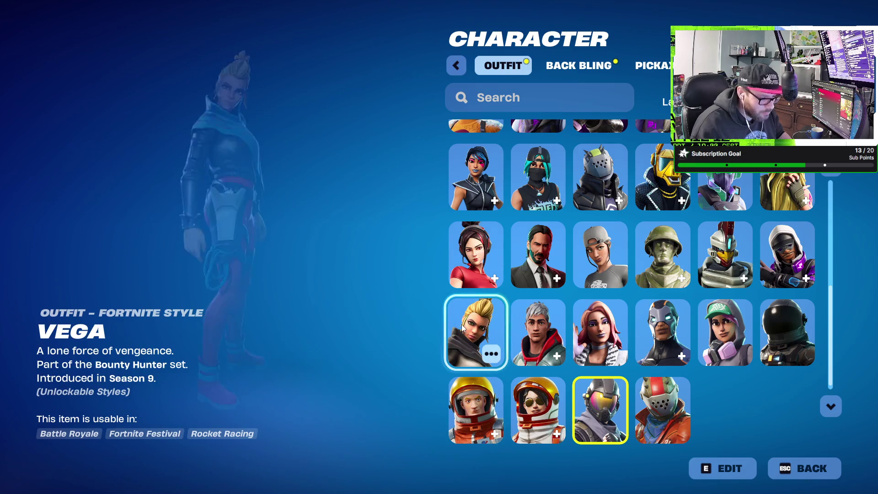
Step: Browse the outfit grid and return to the Default outfit tile at the top
scroll(464, 312, "up", 1)
scroll(465, 312, "up", 1)
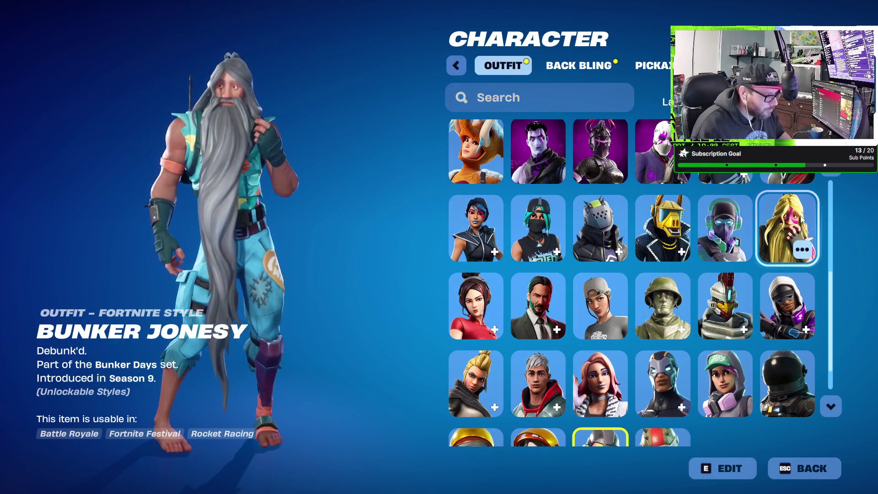
scroll(818, 224, "up", 3)
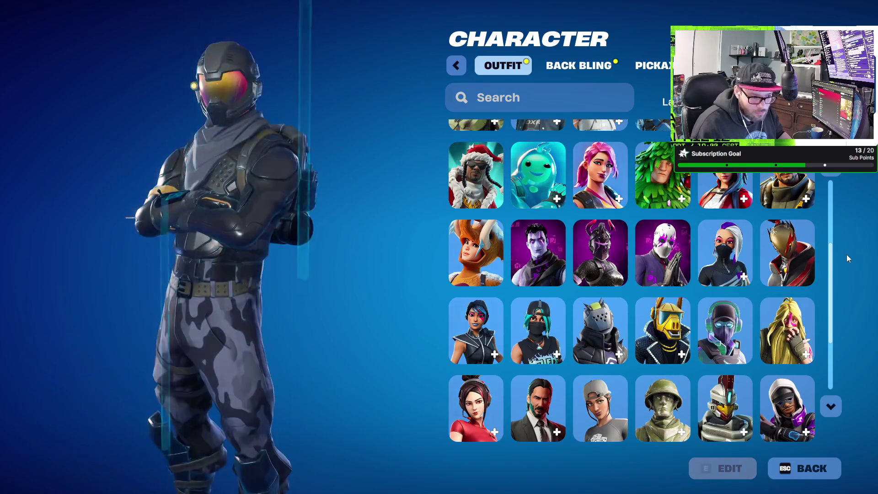
scroll(820, 269, "up", 5)
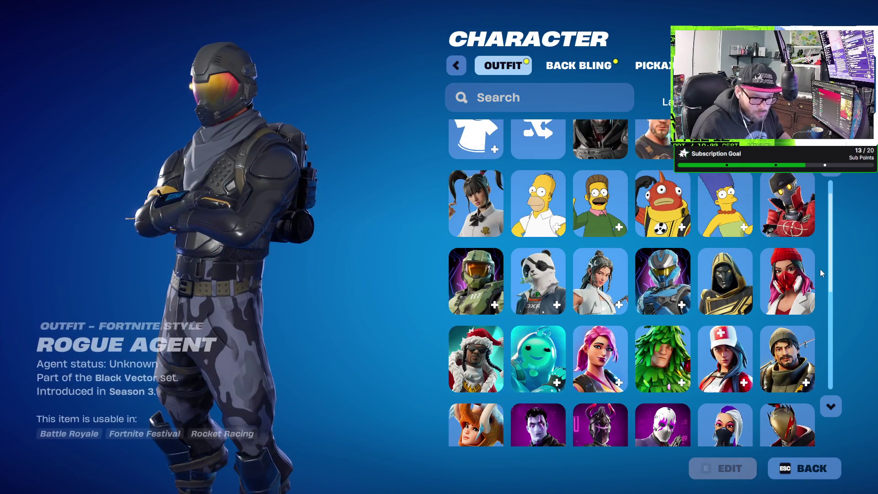
scroll(820, 269, "up", 2)
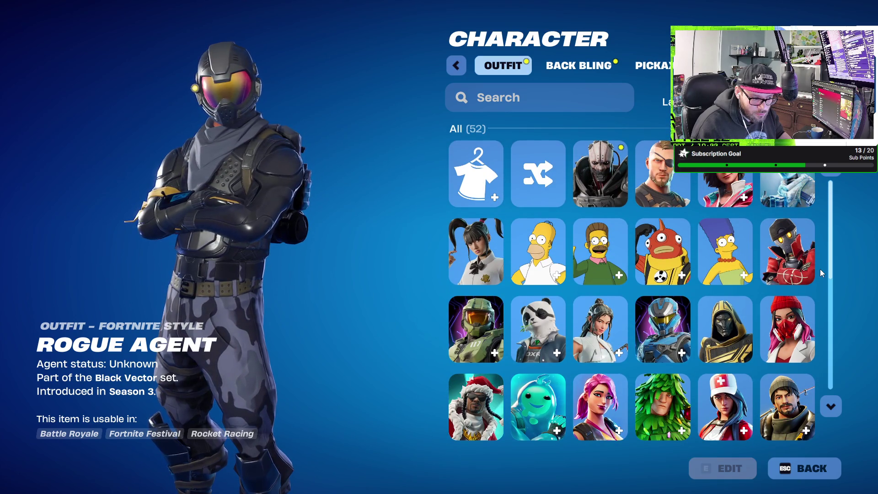
mouse_move(795, 267)
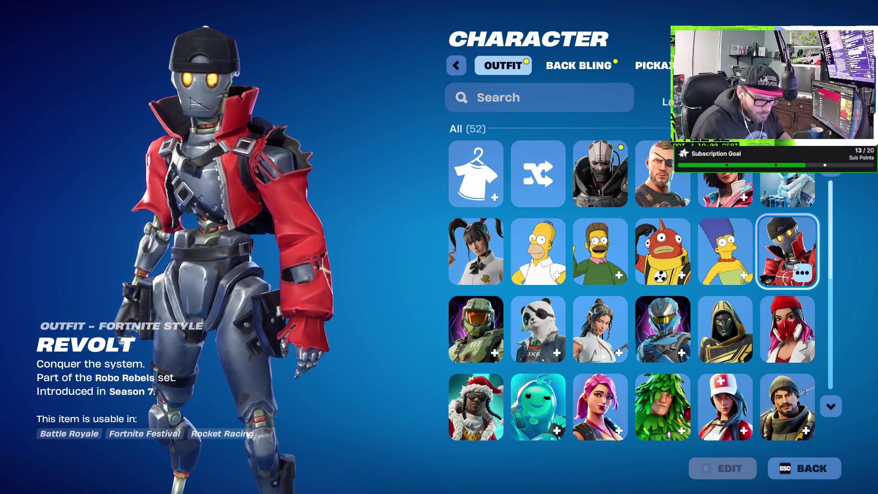
mouse_move(788, 177)
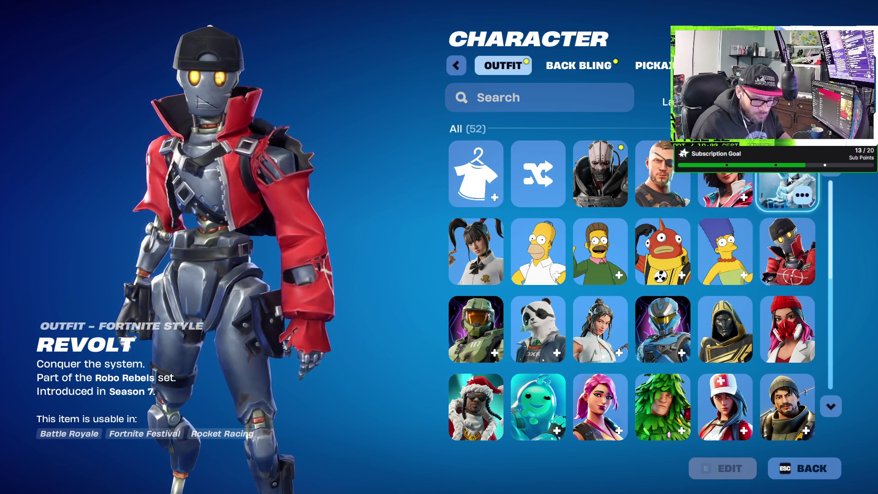
mouse_move(617, 165)
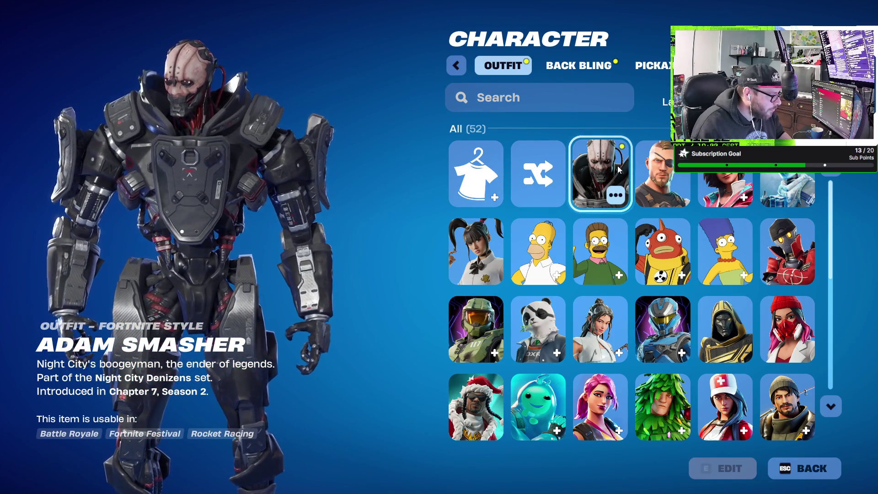
scroll(503, 230, "down", 3)
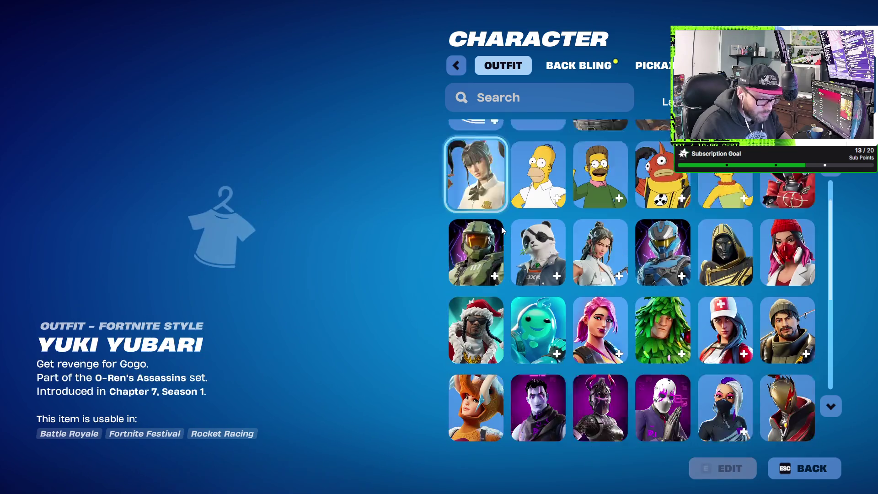
scroll(488, 268, "down", 1)
scroll(484, 264, "down", 2)
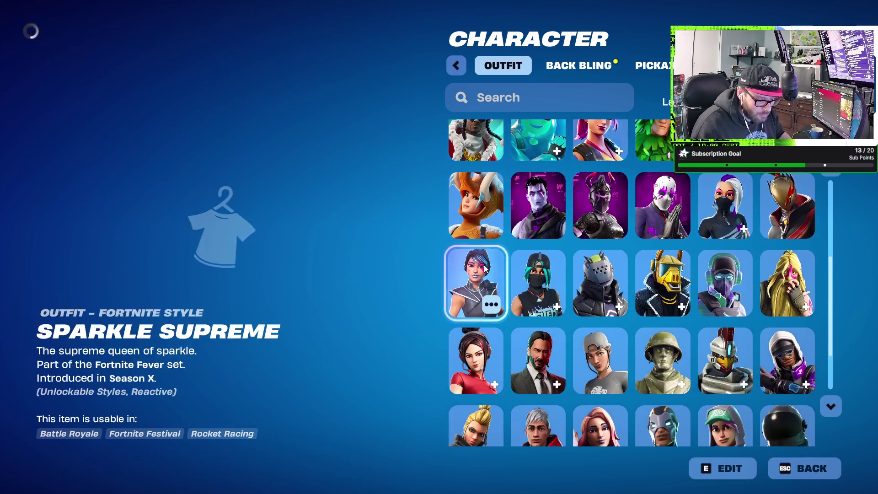
scroll(604, 334, "down", 1)
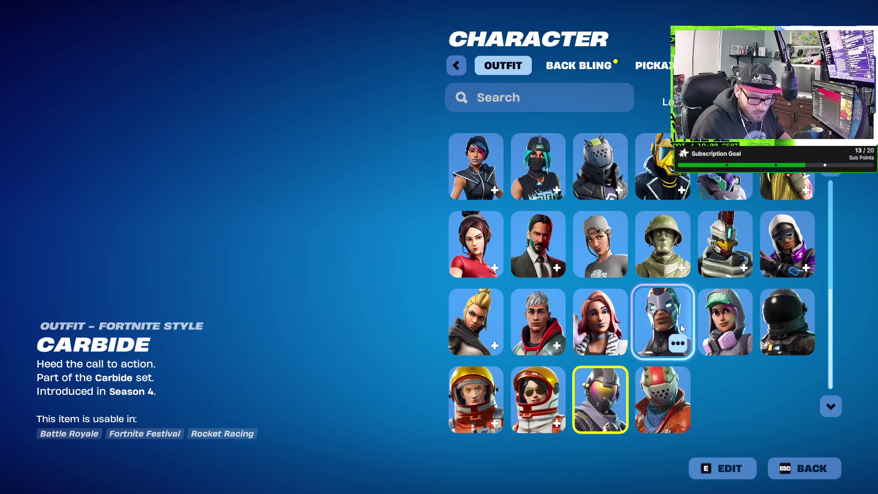
scroll(772, 234, "up", 4)
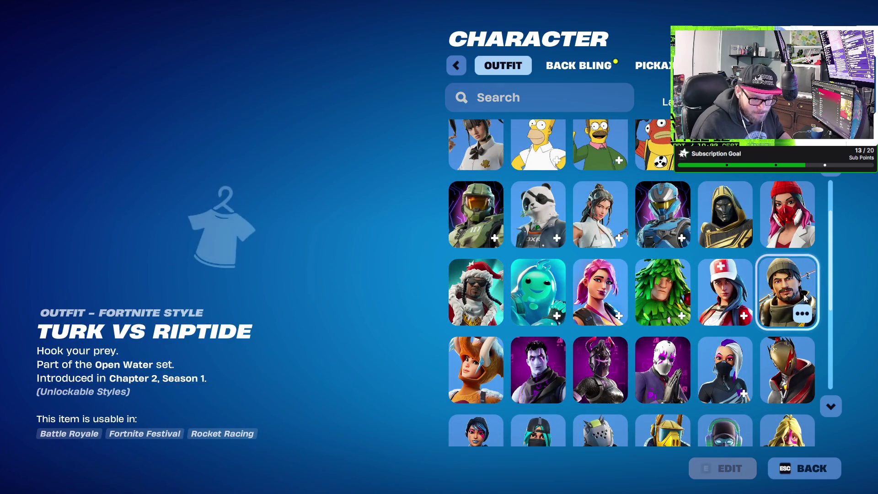
scroll(805, 298, "up", 1)
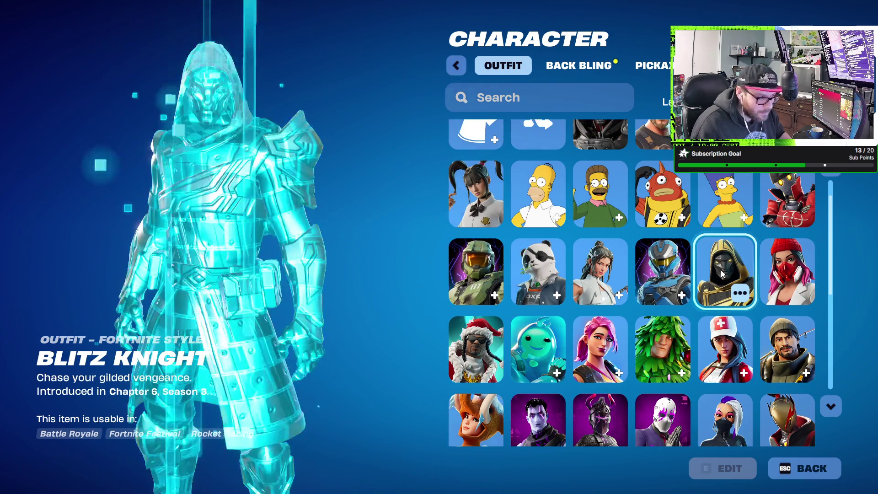
scroll(721, 274, "up", 1)
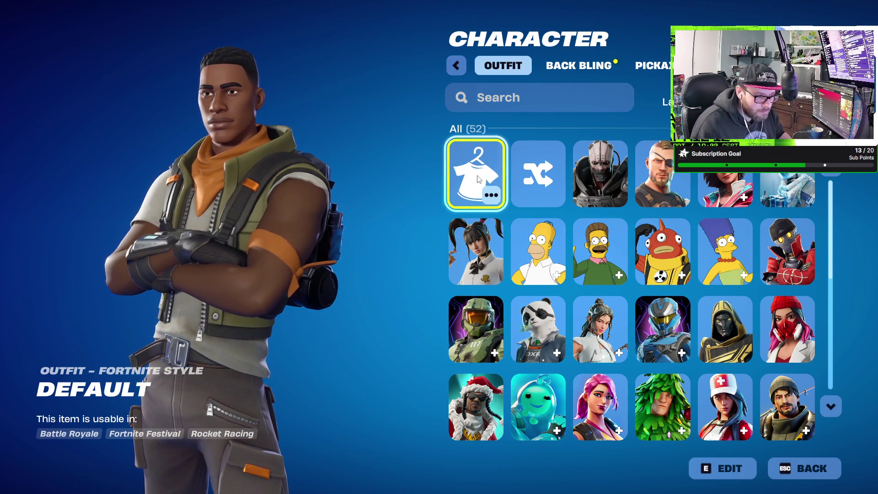
Step: Change the Default outfit's style to Combat Jonesy through Edit Styles
left_click(494, 199)
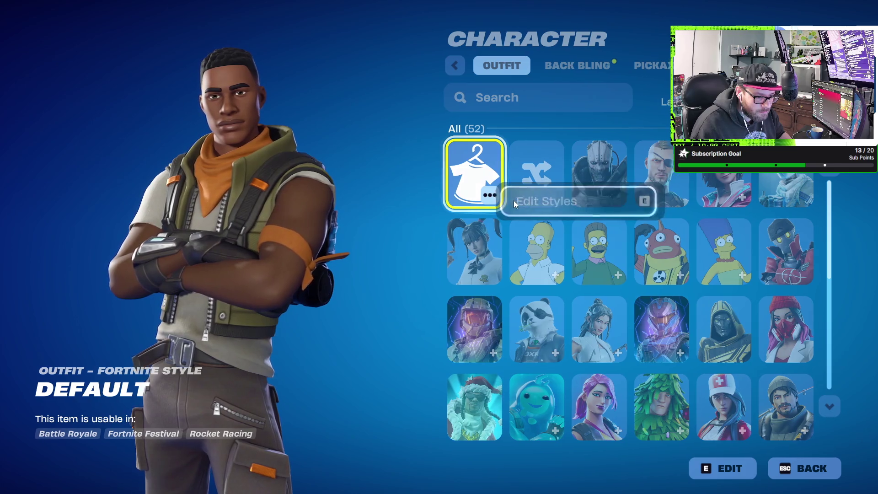
left_click(514, 201)
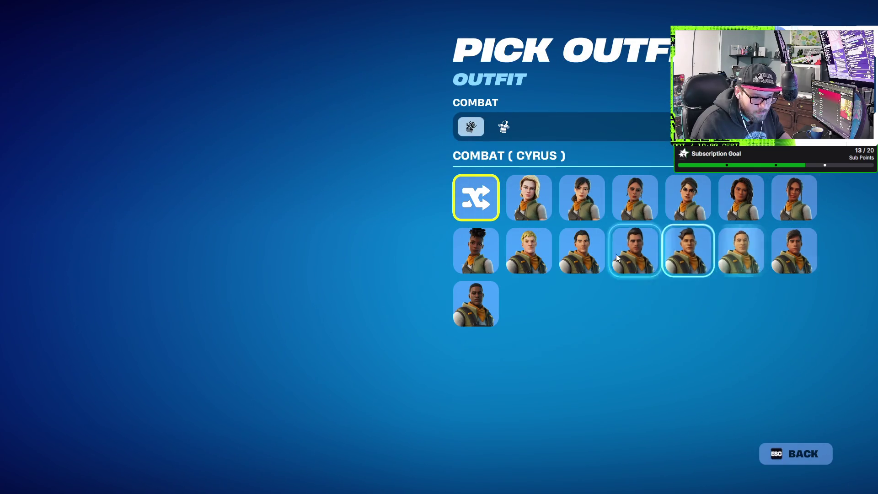
left_click(532, 256)
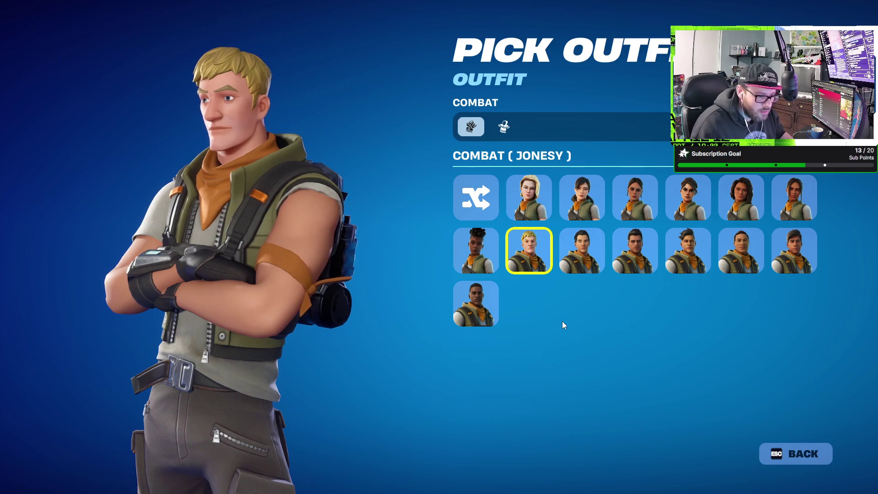
key("Escape")
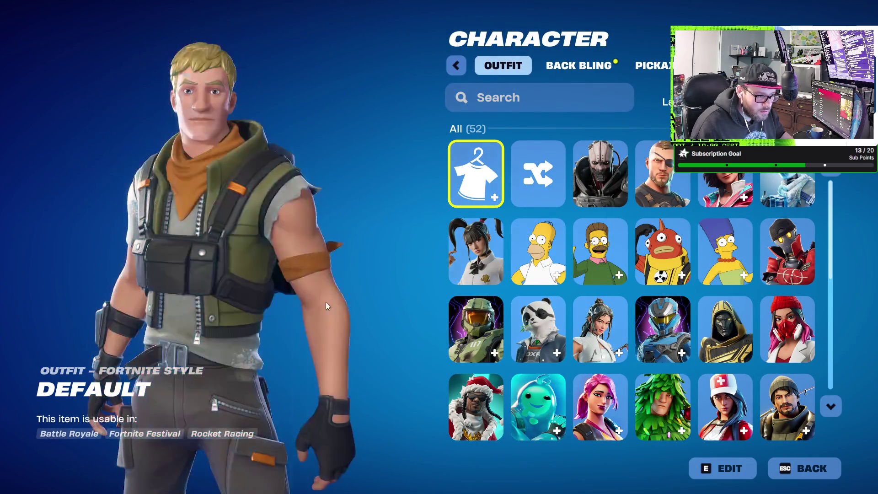
left_click(568, 64)
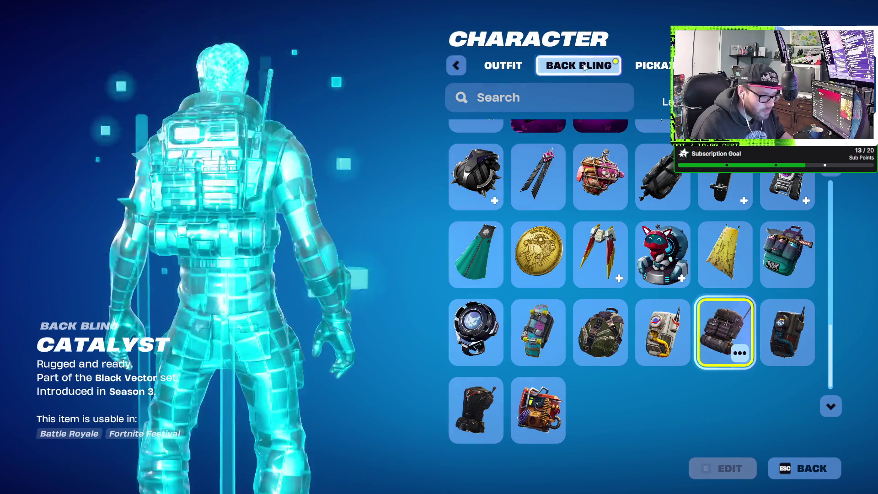
scroll(503, 146, "down", 5)
scroll(497, 160, "up", 3)
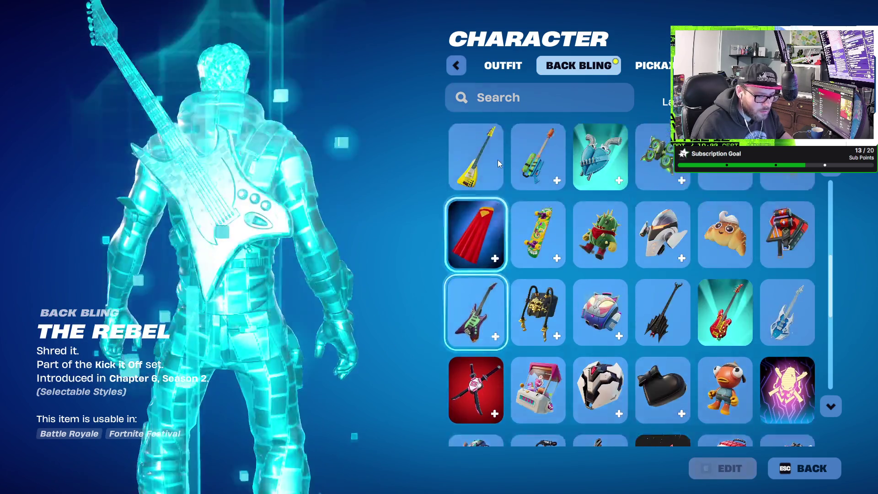
scroll(500, 167, "down", 3)
scroll(500, 171, "down", 2)
scroll(480, 161, "up", 3)
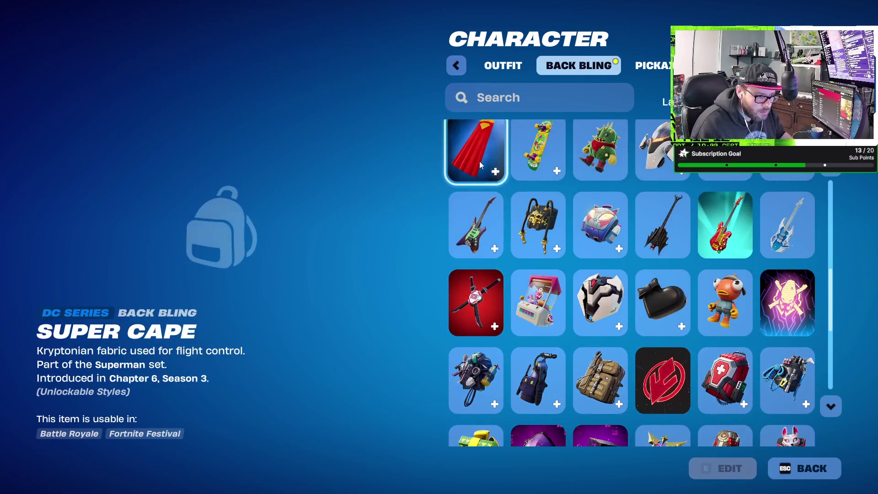
scroll(479, 160, "down", 10)
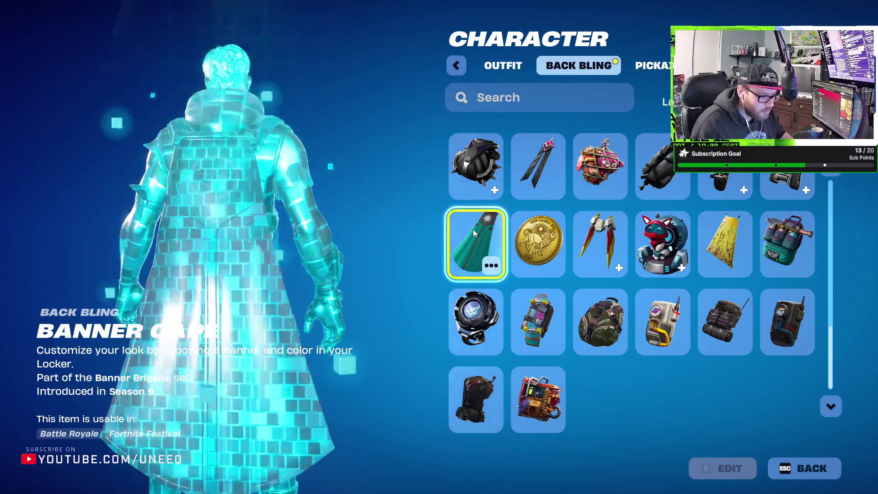
scroll(509, 221, "up", 3)
scroll(510, 221, "up", 3)
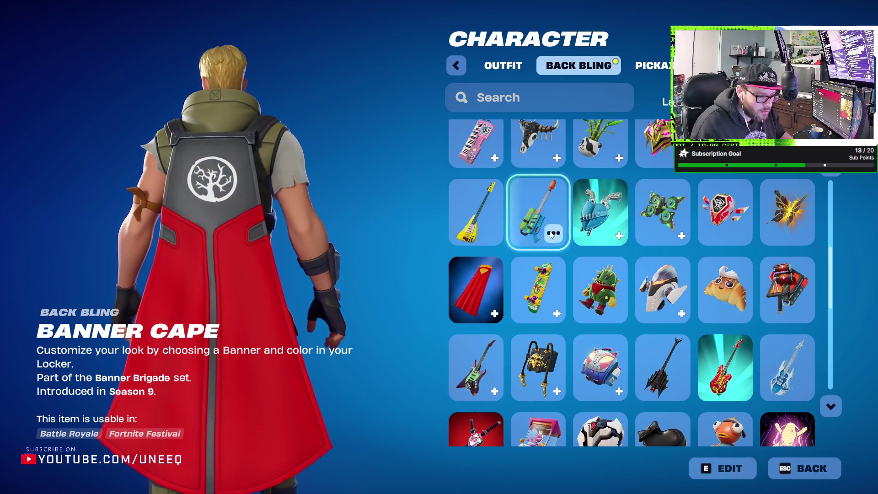
scroll(576, 251, "up", 2)
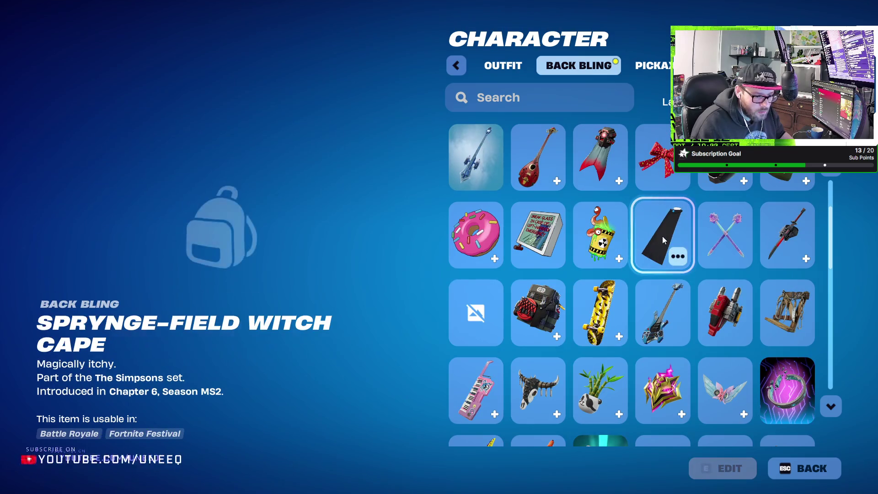
scroll(662, 236, "up", 2)
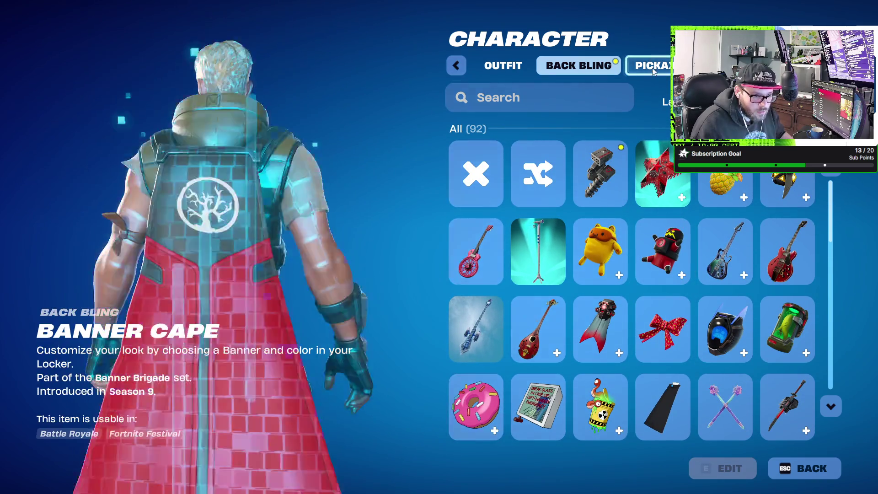
Step: In the Pickaxe collection, scroll to the end and equip the Default Pickaxe instead of Trusty No. 2
left_click(652, 68)
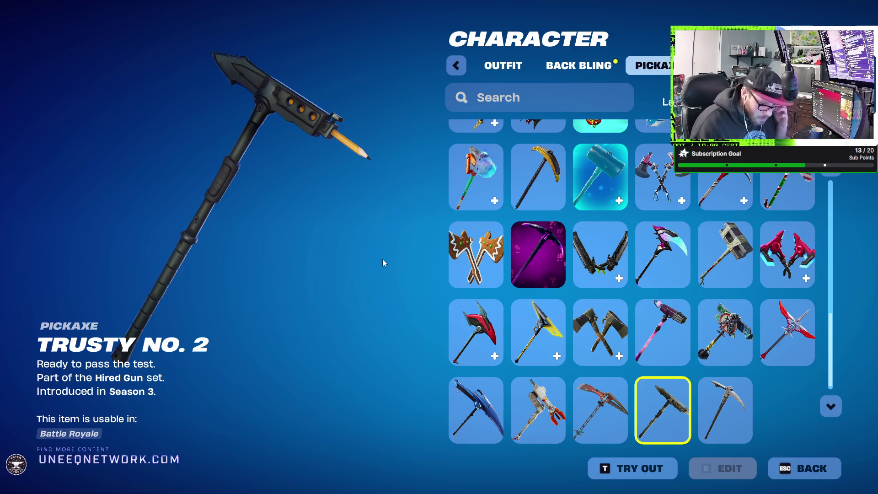
scroll(604, 363, "up", 2)
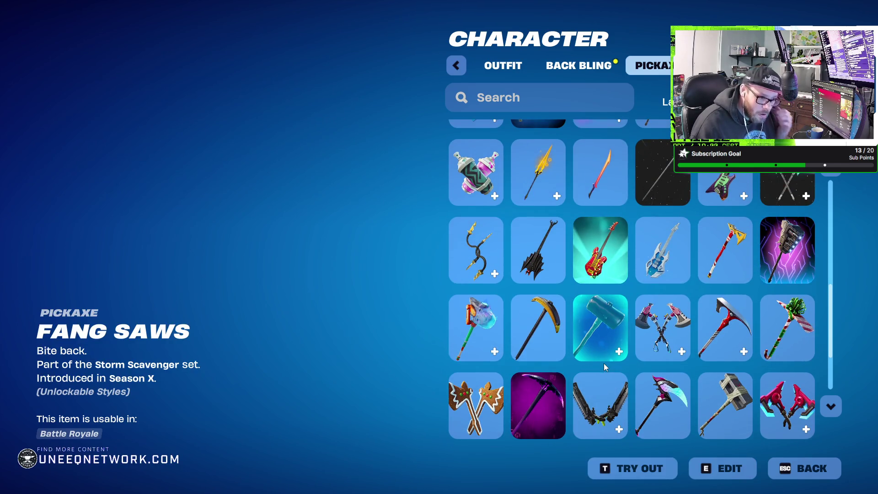
scroll(634, 375, "up", 1)
scroll(635, 375, "up", 2)
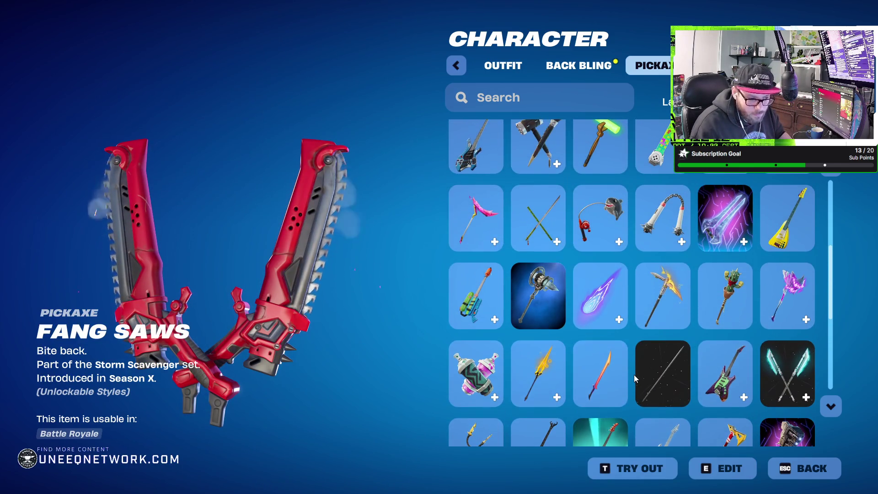
scroll(634, 374, "up", 2)
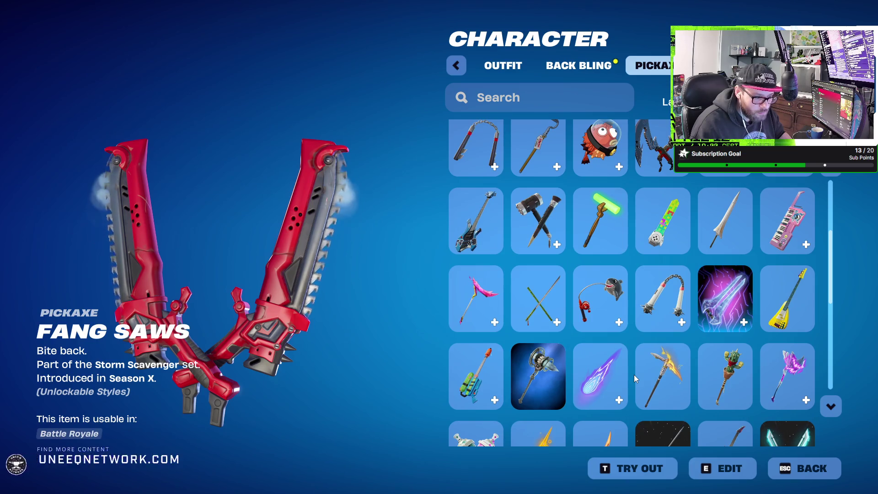
scroll(634, 375, "up", 1)
scroll(634, 375, "up", 1)
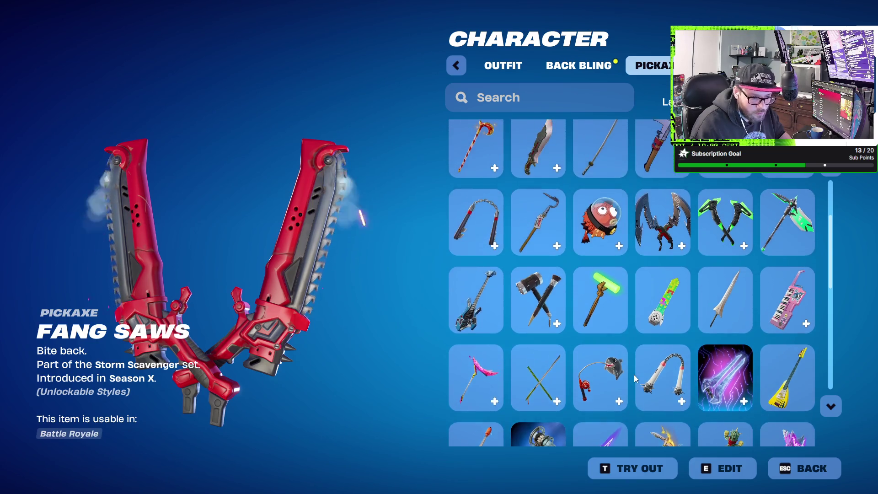
scroll(634, 375, "up", 1)
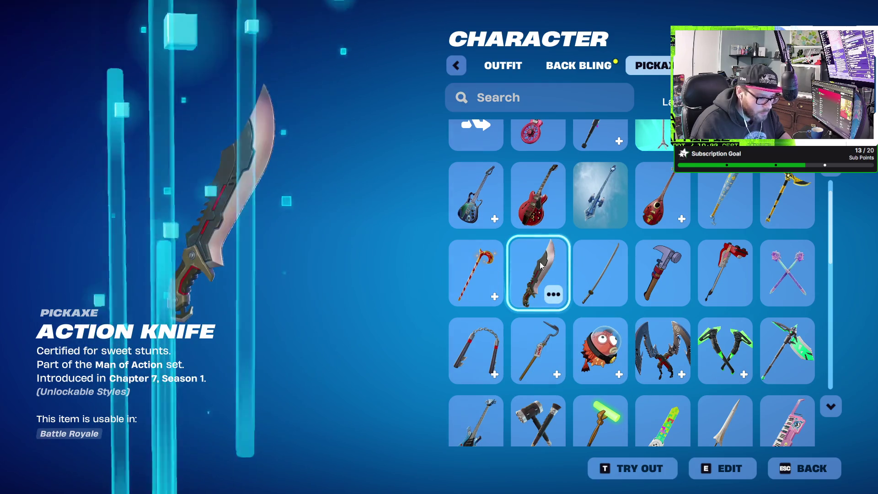
scroll(540, 262, "up", 1)
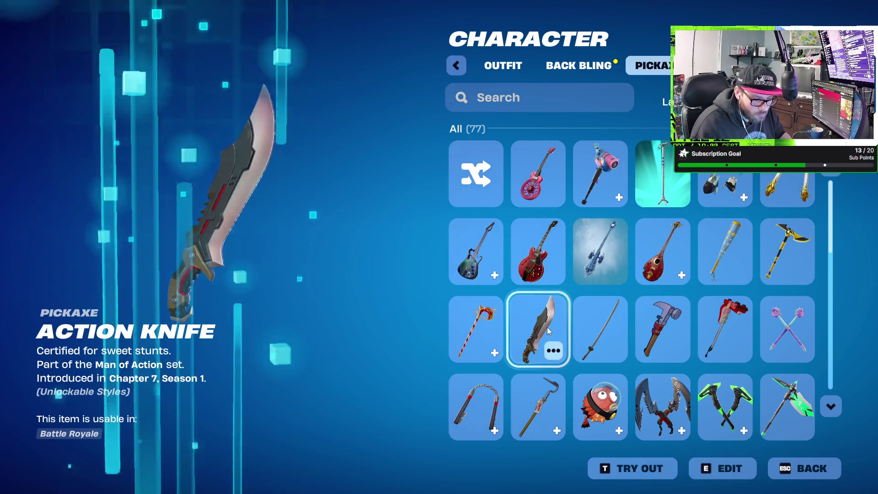
scroll(547, 327, "down", 4)
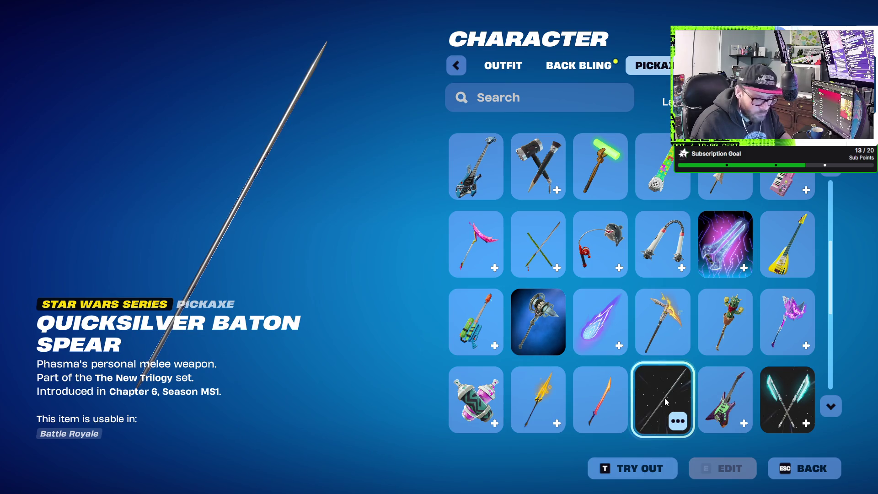
scroll(665, 398, "down", 2)
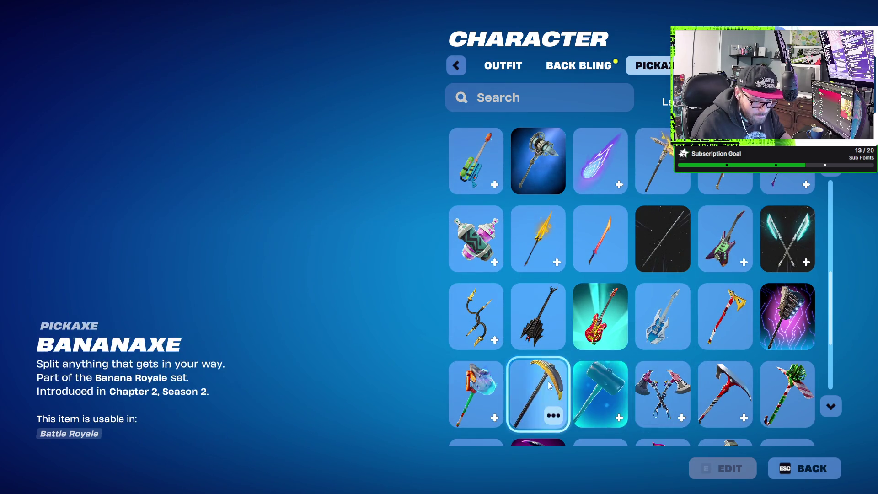
scroll(542, 389, "down", 2)
scroll(548, 384, "down", 1)
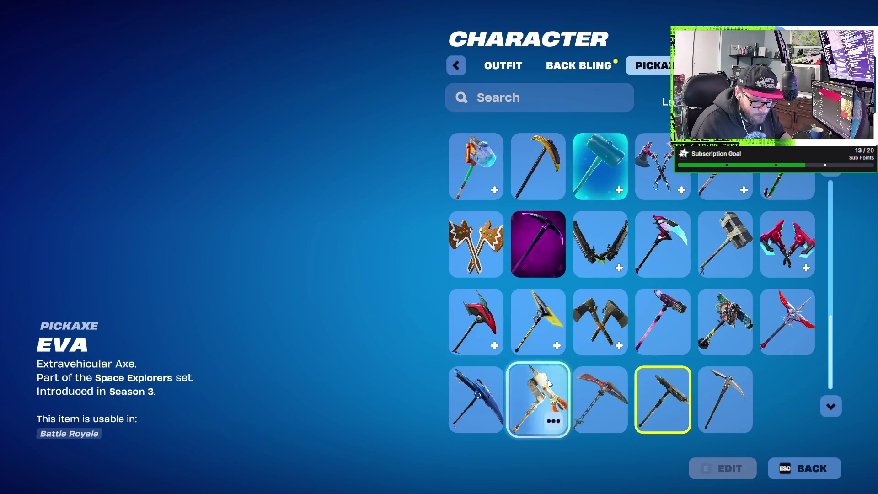
left_click(715, 397)
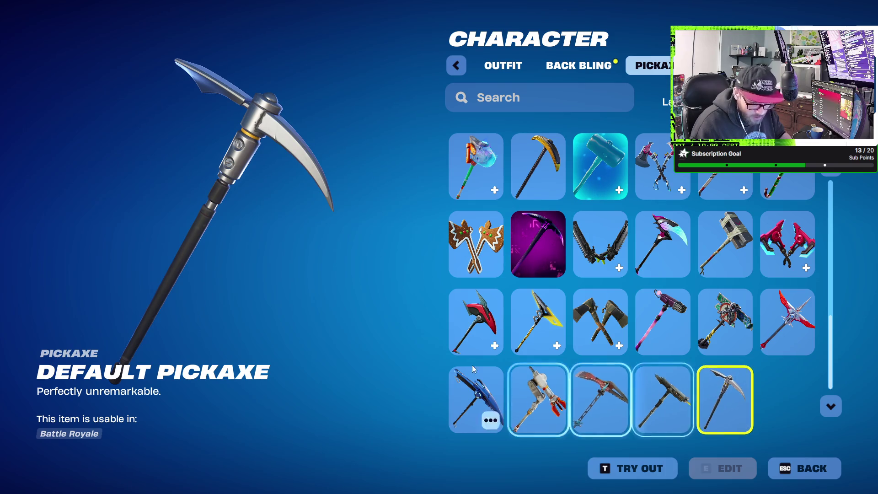
Step: Leave the Back Bling slot empty and look through the Glider and Kicks categories
left_click(597, 67)
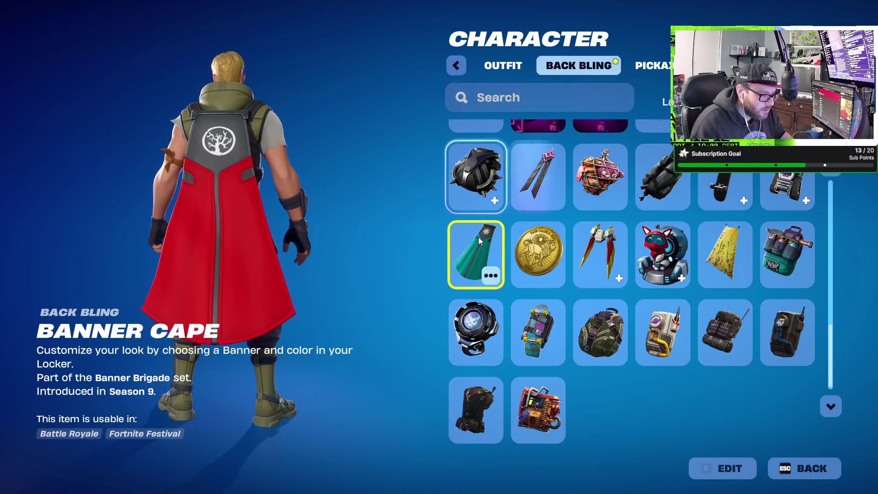
scroll(460, 212, "up", 12)
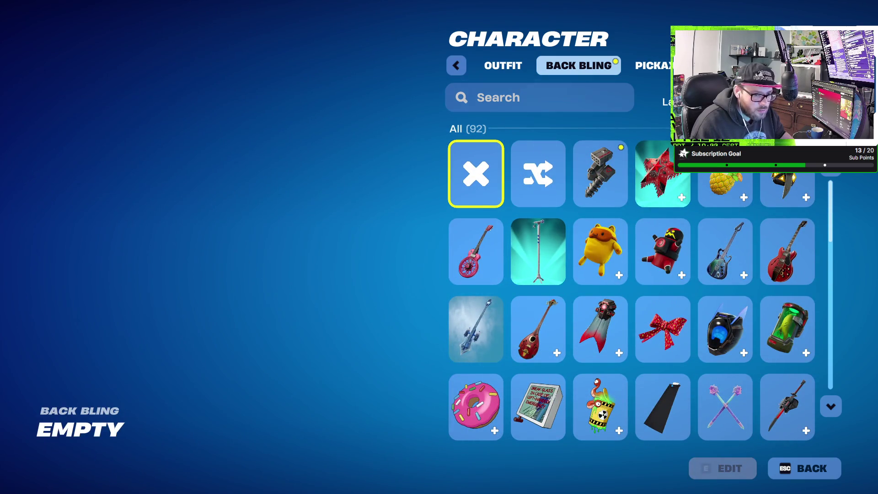
left_click(736, 66)
left_click(809, 66)
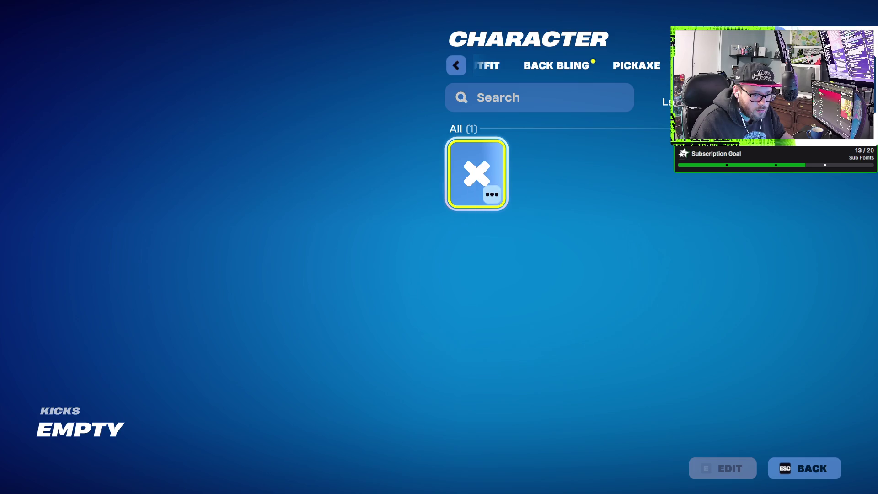
Step: Back out to the play lobby and quit Fortnite
key("Escape")
key("Escape")
key("Escape")
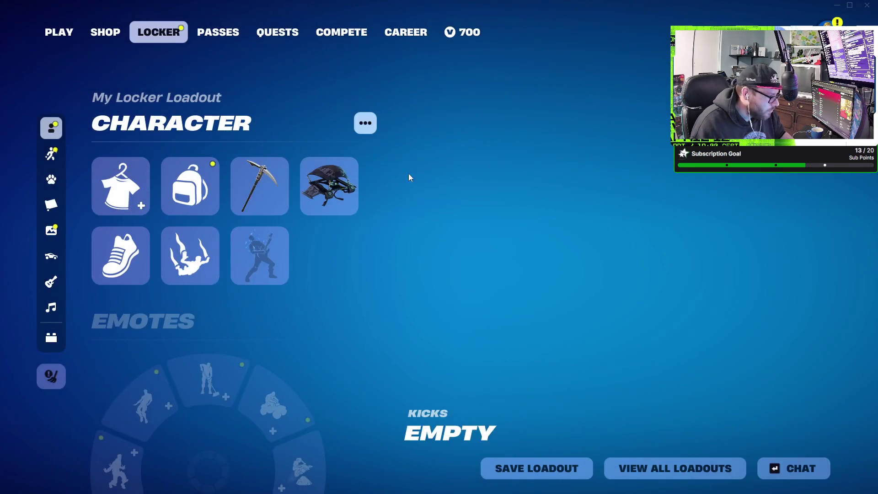
left_click(72, 32)
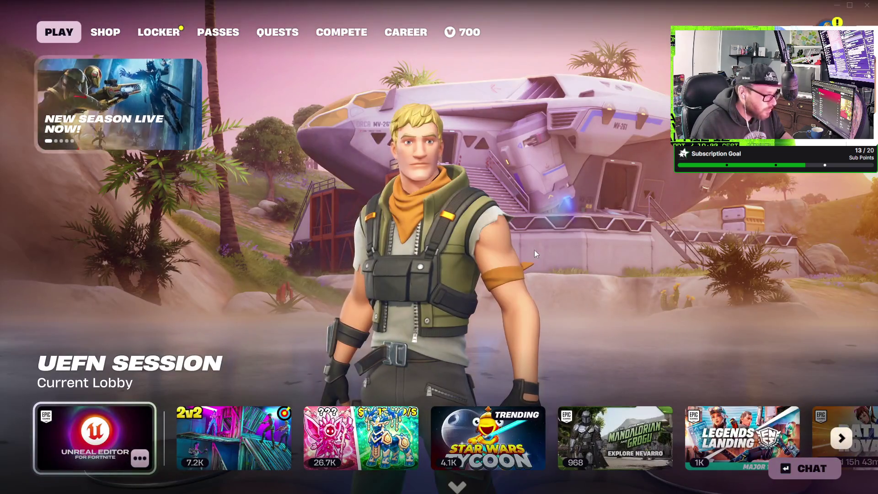
left_click(868, 5)
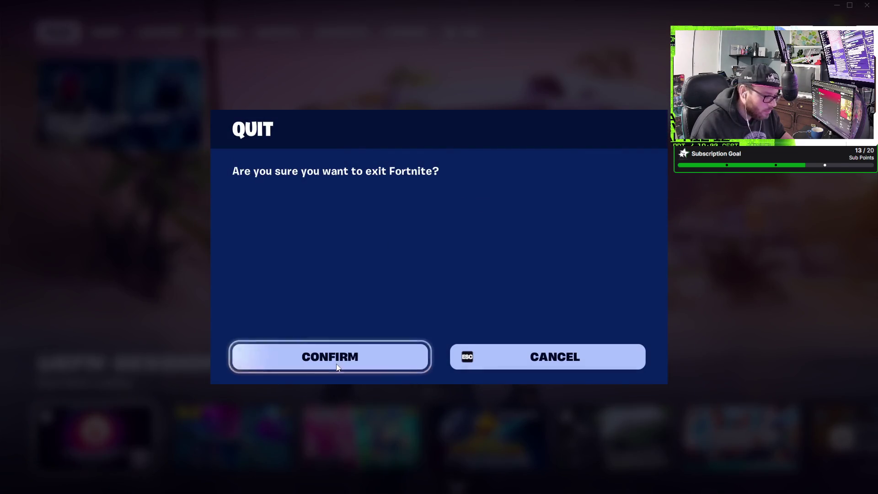
key("Escape")
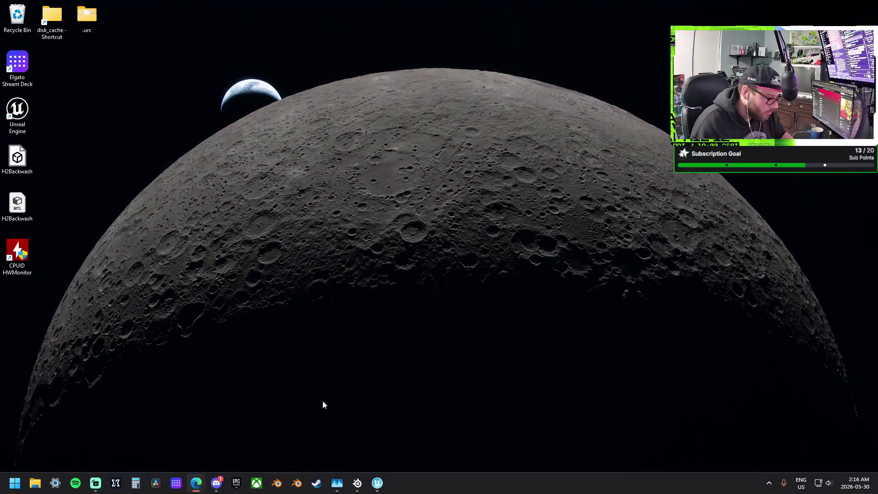
Step: In the UEFN editor, fly past the harbor and hilltop pavilion to the meadow and select the dead tree
left_click(378, 484)
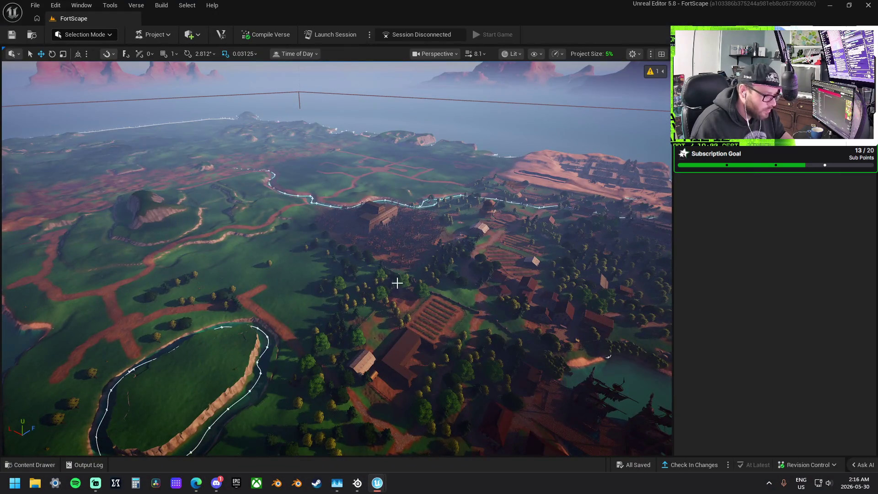
scroll(397, 283, "up", 2)
key("w")
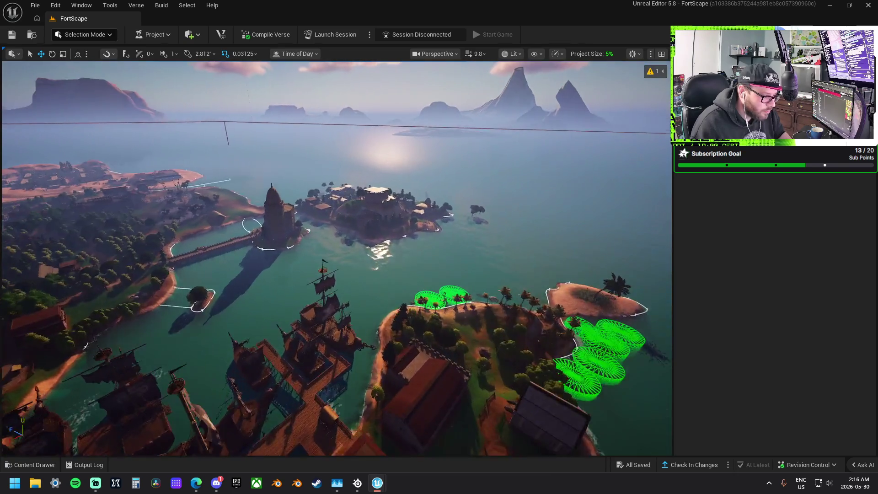
key("w")
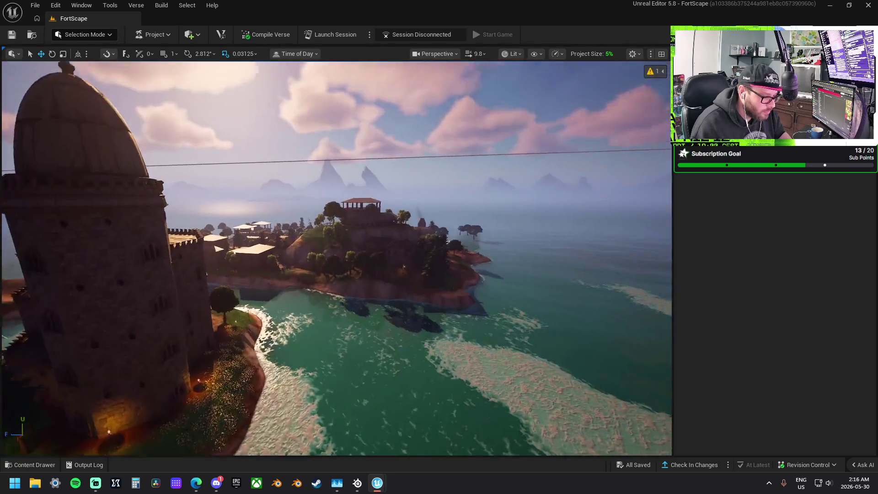
key("w")
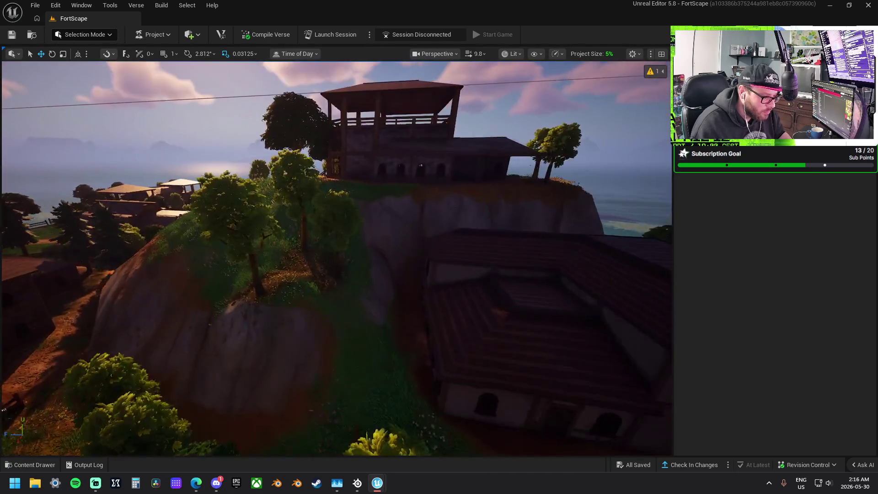
key("s")
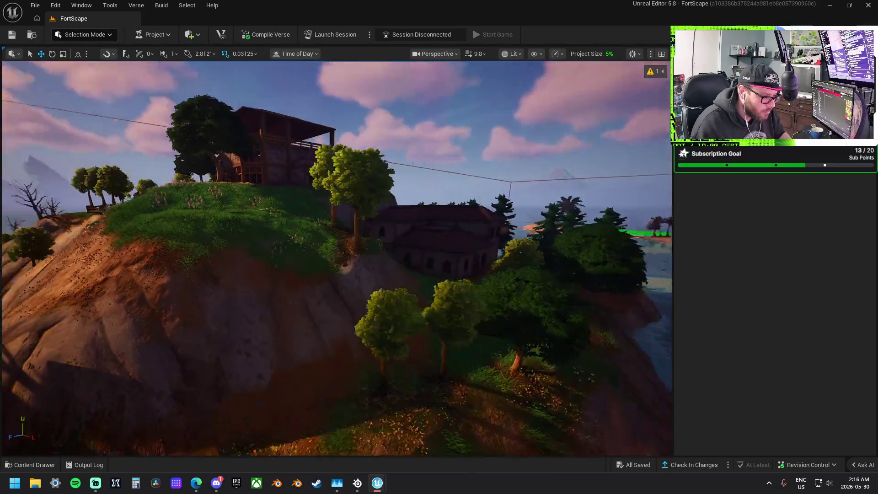
key("w")
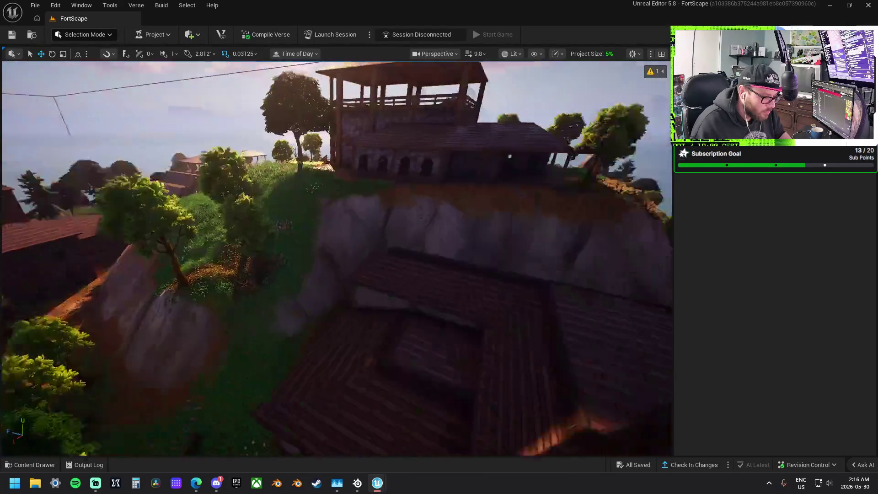
key("s")
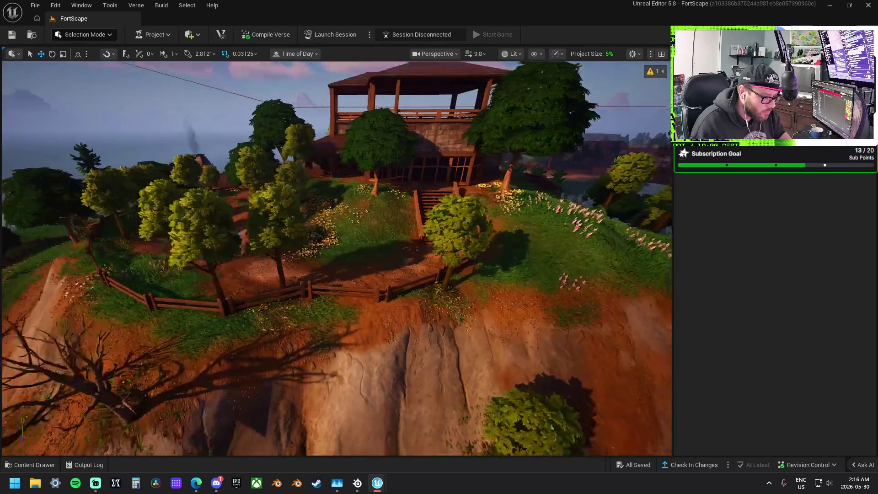
key("w")
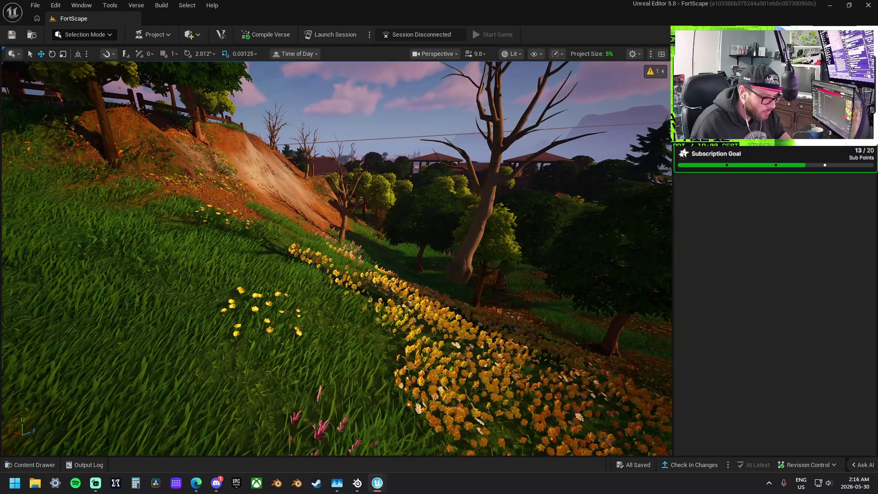
left_click(489, 238)
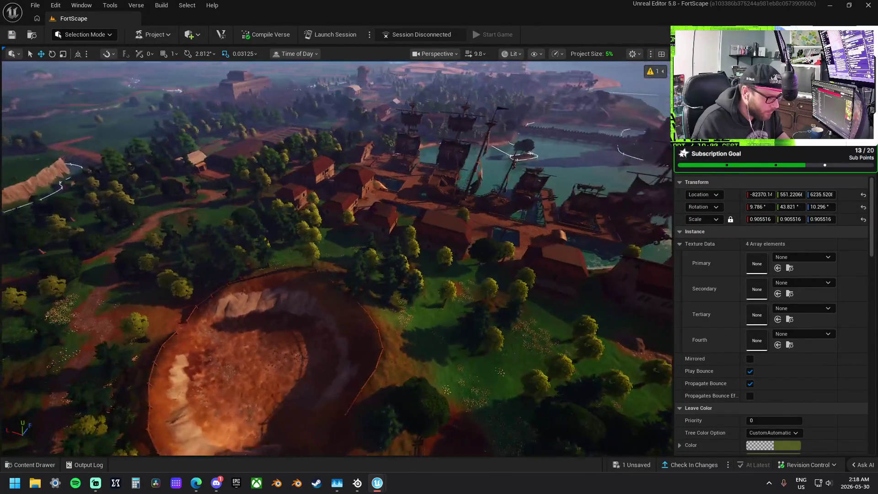
scroll(338, 259, "up", 2)
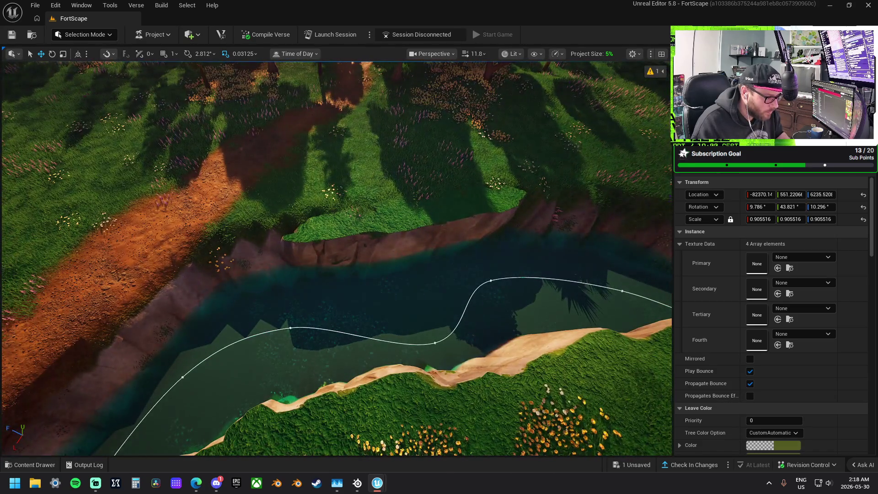
Step: Select the grass ledge mesh and move it onto the river bank's edge
left_click(402, 215)
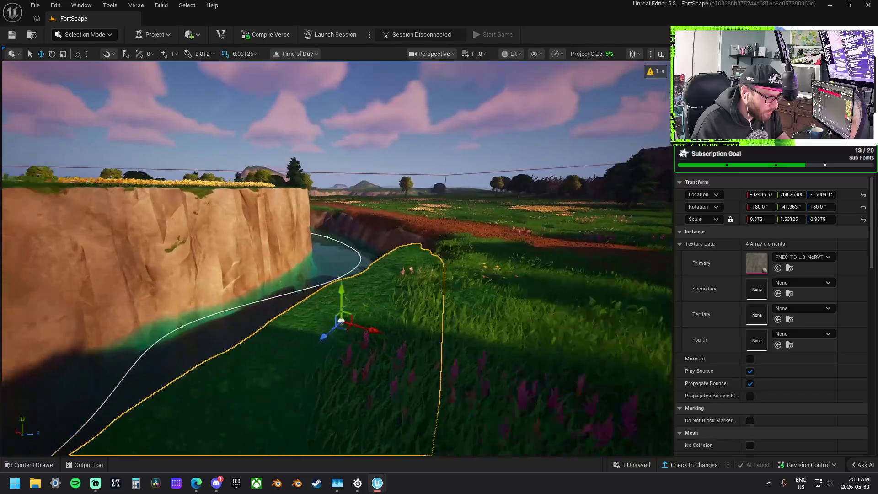
scroll(356, 239, "up", 5)
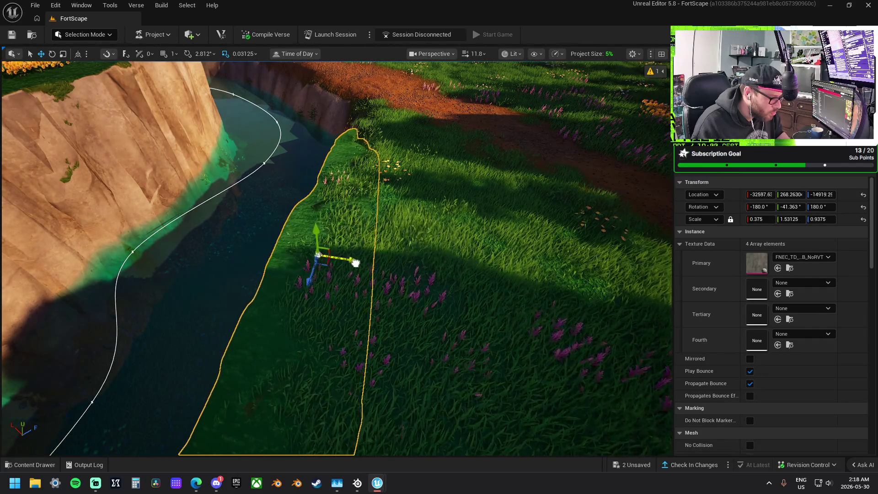
mouse_move(339, 257)
left_mouse_down()
mouse_move(339, 153)
mouse_move(311, 187)
left_mouse_up()
left_click_drag(425, 185, 432, 183)
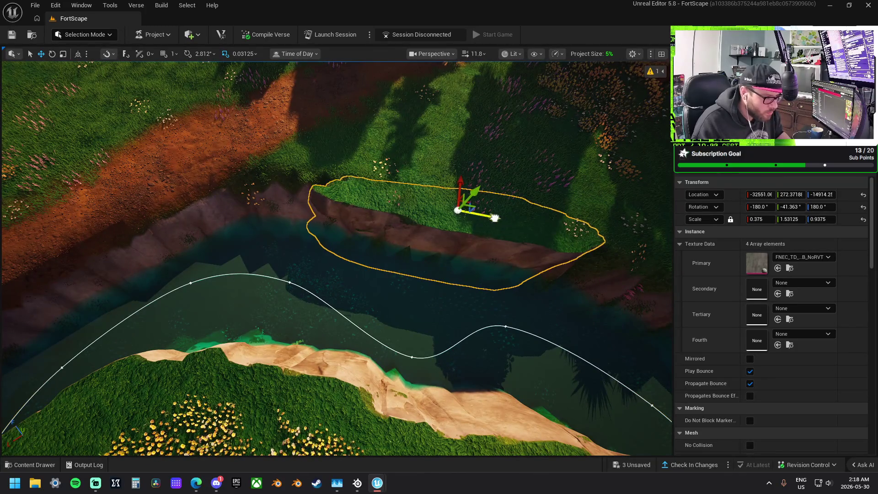
mouse_move(495, 218)
left_mouse_down()
mouse_move(335, 203)
mouse_move(320, 179)
mouse_move(321, 188)
left_mouse_up()
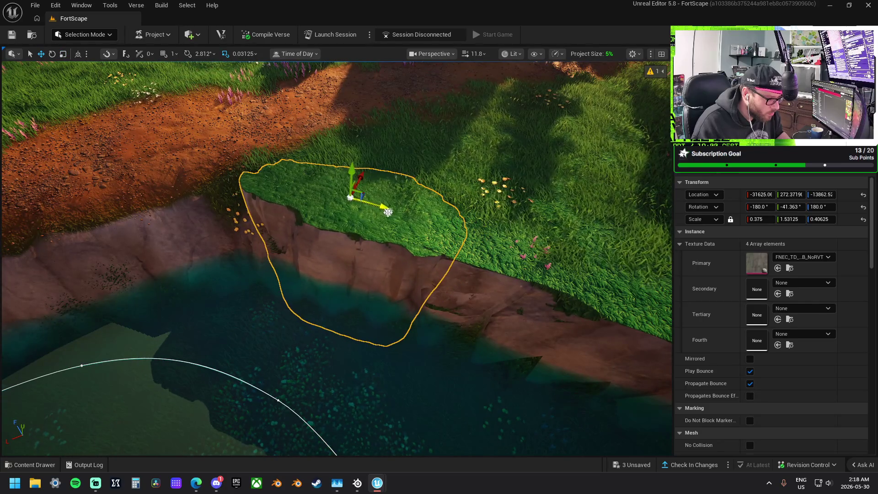
mouse_move(382, 209)
left_mouse_down()
mouse_move(315, 183)
mouse_move(281, 198)
mouse_move(284, 174)
mouse_move(258, 173)
left_mouse_up()
Step: Rotate the grass patch to -83.772° and narrow its X scale to 0.3125
key("e")
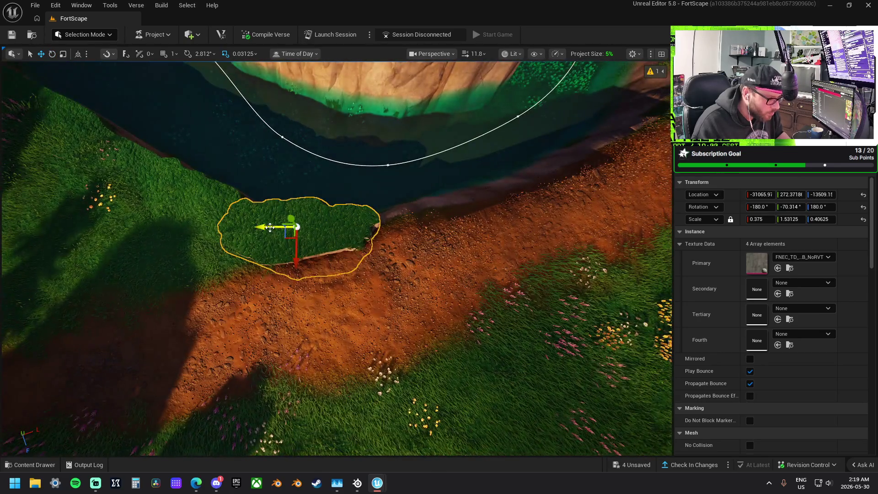
left_click_drag(270, 227, 355, 228)
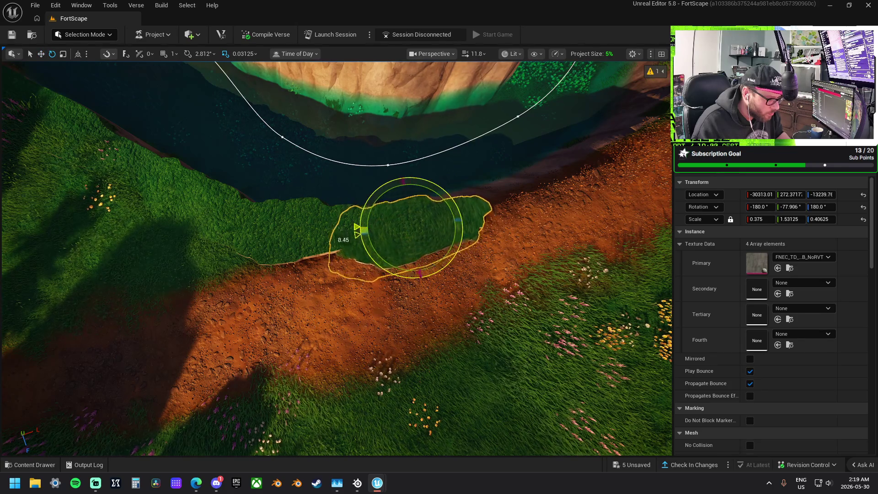
left_click_drag(409, 259, 418, 246)
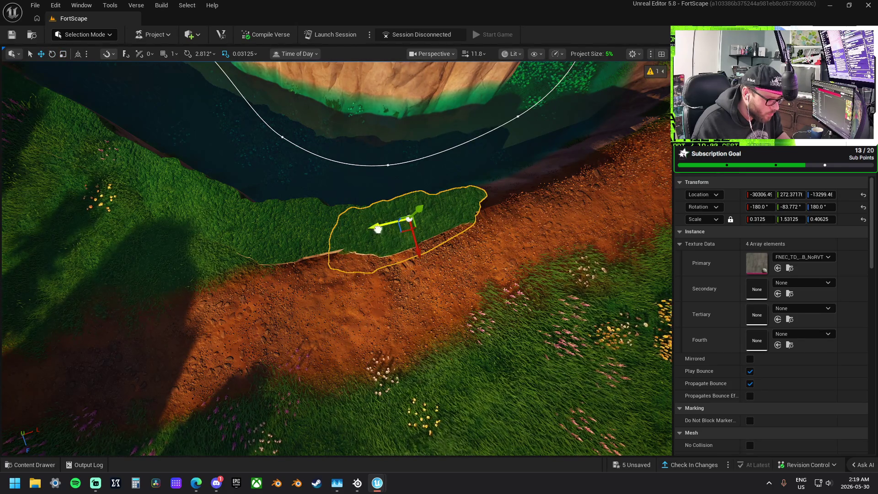
mouse_move(392, 229)
left_mouse_down()
mouse_move(671, 229)
mouse_move(74, 43)
left_mouse_up()
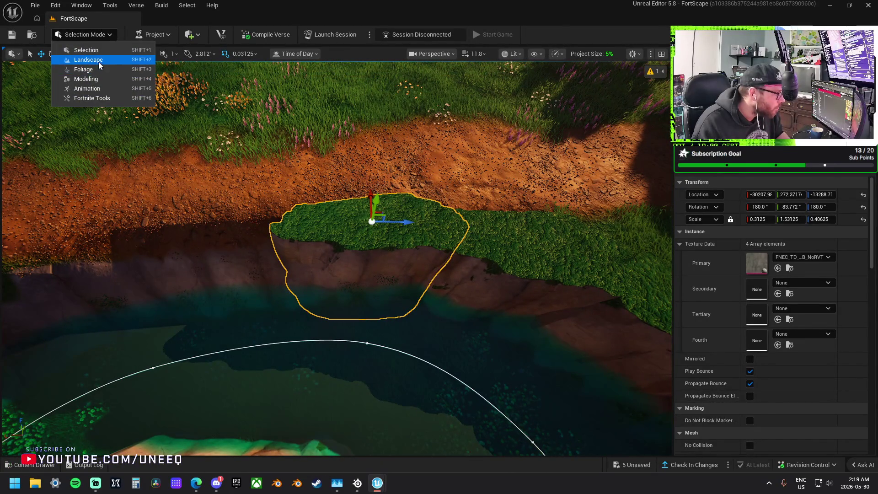
Step: Enter Landscape Mode and set up the Flatten tool with brush size about 319
key("shift+2")
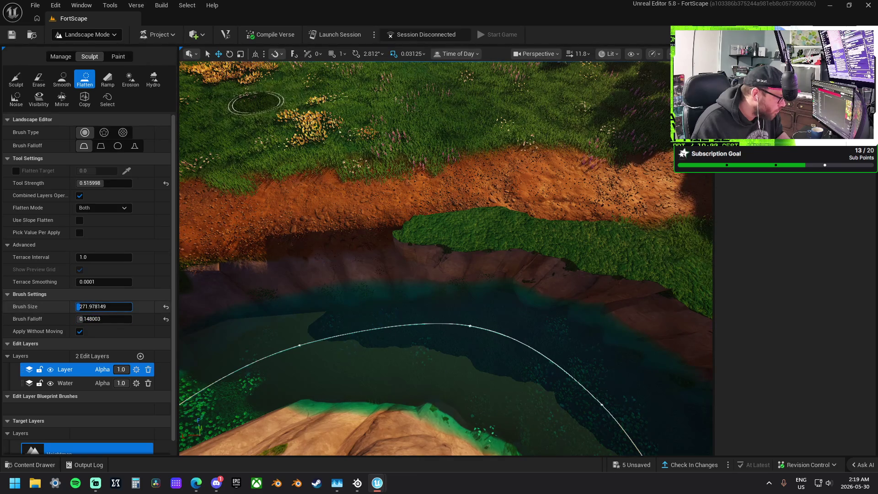
left_click(532, 188)
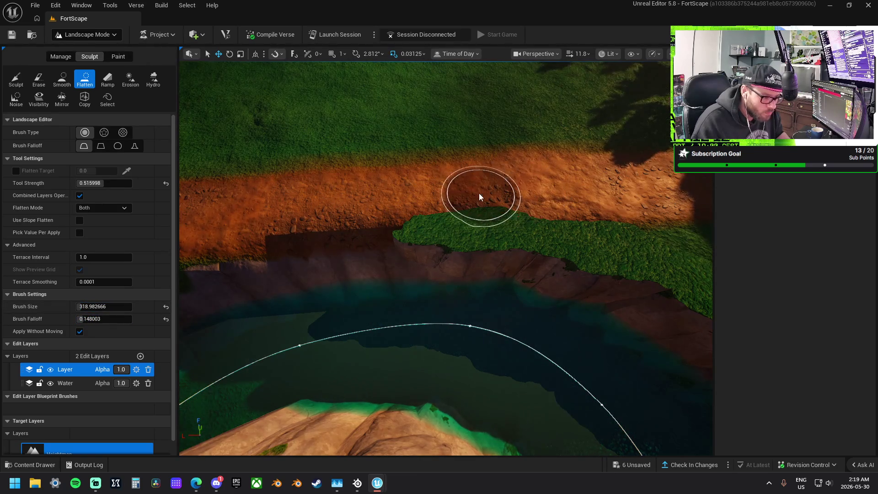
left_click(16, 79)
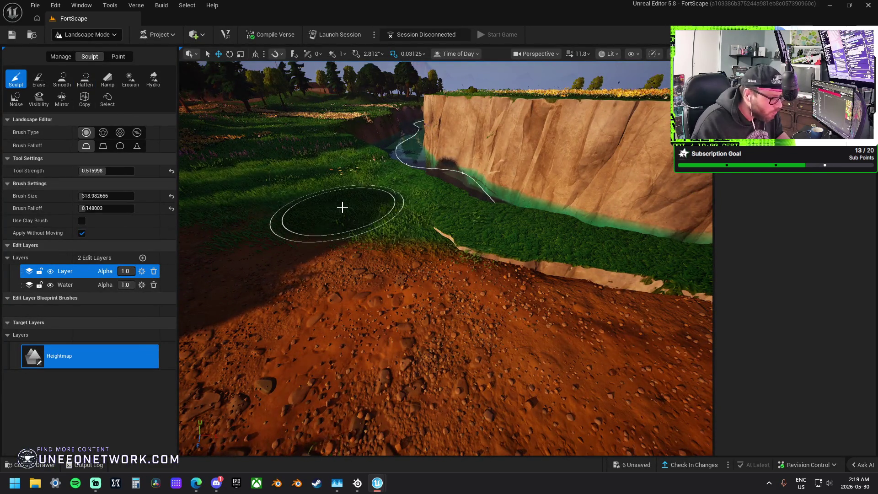
left_click(93, 84)
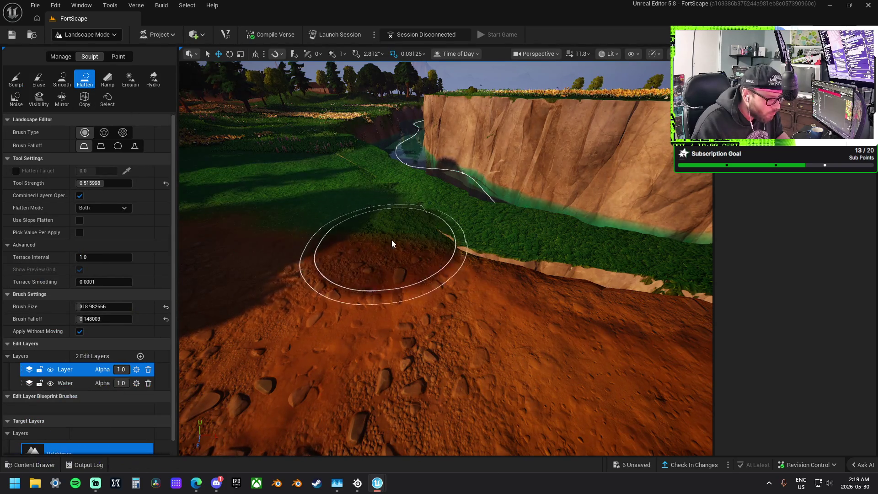
Step: Flatten the dirt and grass edge above the pond into a level band
mouse_move(391, 244)
left_mouse_down()
mouse_move(455, 274)
mouse_move(653, 314)
mouse_move(635, 292)
left_mouse_up()
right_click(641, 289)
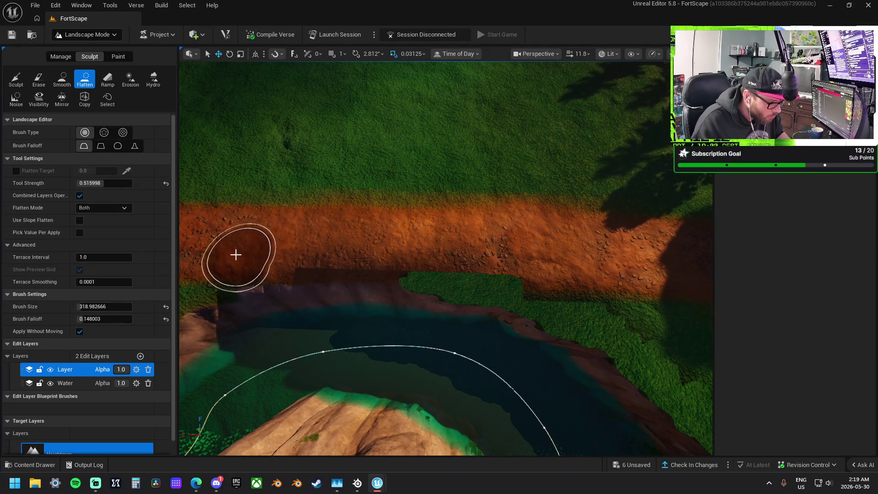
left_click_drag(274, 269, 473, 277)
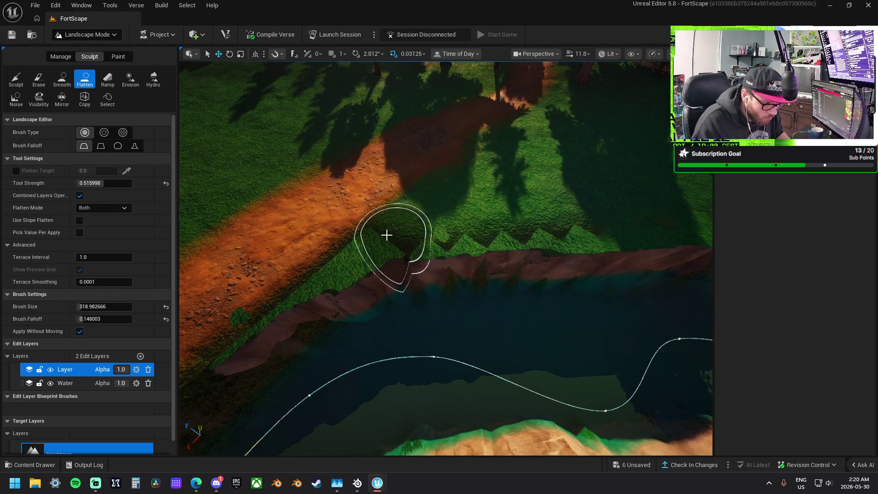
Step: Flatten the meadow ground and the stepped grass bank along the shoreline
scroll(412, 238, "up", 5)
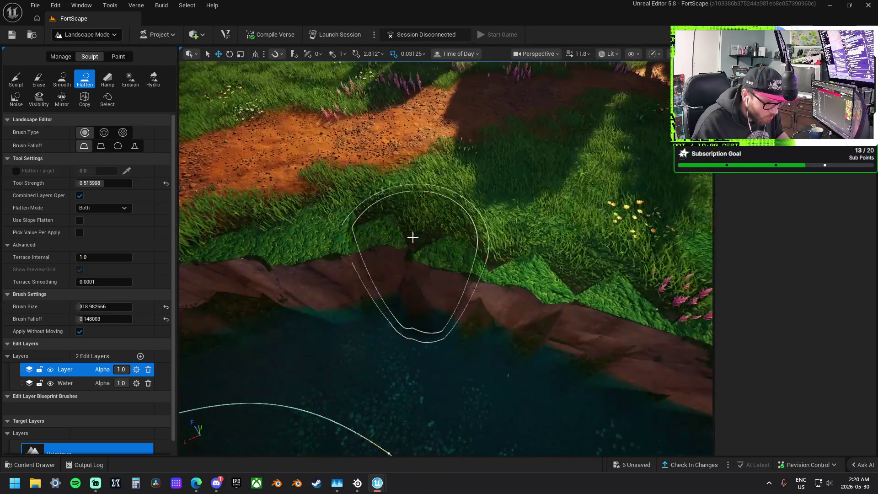
scroll(446, 266, "up", 5)
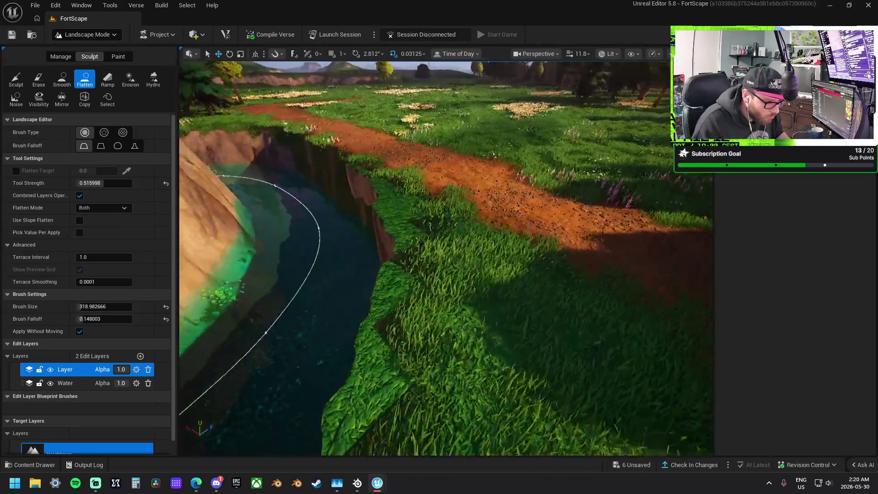
scroll(446, 259, "down", 8)
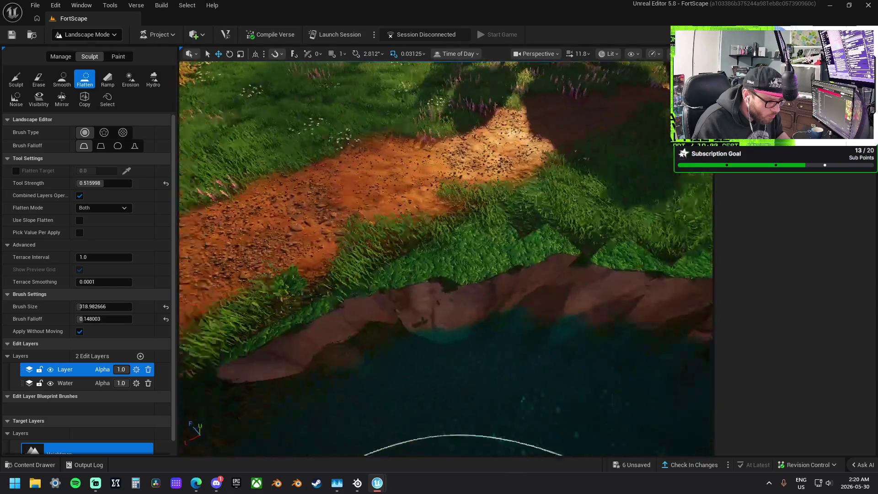
scroll(446, 258, "down", 5)
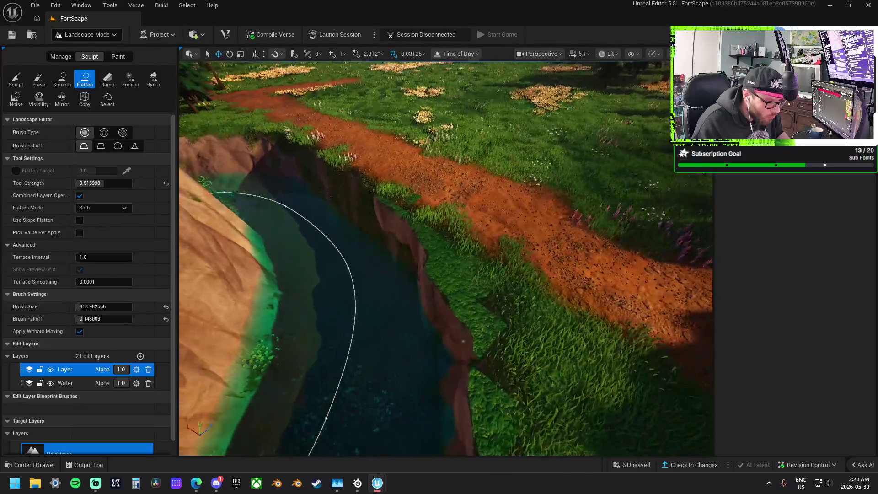
scroll(446, 259, "up", 4)
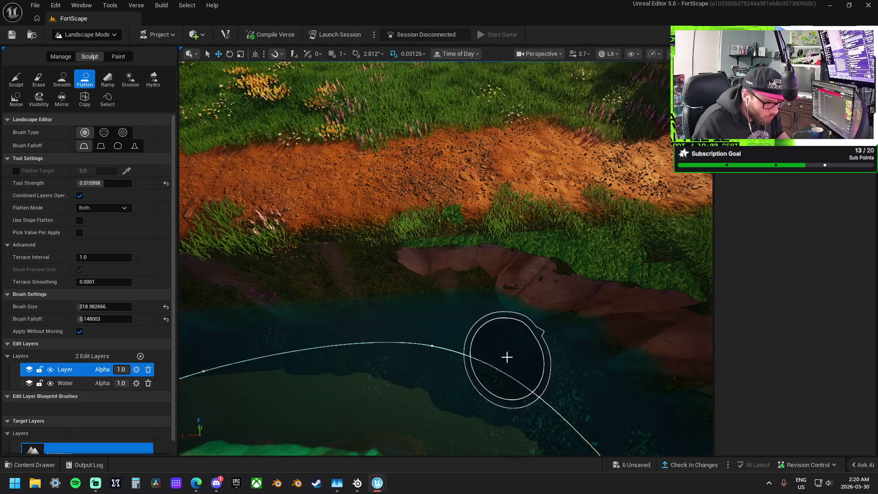
scroll(506, 357, "up", 4)
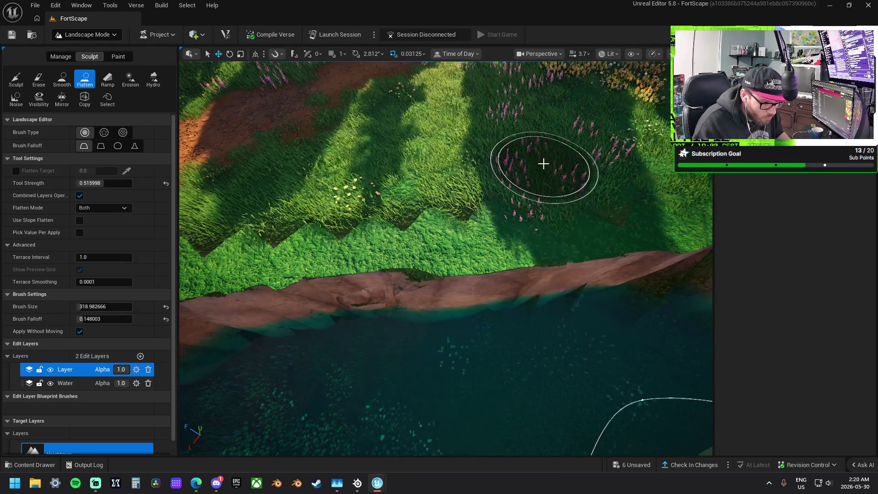
mouse_move(342, 160)
left_mouse_down()
mouse_move(346, 176)
mouse_move(432, 185)
mouse_move(503, 179)
mouse_move(328, 192)
mouse_move(473, 185)
mouse_move(556, 150)
mouse_move(512, 177)
mouse_move(253, 228)
mouse_move(568, 146)
mouse_move(527, 210)
mouse_move(272, 246)
left_mouse_up()
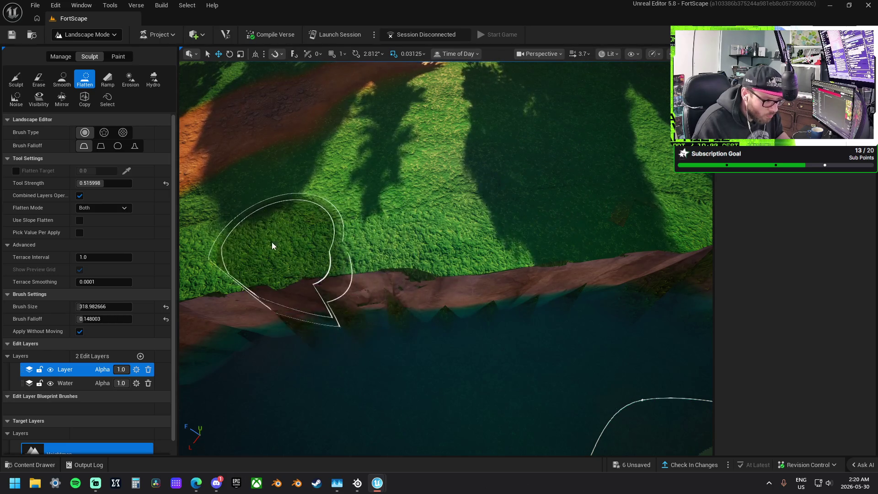
left_click_drag(322, 235, 640, 204)
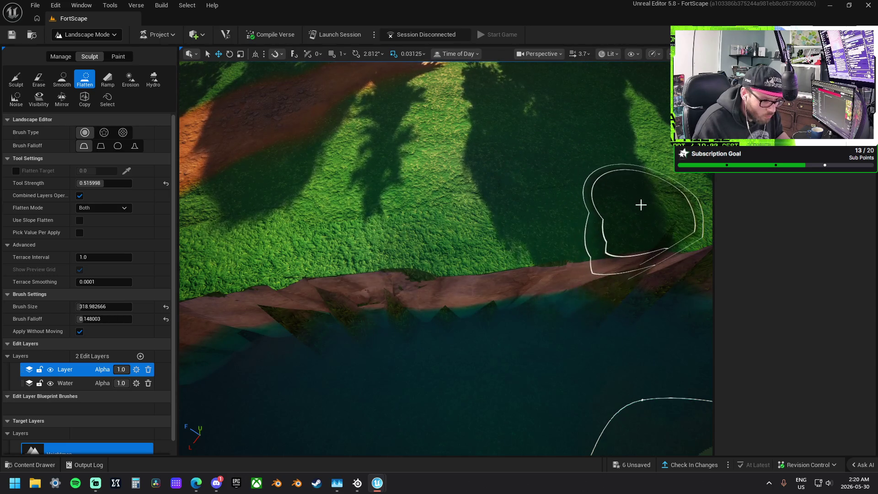
key("d")
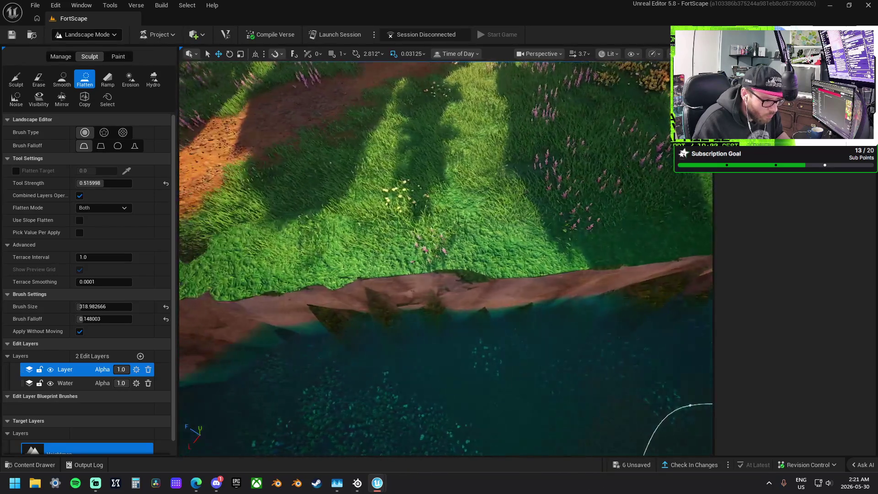
key("d")
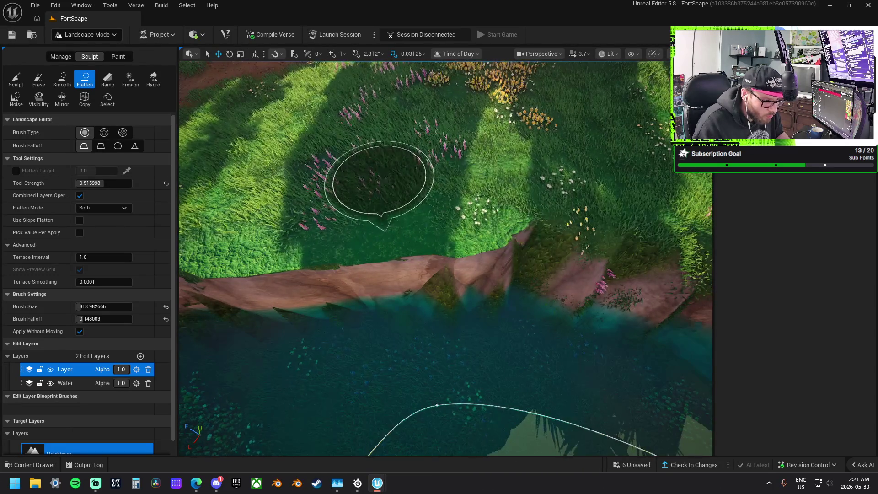
key("d")
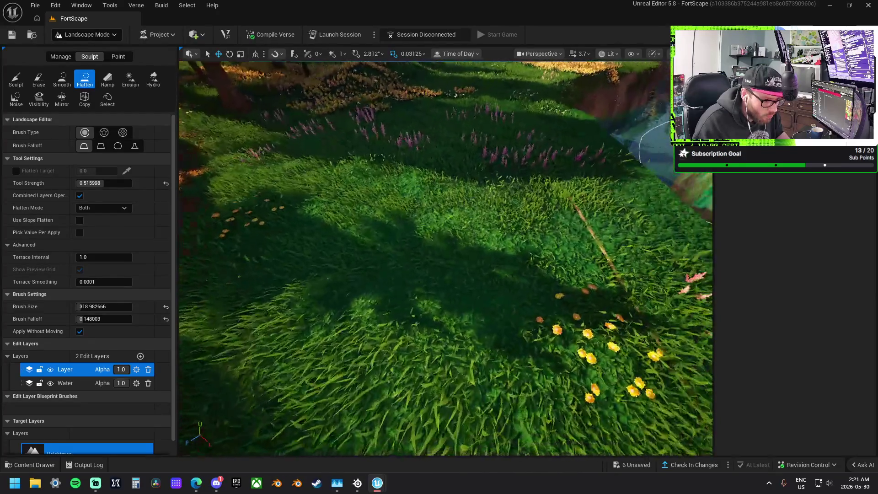
Step: Try raising a meadow mound with Sculpt, undo it, and flatten the flowered ground instead
key("shift+1")
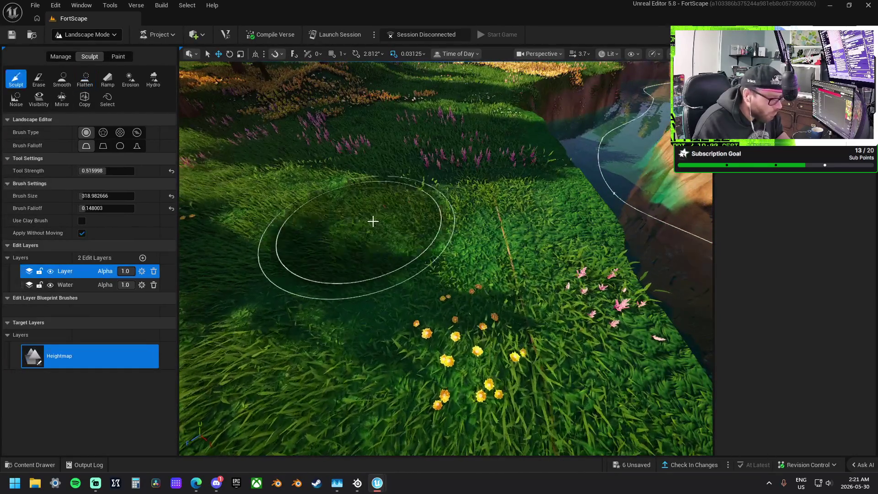
mouse_move(415, 229)
left_mouse_down()
mouse_move(402, 275)
mouse_move(383, 274)
left_mouse_up()
key("ctrl+z")
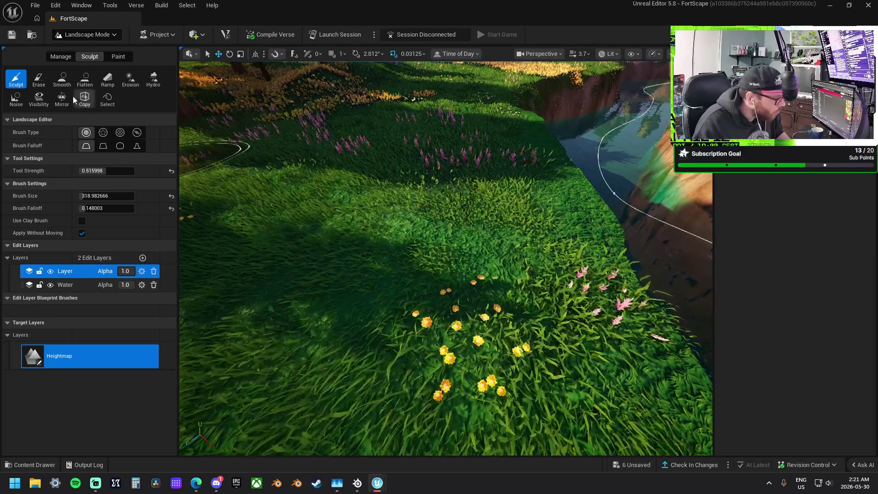
left_click(83, 81)
left_click_drag(471, 215, 468, 214)
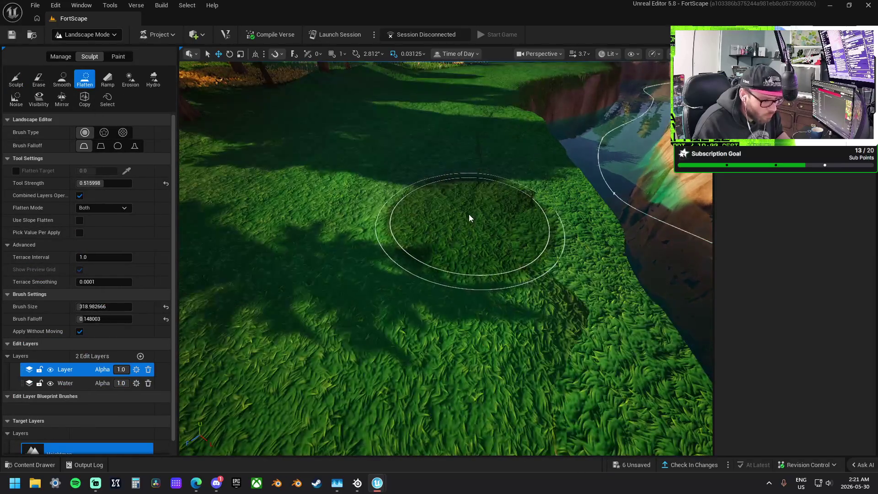
Step: Flatten the flowered slope by the water and smooth the notch and step in the grass edge
mouse_move(395, 325)
left_mouse_down()
mouse_move(434, 269)
mouse_move(424, 245)
mouse_move(494, 259)
mouse_move(378, 288)
mouse_move(489, 282)
mouse_move(611, 324)
mouse_move(478, 303)
mouse_move(638, 320)
left_mouse_up()
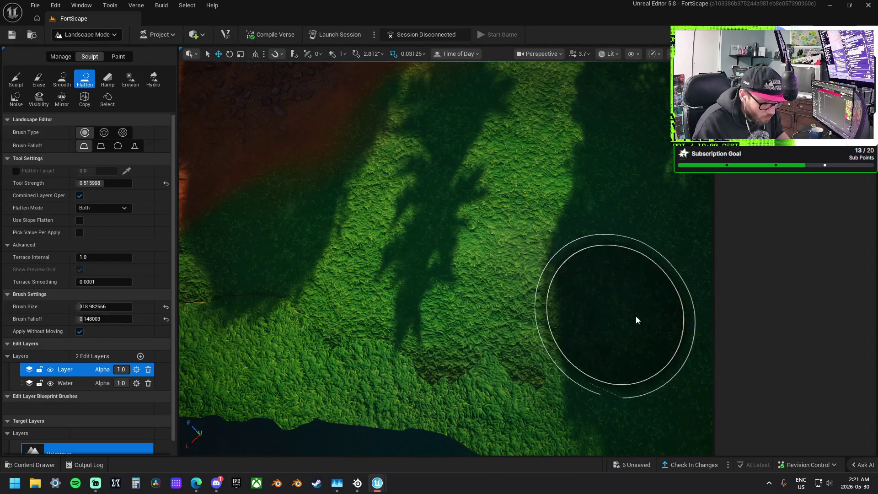
left_click_drag(478, 257, 478, 275)
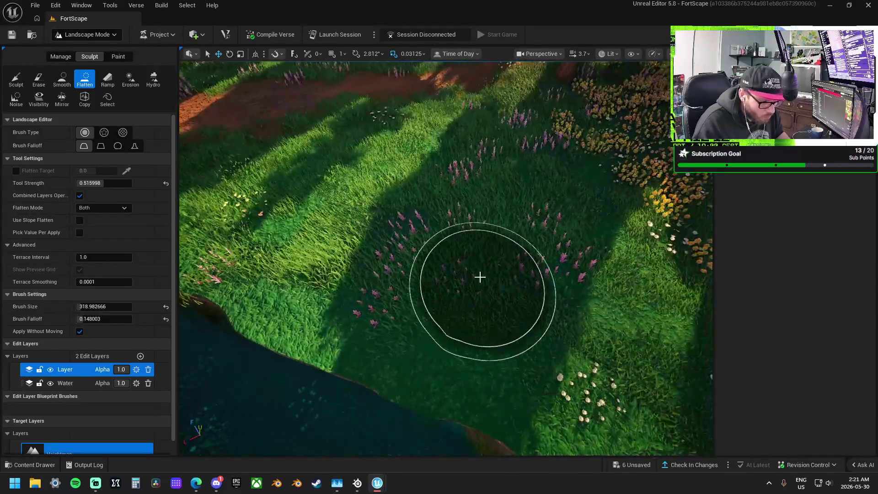
mouse_move(301, 234)
left_mouse_down()
mouse_move(465, 261)
mouse_move(614, 315)
mouse_move(542, 284)
left_mouse_up()
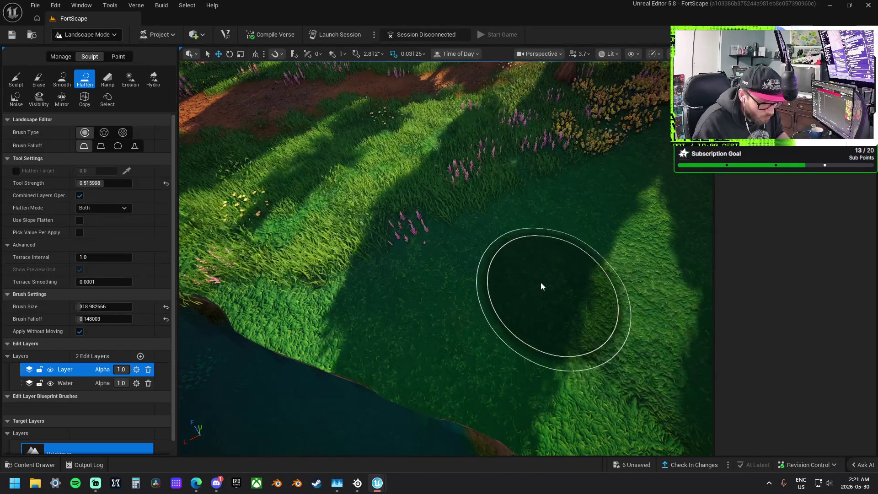
mouse_move(517, 320)
left_mouse_down()
mouse_move(517, 328)
mouse_move(498, 308)
mouse_move(461, 306)
left_mouse_up()
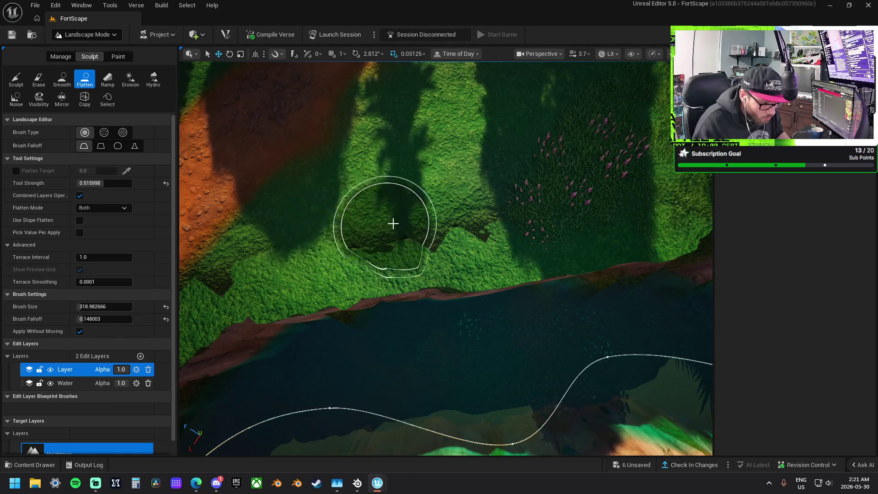
left_click_drag(393, 224, 470, 216)
mouse_move(400, 220)
left_mouse_down()
mouse_move(337, 241)
mouse_move(473, 241)
mouse_move(338, 251)
left_mouse_up()
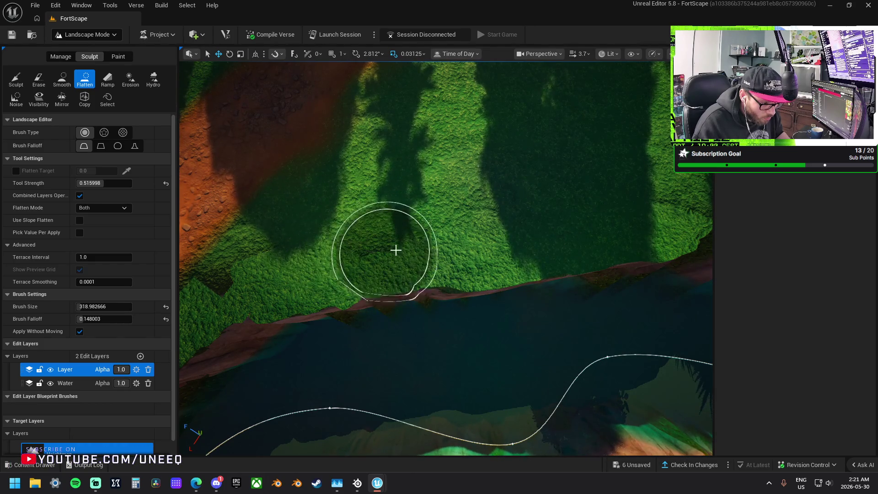
mouse_move(396, 250)
left_mouse_down()
mouse_move(385, 255)
mouse_move(229, 201)
mouse_move(304, 195)
left_mouse_up()
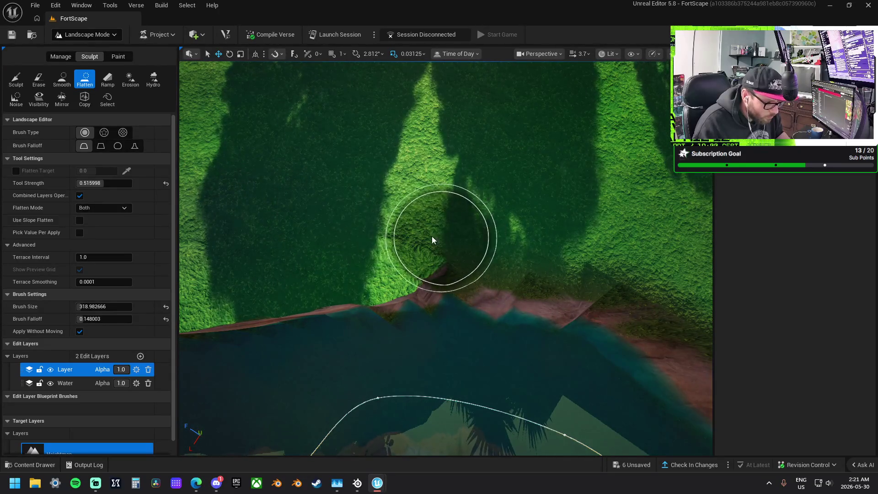
Step: Flatten the grass above the river cliff and reshape the cliff edge
mouse_move(355, 223)
left_mouse_down()
mouse_move(307, 189)
mouse_move(392, 220)
mouse_move(514, 232)
mouse_move(402, 229)
mouse_move(609, 257)
mouse_move(370, 363)
mouse_move(428, 330)
mouse_move(542, 325)
mouse_move(469, 319)
left_mouse_up()
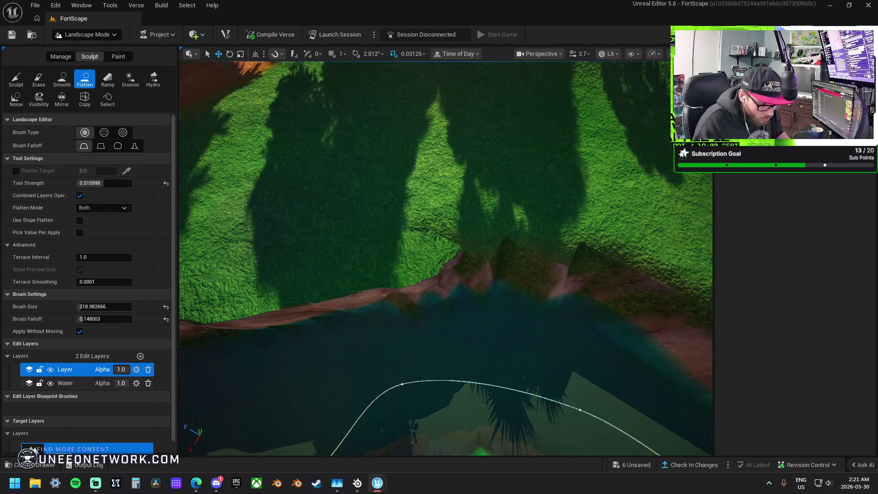
mouse_move(526, 329)
left_mouse_down()
mouse_move(334, 157)
mouse_move(371, 217)
mouse_move(453, 218)
mouse_move(388, 191)
left_mouse_up()
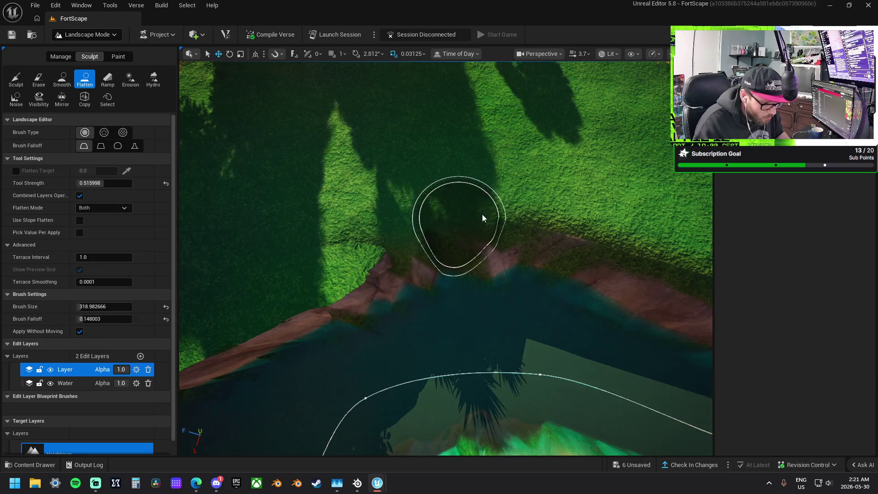
mouse_move(678, 245)
left_mouse_down()
mouse_move(300, 164)
mouse_move(393, 198)
left_mouse_up()
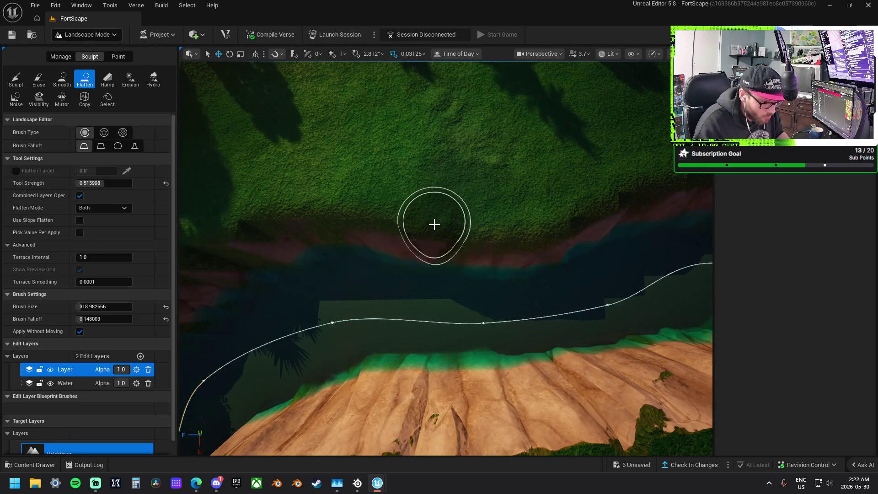
mouse_move(434, 225)
left_mouse_down()
mouse_move(534, 238)
mouse_move(384, 294)
mouse_move(507, 299)
left_mouse_up()
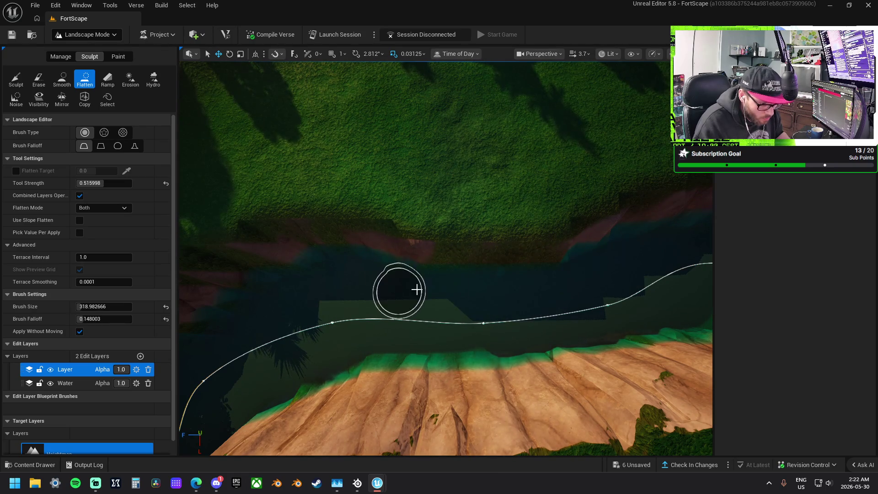
Step: Flatten the diagonal river bank along the water's edge, then return to Selection Mode
mouse_move(567, 290)
left_mouse_down()
mouse_move(435, 191)
mouse_move(368, 304)
mouse_move(477, 294)
left_mouse_up()
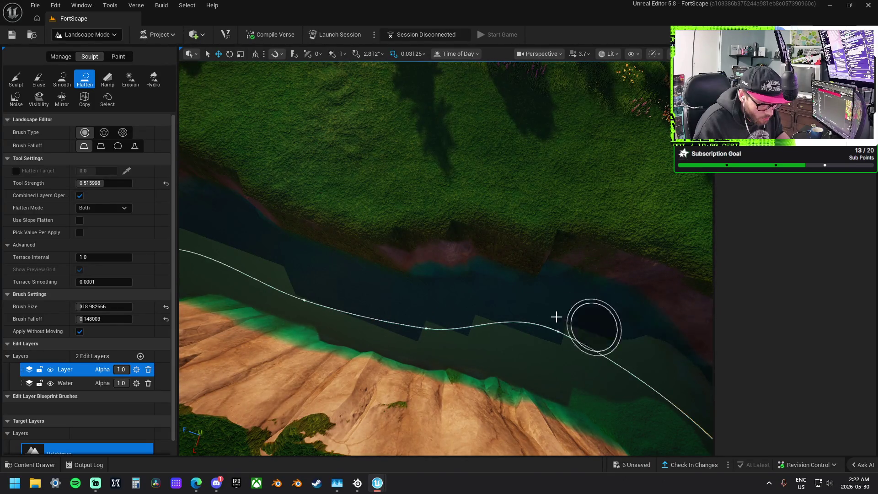
mouse_move(556, 317)
left_mouse_down()
mouse_move(447, 255)
mouse_move(447, 233)
mouse_move(417, 236)
mouse_move(484, 136)
mouse_move(421, 153)
mouse_move(325, 158)
left_mouse_up()
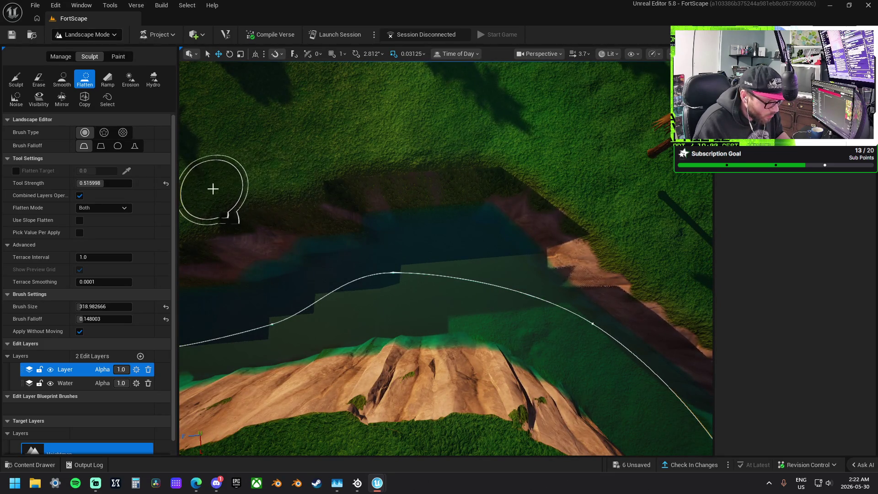
left_click_drag(211, 190, 211, 238)
key("a")
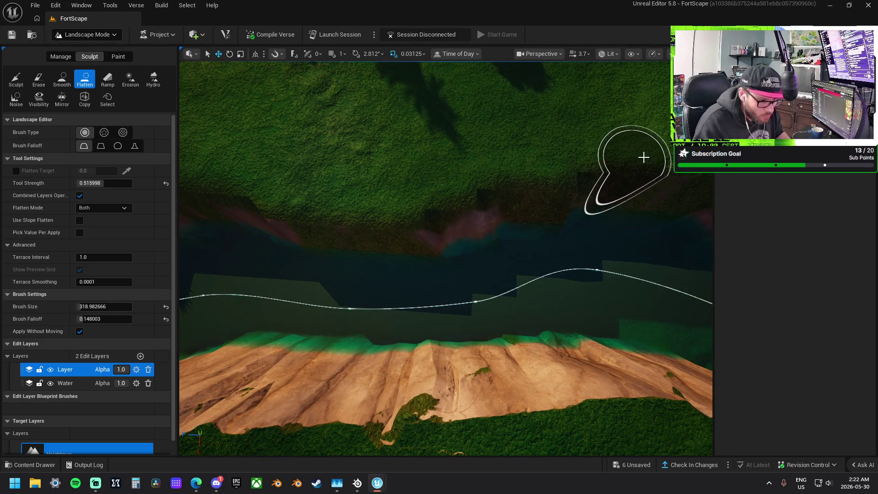
mouse_move(339, 168)
left_mouse_down()
mouse_move(323, 184)
mouse_move(462, 209)
left_mouse_up()
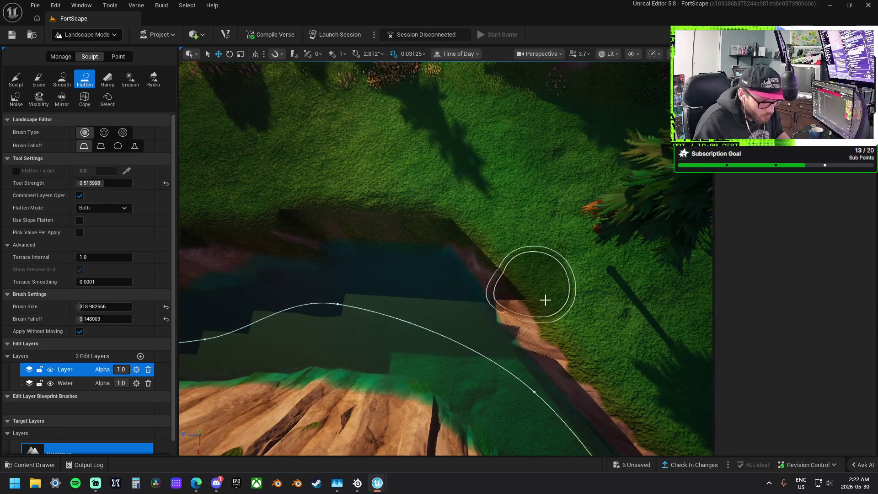
mouse_move(545, 299)
left_mouse_down()
mouse_move(594, 358)
mouse_move(470, 212)
mouse_move(400, 286)
mouse_move(452, 298)
left_mouse_up()
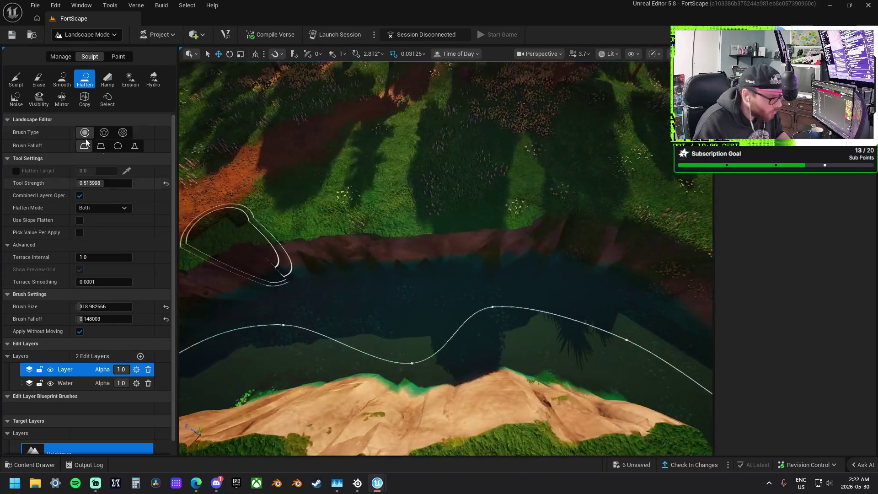
left_click(80, 50)
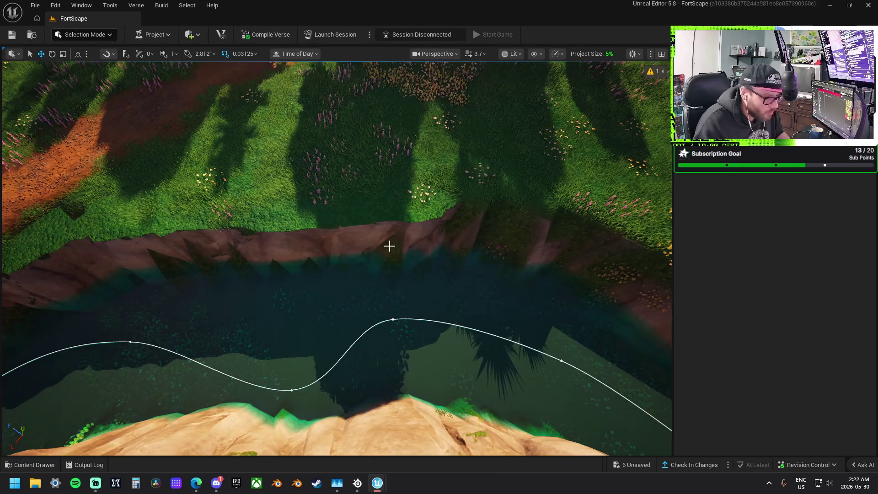
Step: Select the river-bank grass patch, widen it, and turn and move it along the bank
left_click(389, 247)
key("f")
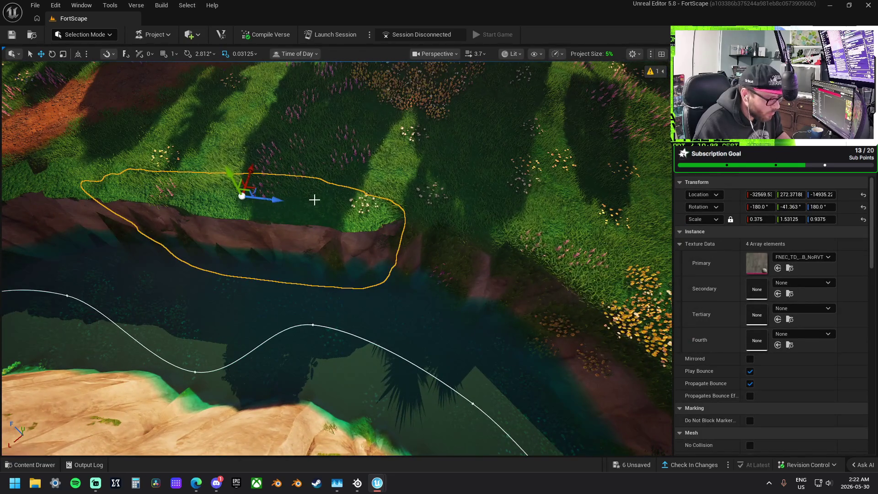
mouse_move(254, 171)
left_mouse_down()
mouse_move(467, 261)
mouse_move(434, 262)
left_mouse_up()
left_click_drag(383, 253, 393, 257)
mouse_move(400, 199)
left_mouse_down()
mouse_move(284, 204)
mouse_move(361, 196)
mouse_move(399, 215)
left_mouse_up()
Step: Rotate the grass patch to about -3.26°, slide it further along the bank, and deselect it
key("e")
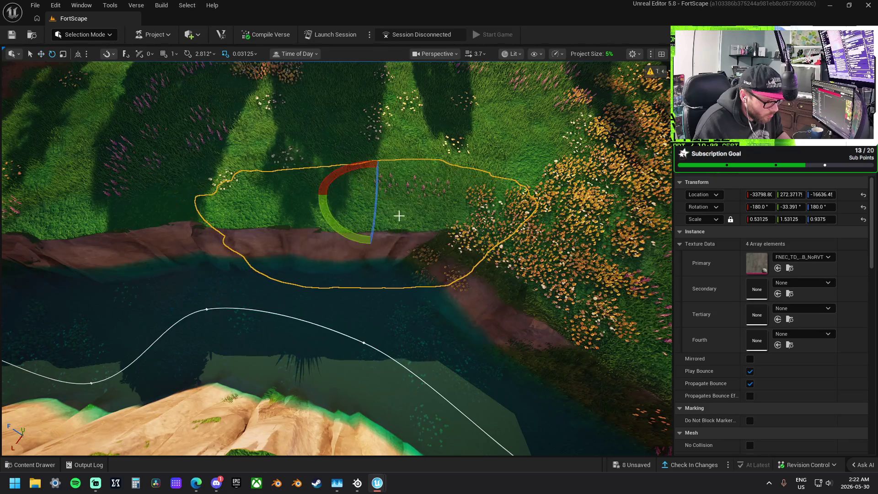
mouse_move(360, 237)
left_mouse_down()
mouse_move(417, 201)
mouse_move(460, 238)
mouse_move(454, 229)
mouse_move(402, 220)
left_mouse_up()
key("w")
key("w")
left_click_drag(458, 275, 329, 275)
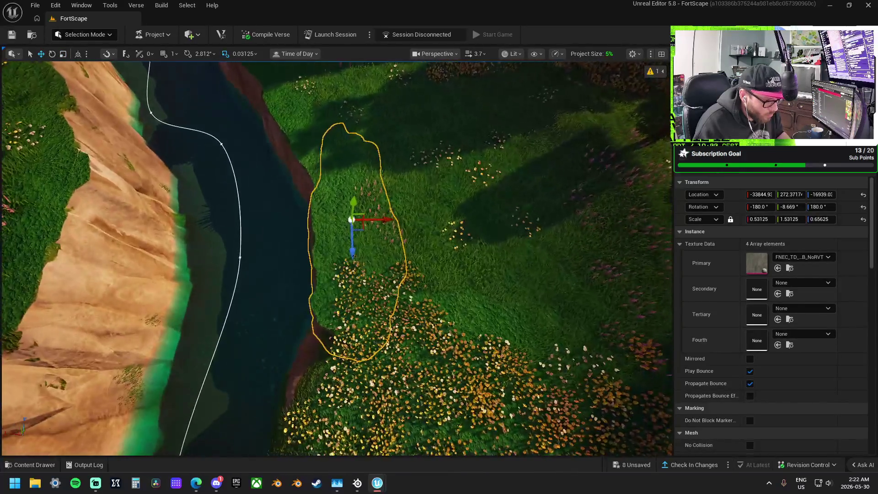
left_click_drag(238, 141, 393, 140)
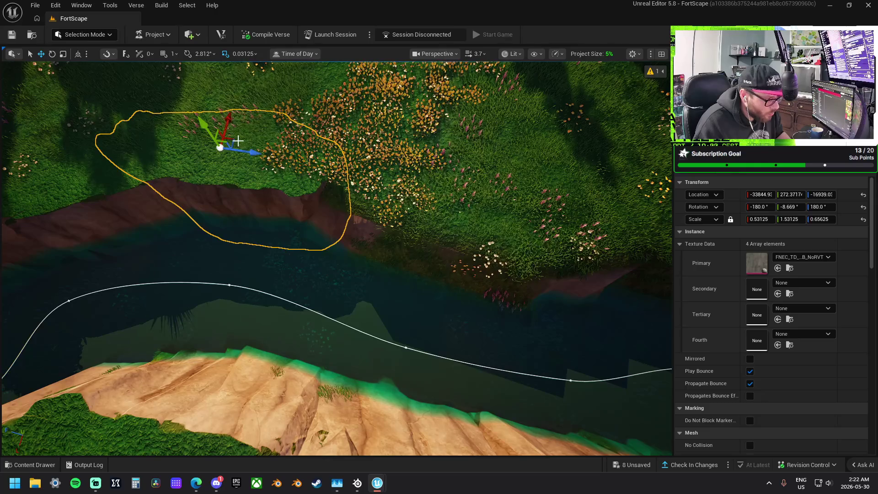
mouse_move(235, 140)
left_mouse_down()
mouse_move(392, 196)
mouse_move(430, 193)
mouse_move(438, 204)
mouse_move(441, 185)
mouse_move(402, 176)
mouse_move(320, 196)
mouse_move(338, 189)
left_mouse_up()
key("e")
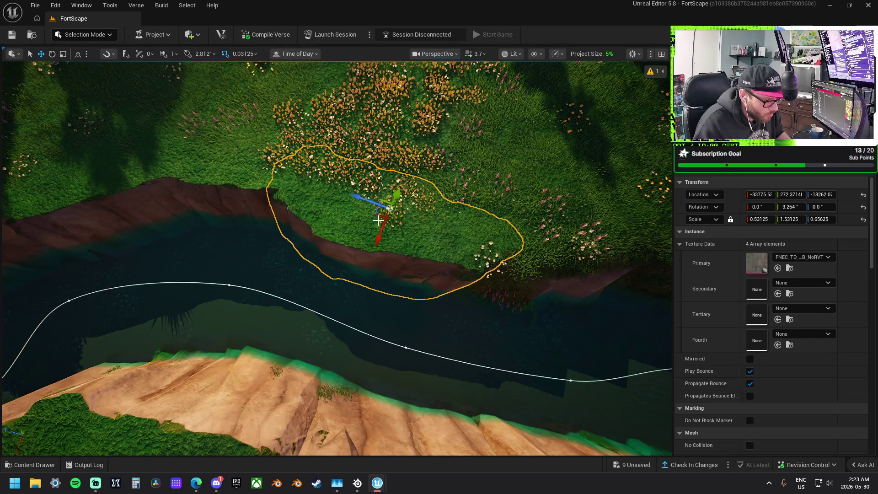
mouse_move(388, 208)
left_mouse_down()
mouse_move(367, 197)
mouse_move(376, 201)
left_mouse_up()
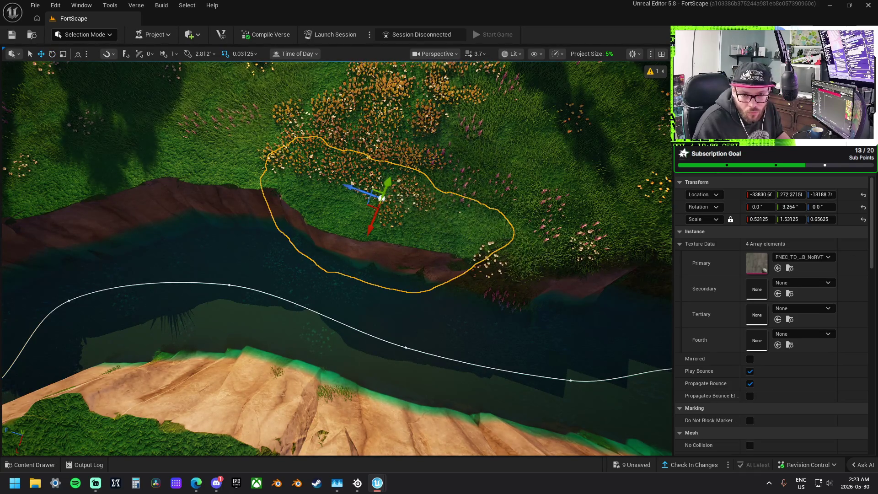
key("Escape")
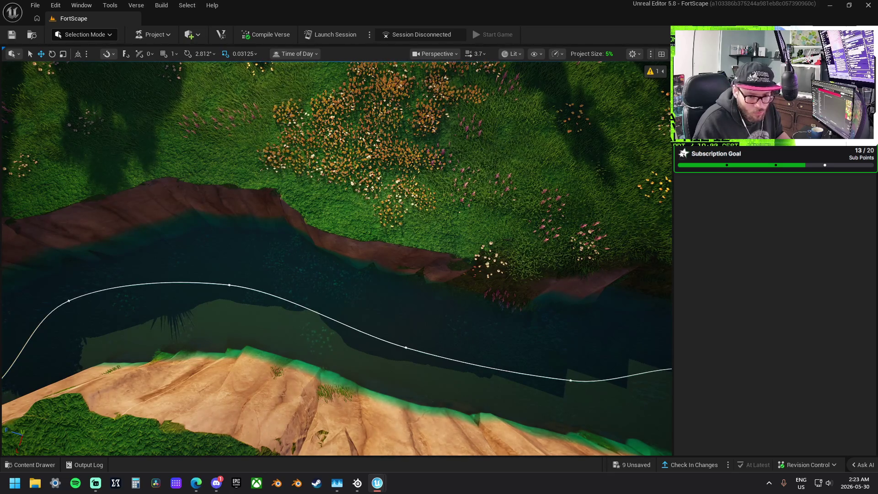
Step: Select the next grass-and-flower patch, frame it, and move it toward the river bank
left_click(392, 238)
key("f")
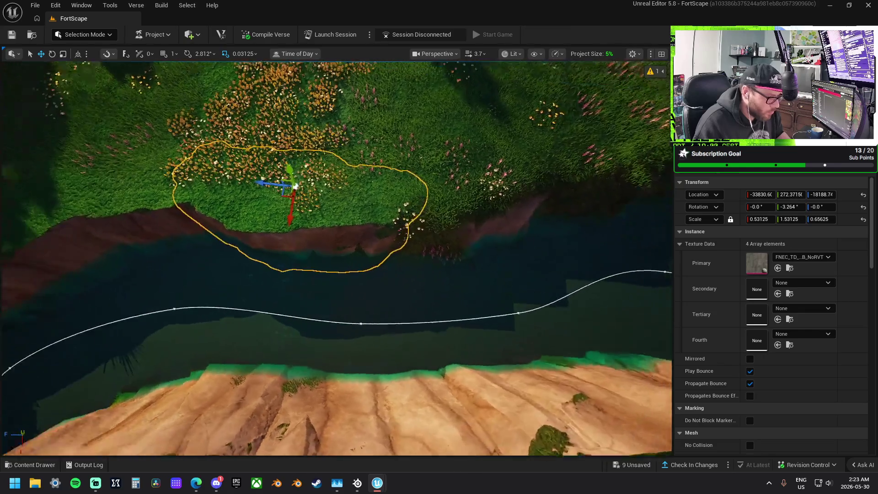
mouse_move(225, 189)
left_mouse_down()
mouse_move(367, 230)
mouse_move(361, 214)
mouse_move(376, 216)
mouse_move(361, 223)
mouse_move(360, 213)
mouse_move(426, 179)
mouse_move(421, 215)
mouse_move(373, 206)
left_mouse_up()
key("e")
key("w")
key("e")
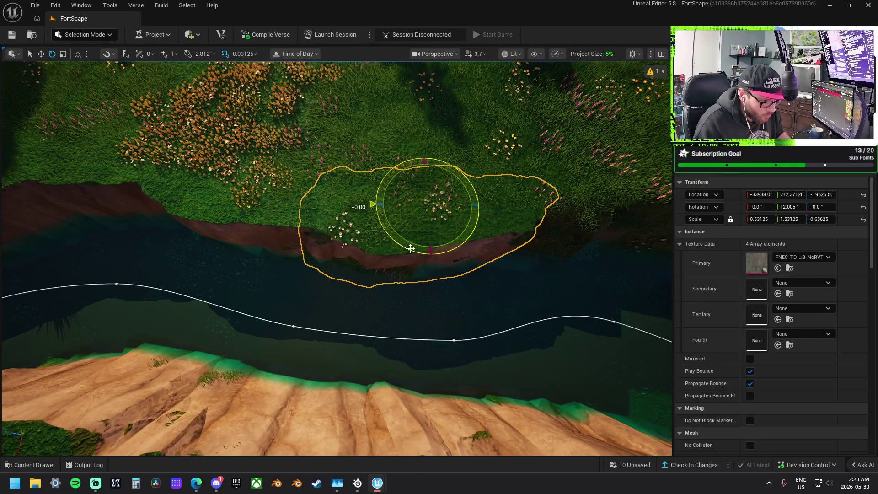
key("w")
mouse_move(410, 249)
left_mouse_down()
mouse_move(283, 211)
mouse_move(414, 217)
mouse_move(449, 209)
left_mouse_up()
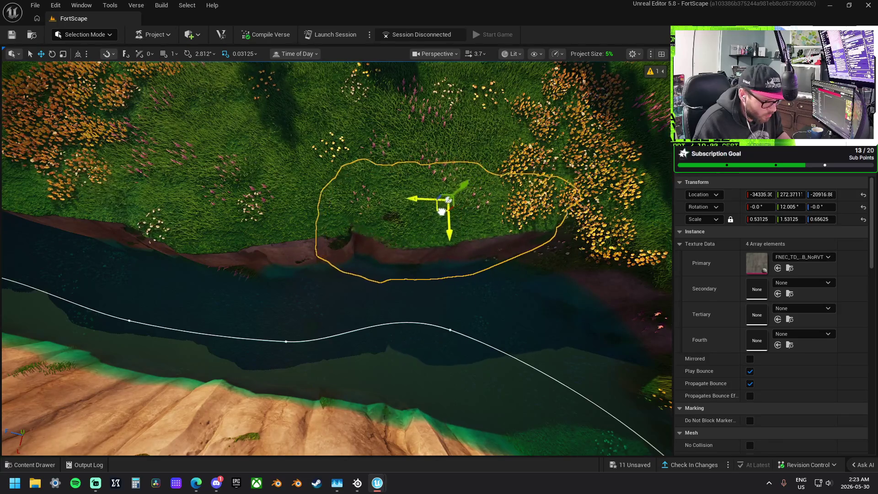
Step: Turn the grass patch to about 51° and shift it left over the bank
left_click_drag(416, 233, 418, 243)
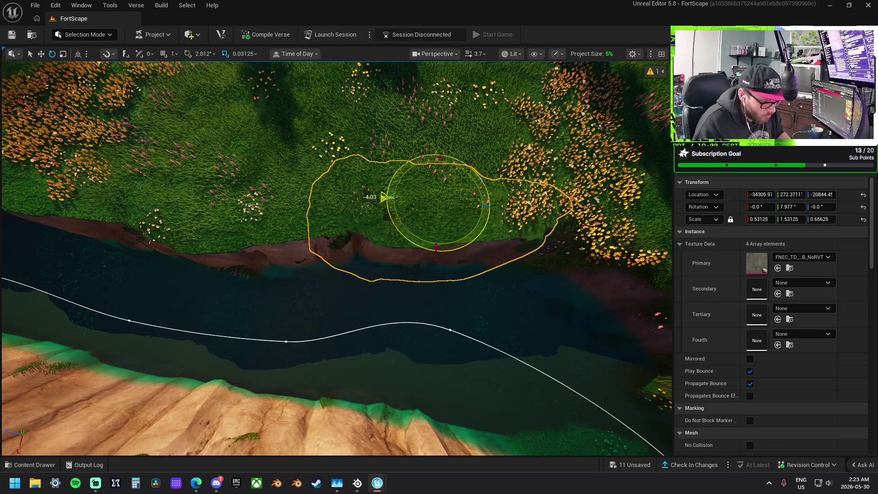
mouse_move(384, 199)
left_mouse_down()
mouse_move(382, 209)
mouse_move(487, 212)
mouse_move(489, 186)
mouse_move(492, 198)
left_mouse_up()
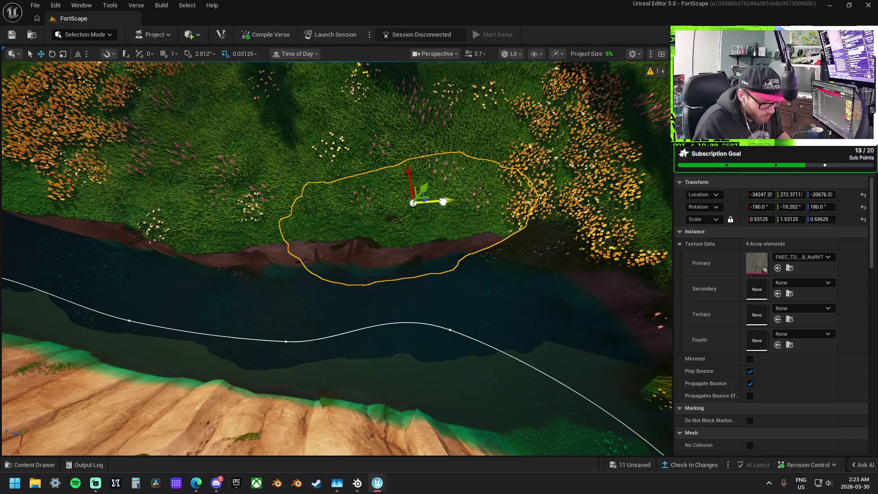
mouse_move(443, 201)
left_mouse_down()
mouse_move(568, 215)
mouse_move(558, 190)
left_mouse_up()
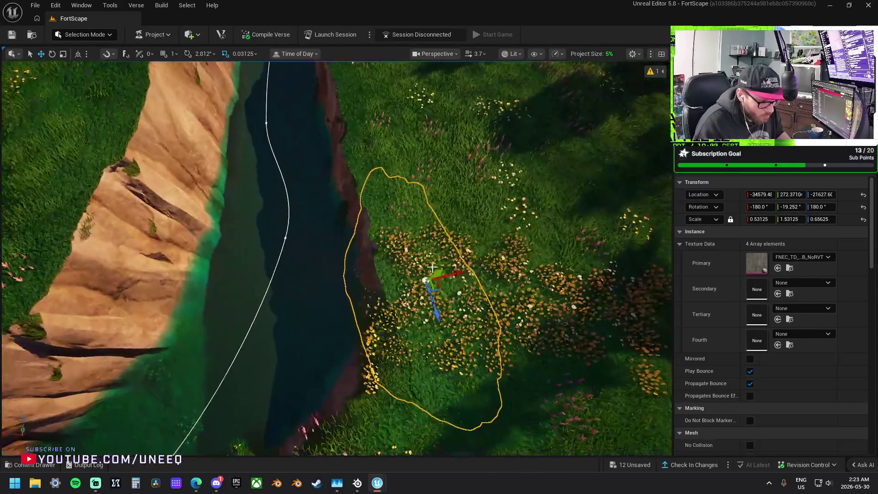
left_click_drag(432, 267, 395, 276)
key("e")
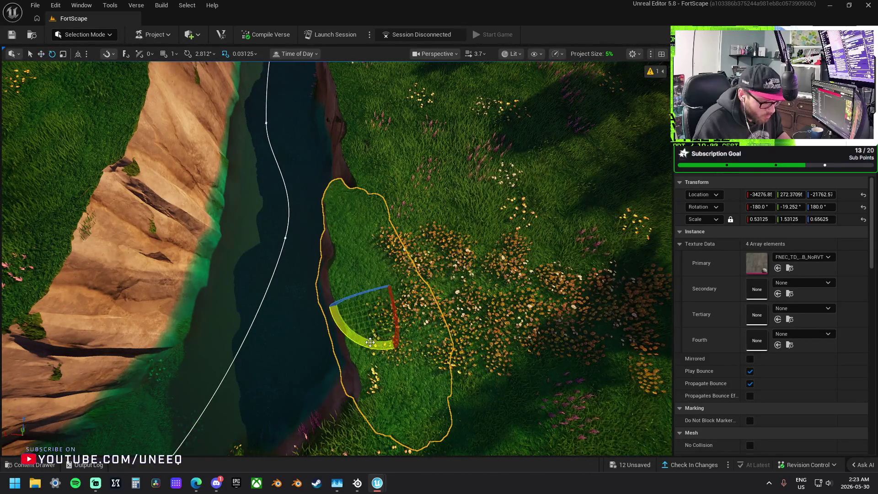
mouse_move(370, 342)
left_mouse_down()
mouse_move(384, 332)
mouse_move(366, 284)
mouse_move(348, 265)
left_mouse_up()
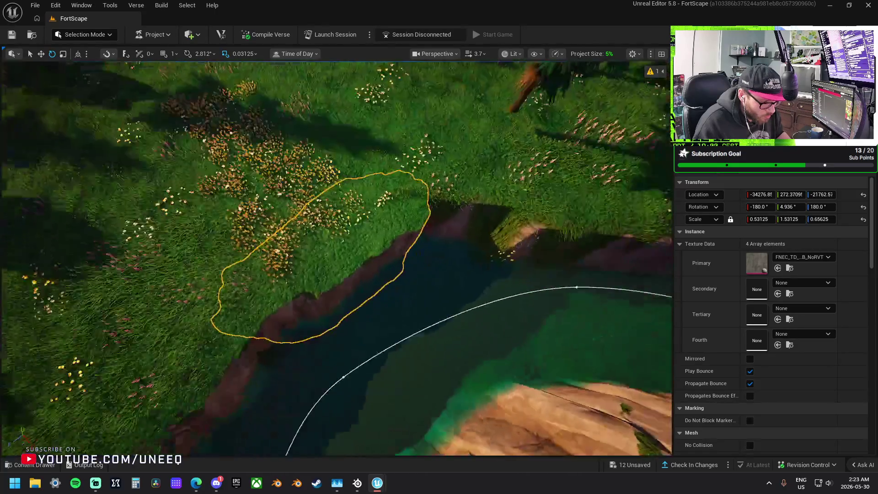
Step: Slide the grass patch slightly further along the riverbank and look along the canyon
mouse_move(398, 170)
left_mouse_down()
mouse_move(412, 192)
mouse_move(396, 161)
left_mouse_up()
key("w")
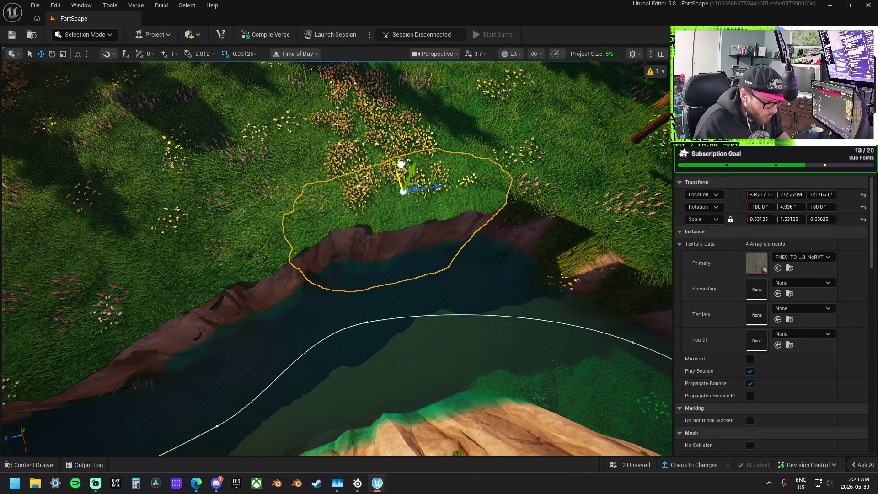
mouse_move(345, 201)
left_mouse_down()
mouse_move(379, 202)
mouse_move(346, 202)
left_mouse_up()
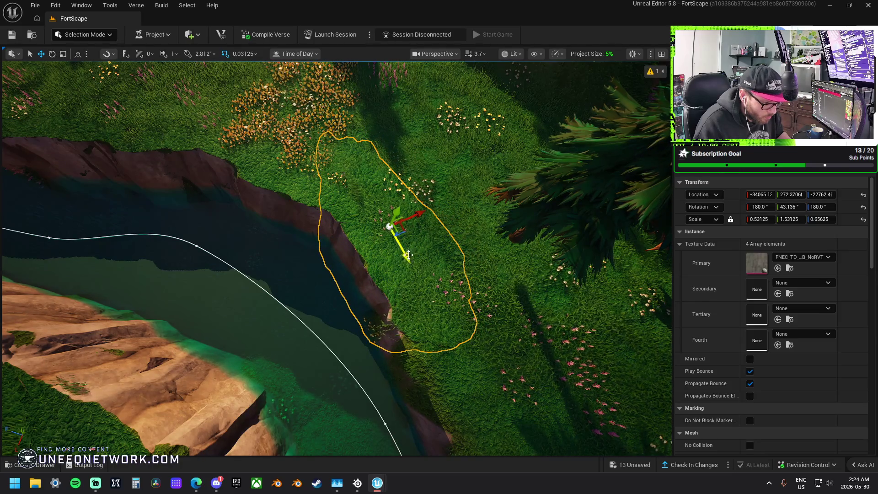
mouse_move(436, 318)
left_mouse_down()
mouse_move(475, 406)
mouse_move(453, 384)
mouse_move(466, 393)
mouse_move(396, 264)
left_mouse_up()
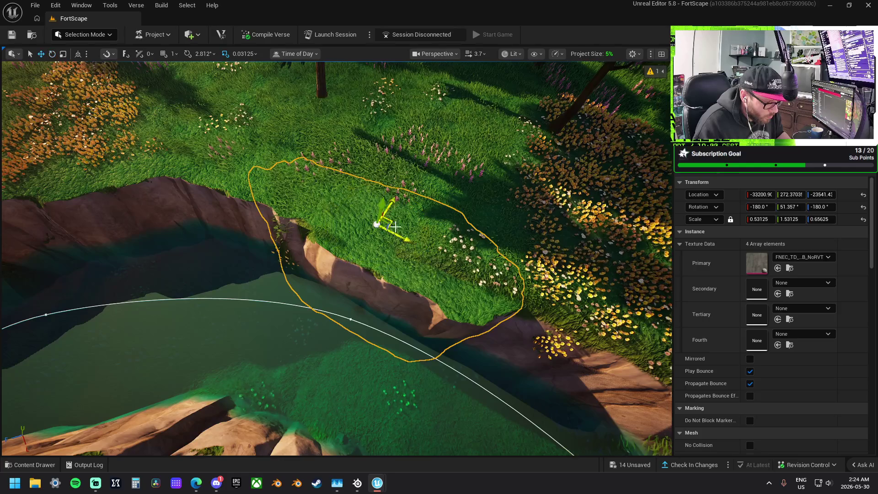
mouse_move(397, 264)
left_mouse_down()
mouse_move(339, 433)
mouse_move(344, 454)
left_mouse_up()
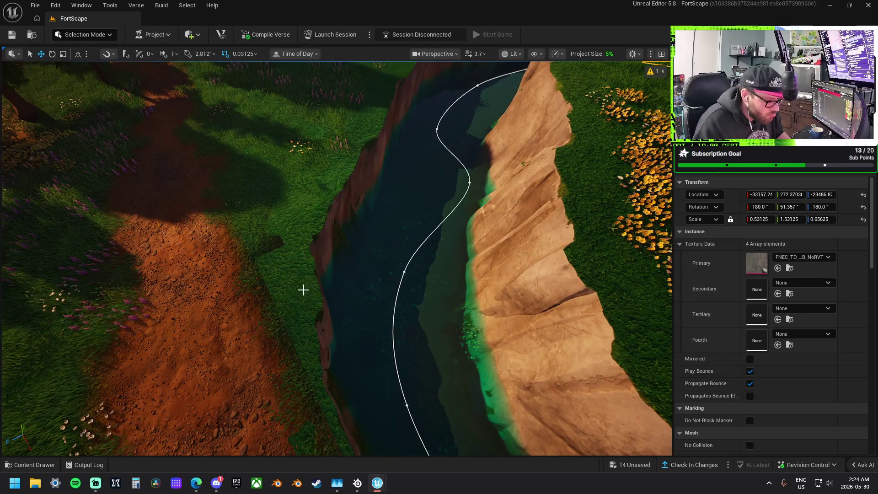
Step: Select the cliff-edge grass patch, lower it toward the bank, and rescale it (Z 0.4375)
left_click(303, 290)
key("f")
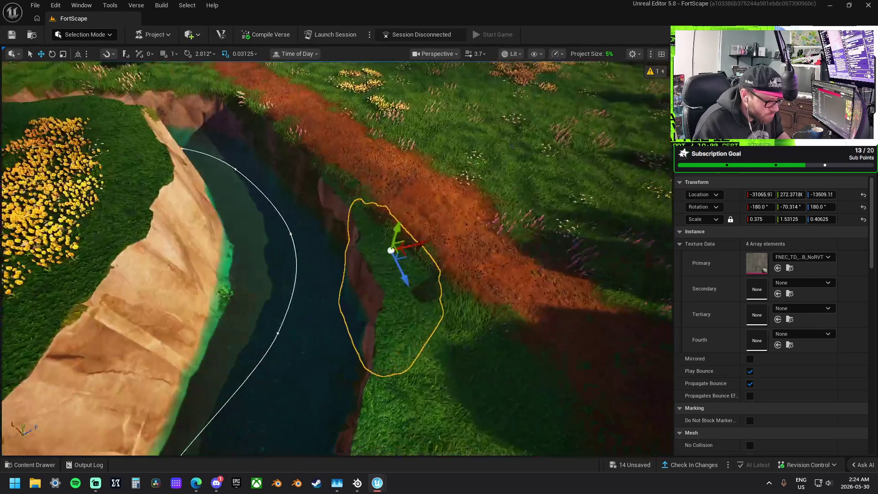
left_click_drag(386, 256, 386, 257)
scroll(405, 227, "up", 5)
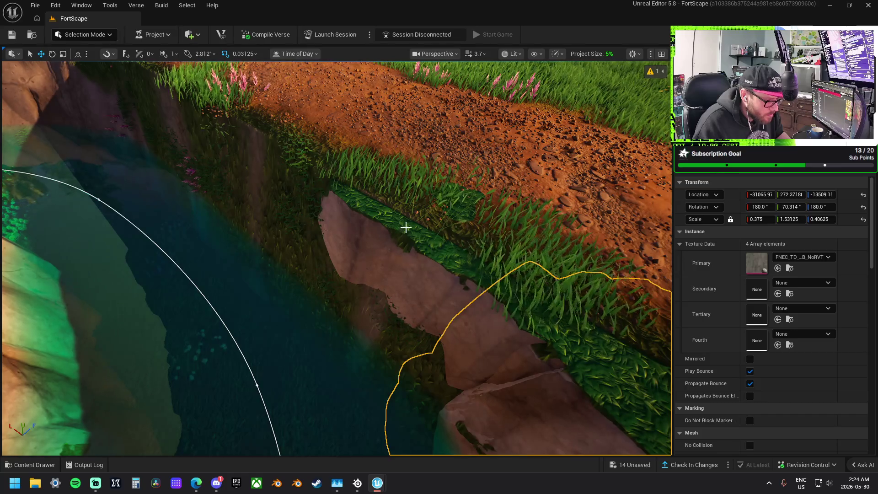
scroll(420, 216, "down", 10)
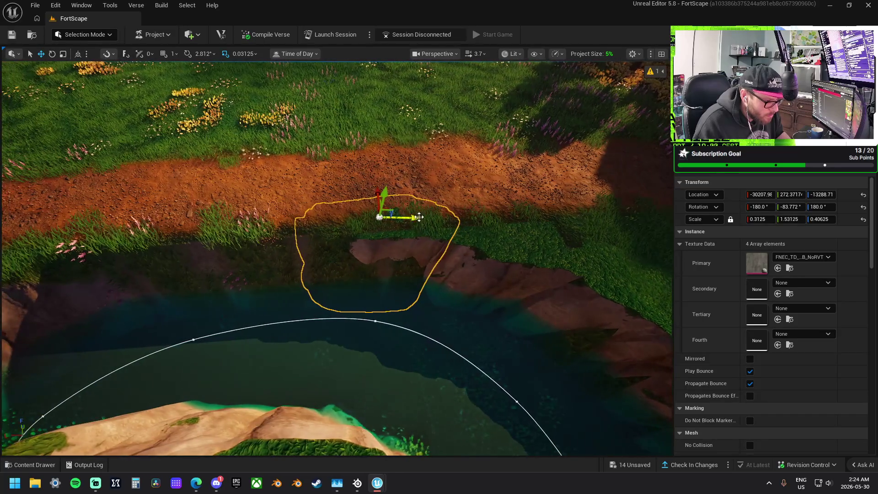
mouse_move(415, 218)
left_mouse_down()
mouse_move(436, 251)
mouse_move(299, 235)
left_mouse_up()
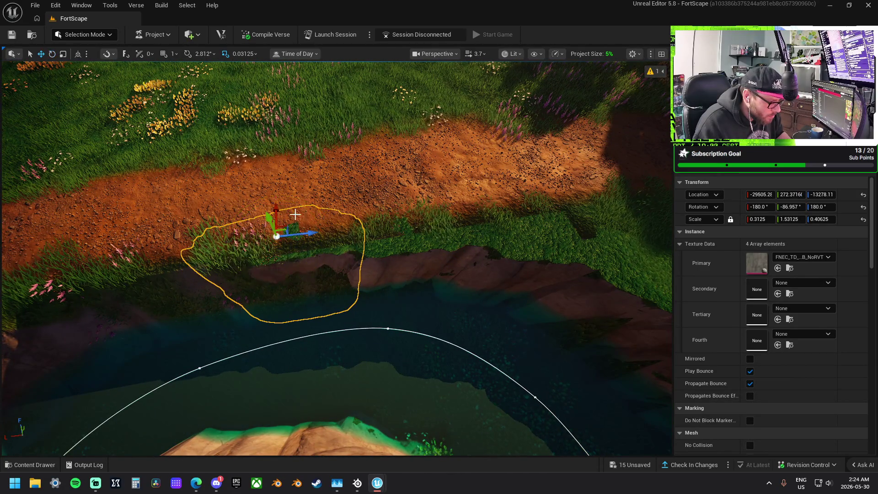
left_click_drag(277, 207, 294, 230)
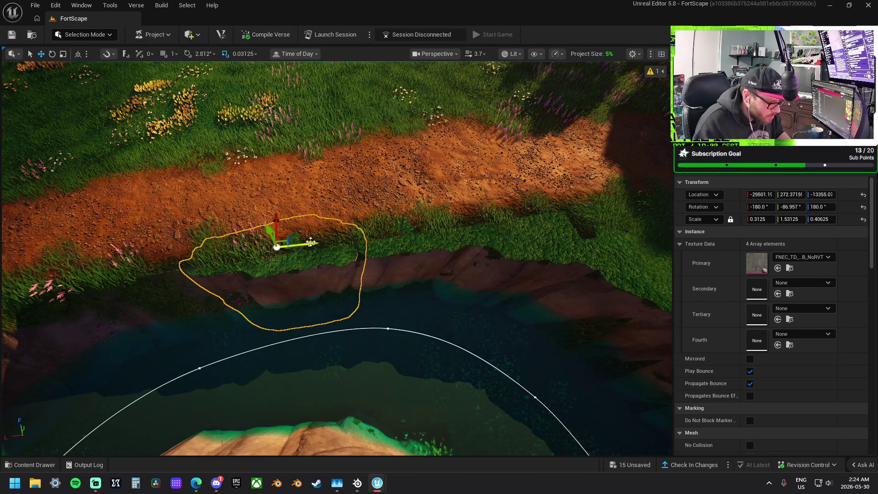
key("r")
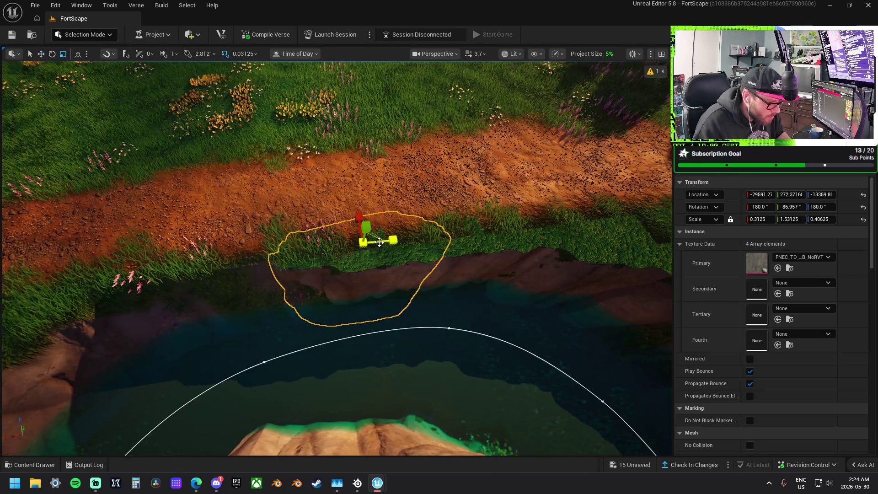
mouse_move(393, 239)
left_mouse_down()
mouse_move(212, 249)
mouse_move(198, 228)
mouse_move(236, 260)
left_mouse_up()
Step: Rotate the cliff-edge patch to about -76° and shift it left and down along the path
key("e")
left_click_drag(229, 297, 247, 275)
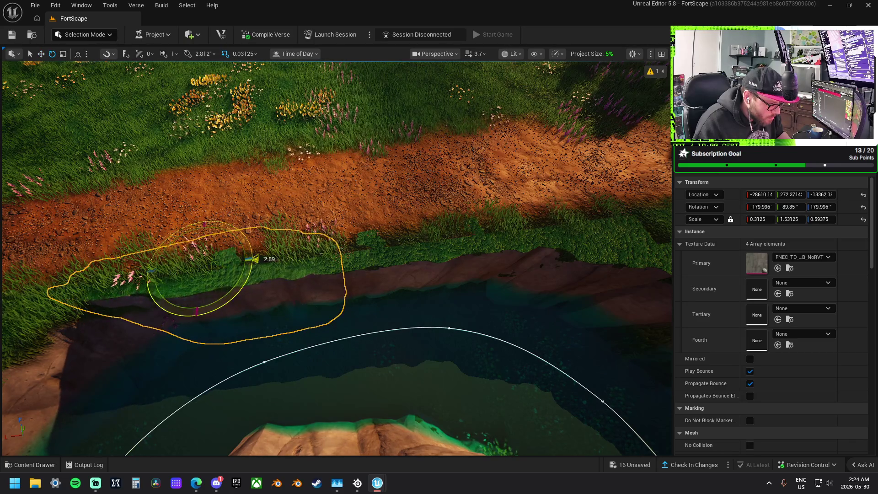
key("w")
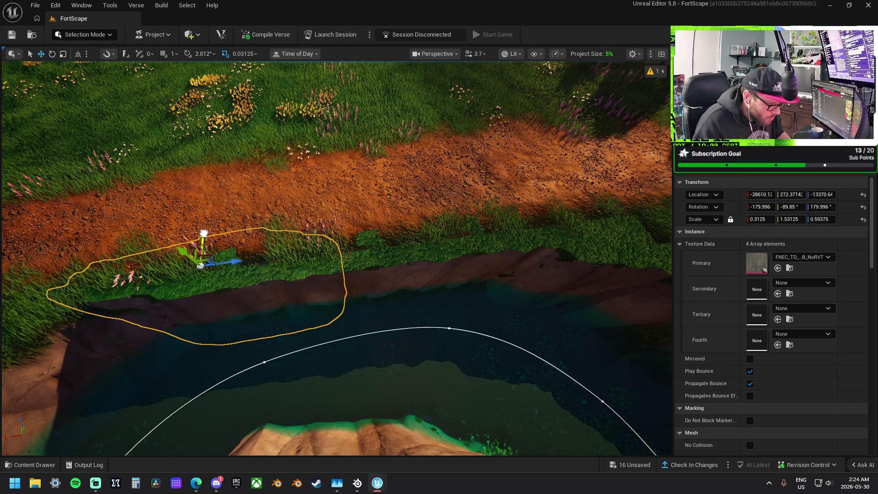
key("f")
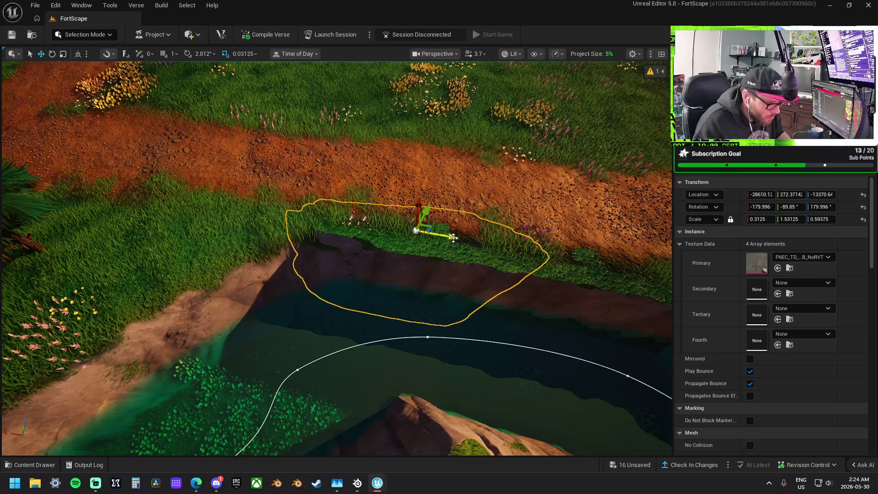
left_click_drag(453, 237, 309, 226)
left_click_drag(288, 178, 284, 196)
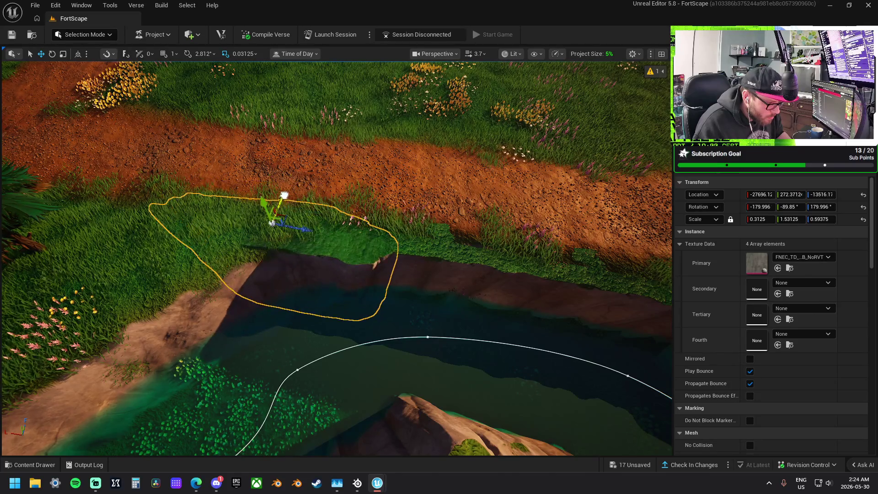
mouse_move(291, 260)
left_mouse_down()
mouse_move(318, 227)
mouse_move(330, 233)
left_mouse_up()
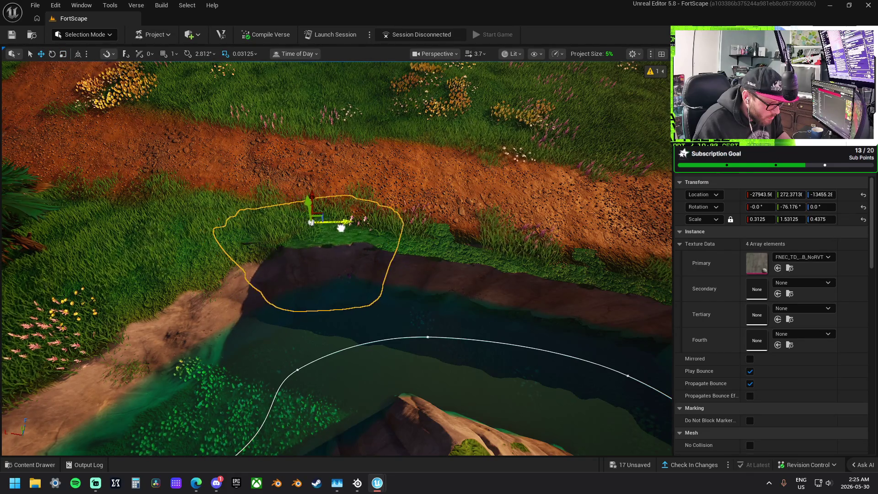
Step: Rotate the cliff-edge grass patch to about -40.81° and nudge it along the riverbank
mouse_move(341, 227)
left_mouse_down()
mouse_move(413, 232)
mouse_move(384, 202)
mouse_move(409, 209)
mouse_move(290, 191)
left_mouse_up()
key("e")
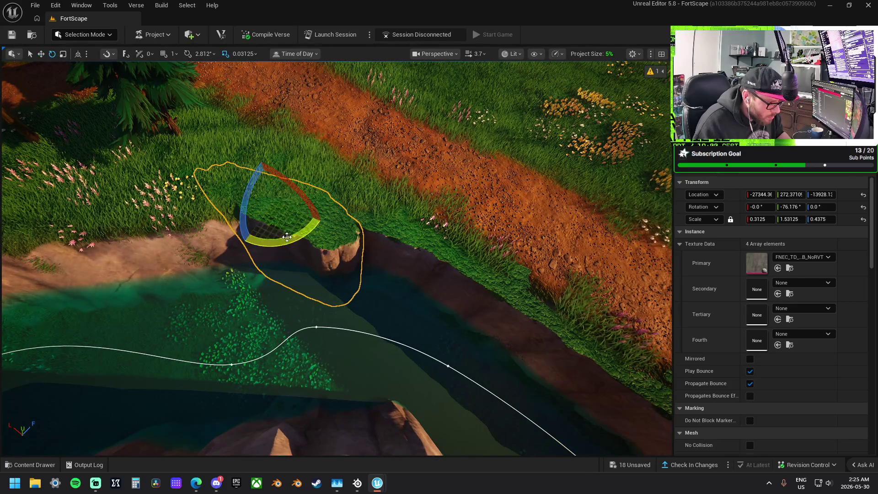
mouse_move(318, 231)
left_mouse_down()
mouse_move(328, 201)
mouse_move(321, 201)
mouse_move(373, 210)
left_mouse_up()
key("w")
mouse_move(423, 242)
left_mouse_down()
mouse_move(418, 238)
mouse_move(427, 249)
left_mouse_up()
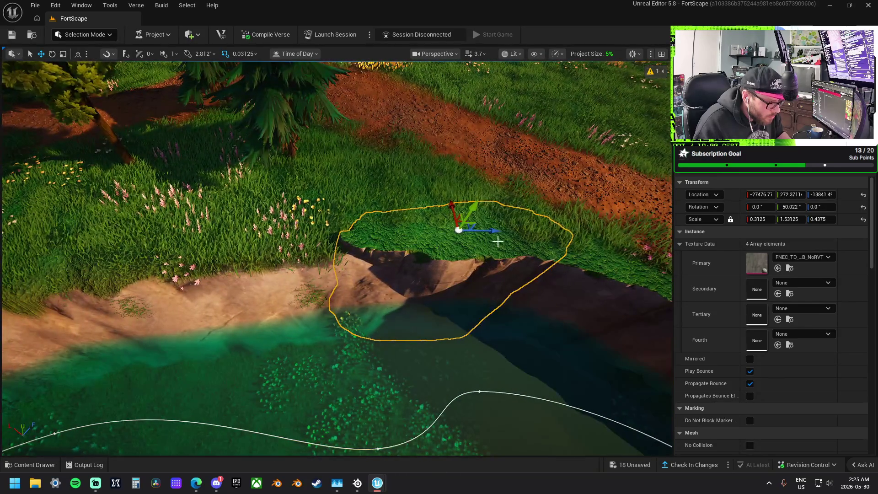
mouse_move(358, 231)
left_mouse_down()
mouse_move(345, 231)
mouse_move(363, 233)
mouse_move(366, 225)
left_mouse_up()
key("e")
key("w")
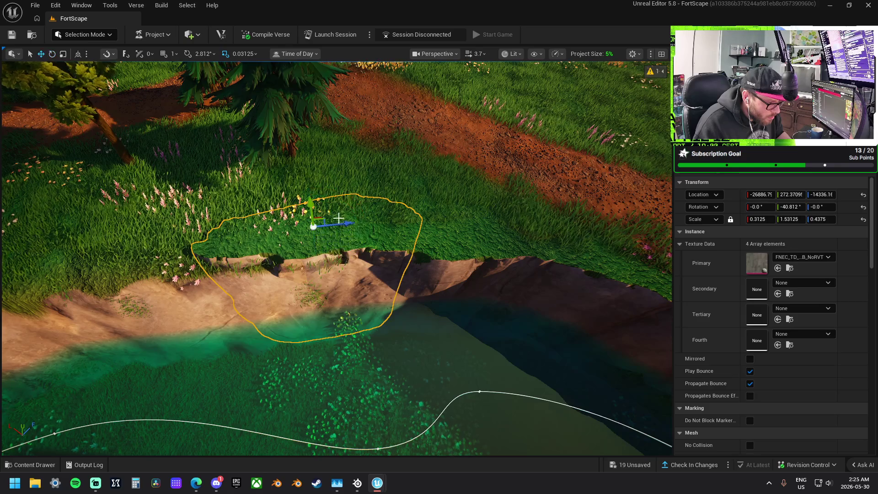
left_click_drag(348, 259, 394, 214)
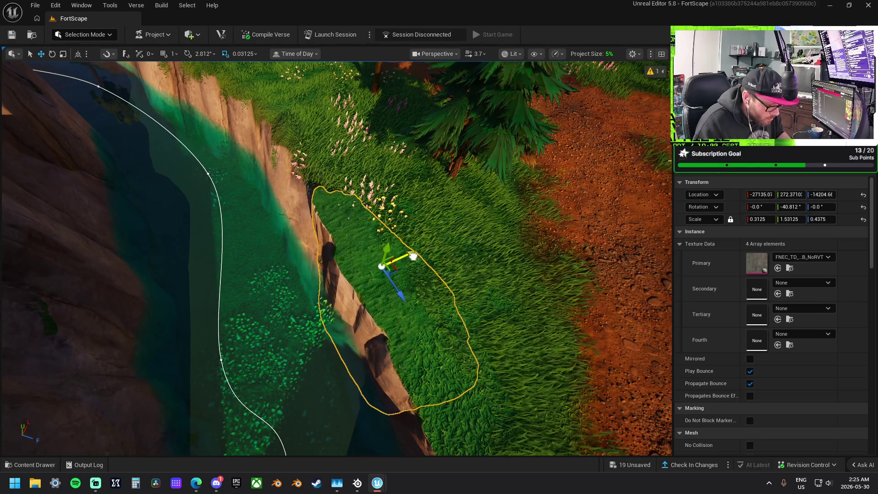
Step: Fly the camera through the river canyon between the cliffs, then frame an overview of the river loop
key("w")
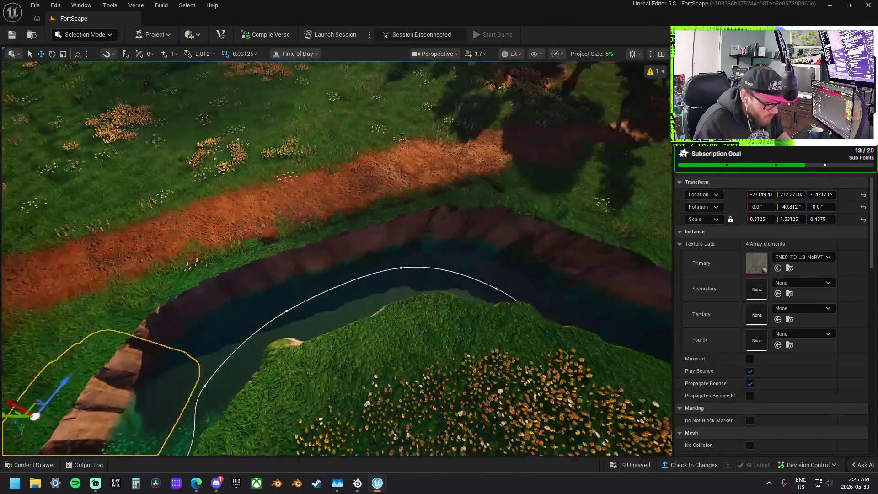
key("s")
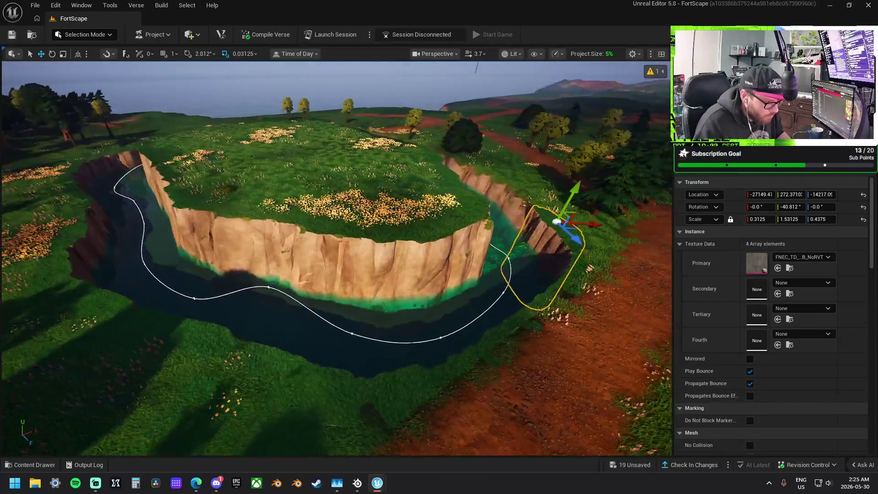
key("a")
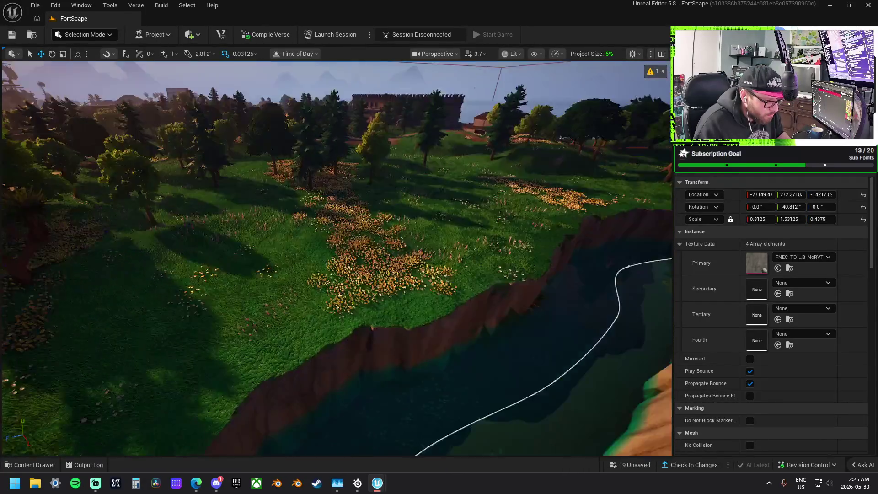
key("d")
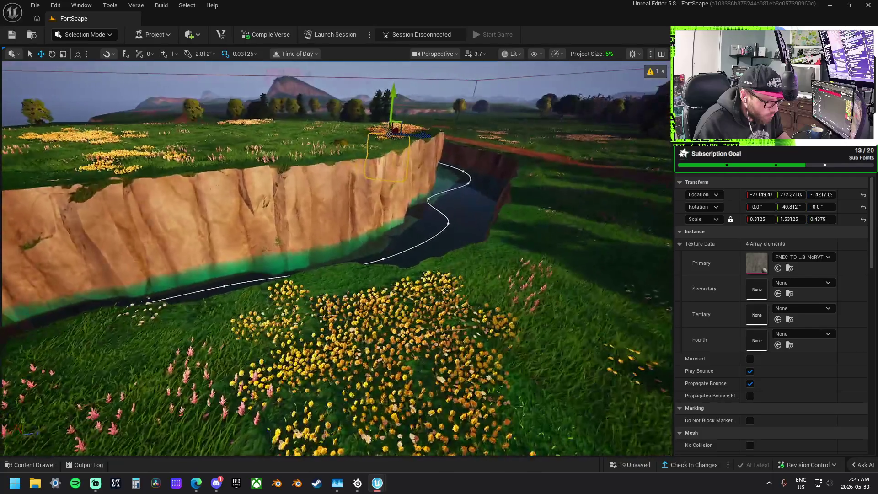
key("w")
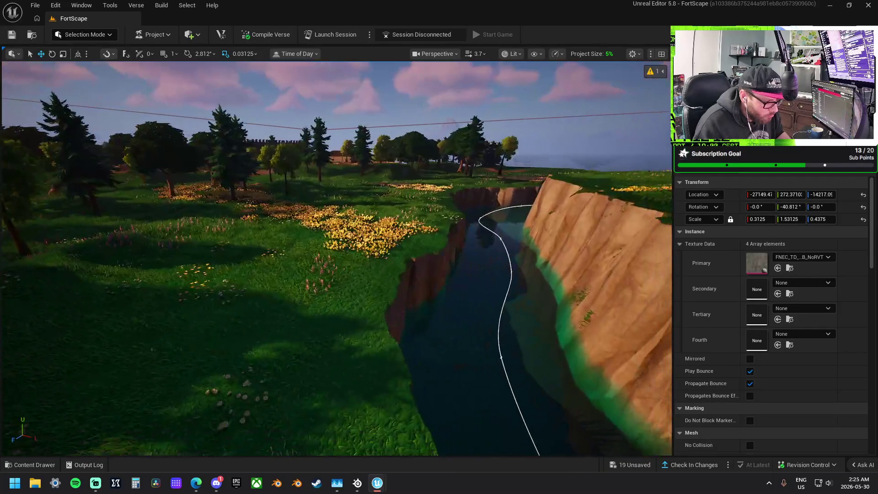
key("e")
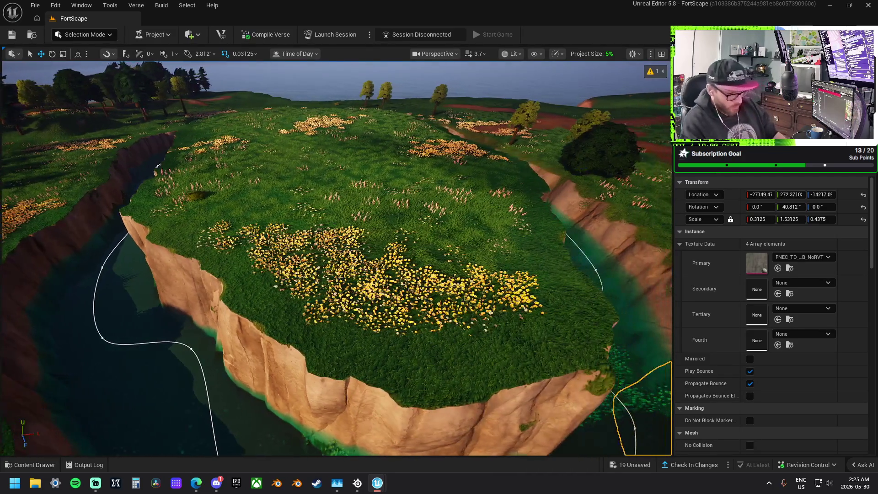
key("w")
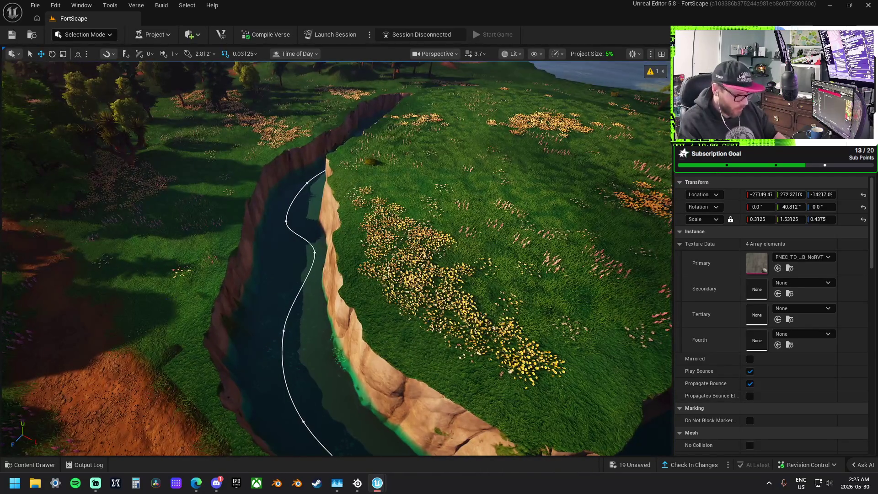
key("w")
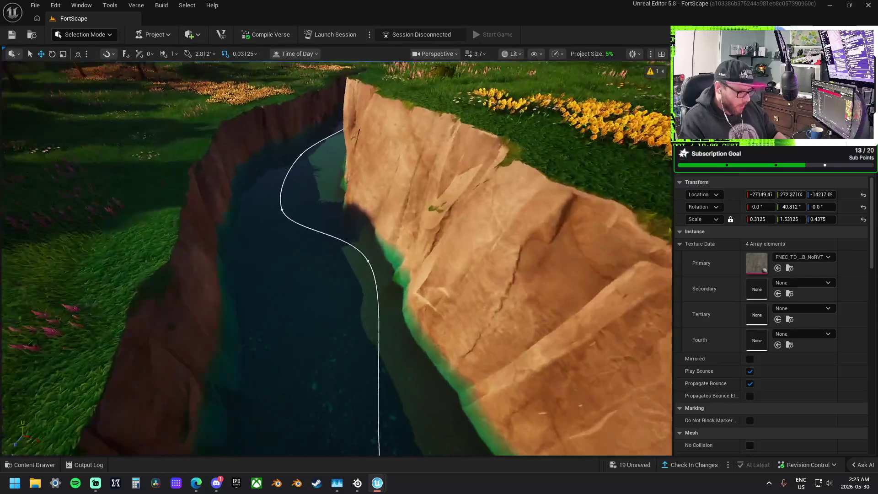
key("w")
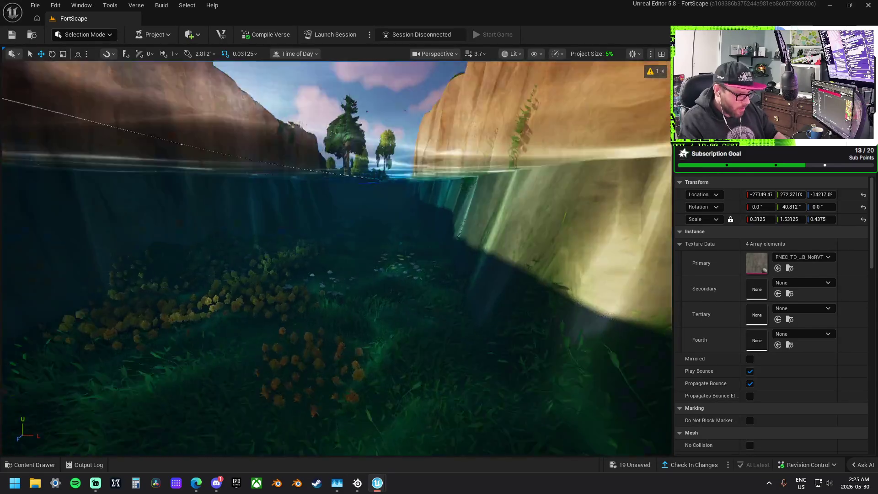
key("w")
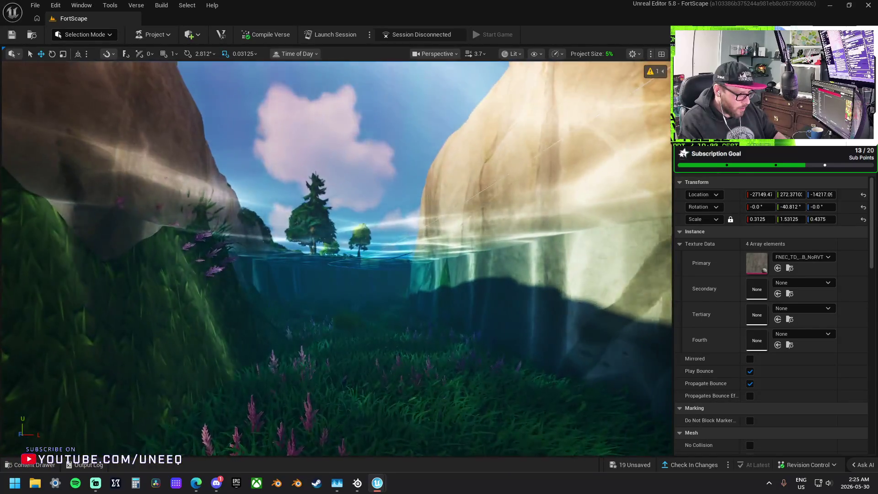
key("w")
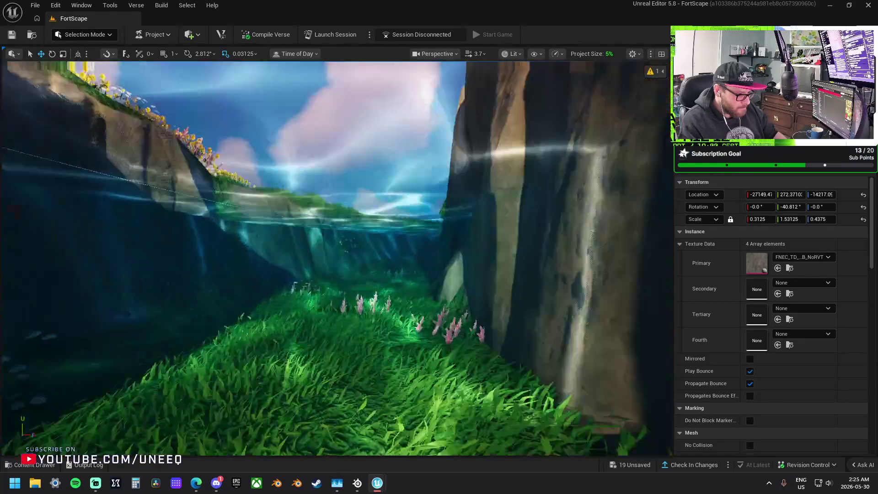
key("w")
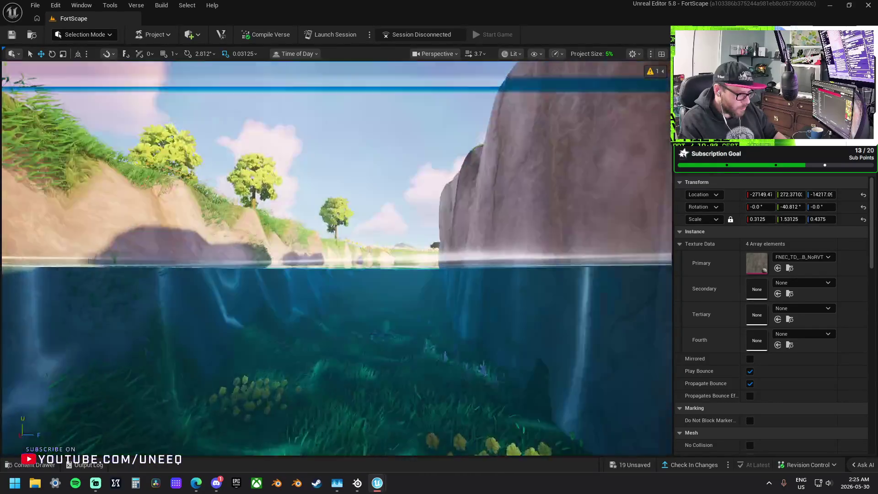
key("w")
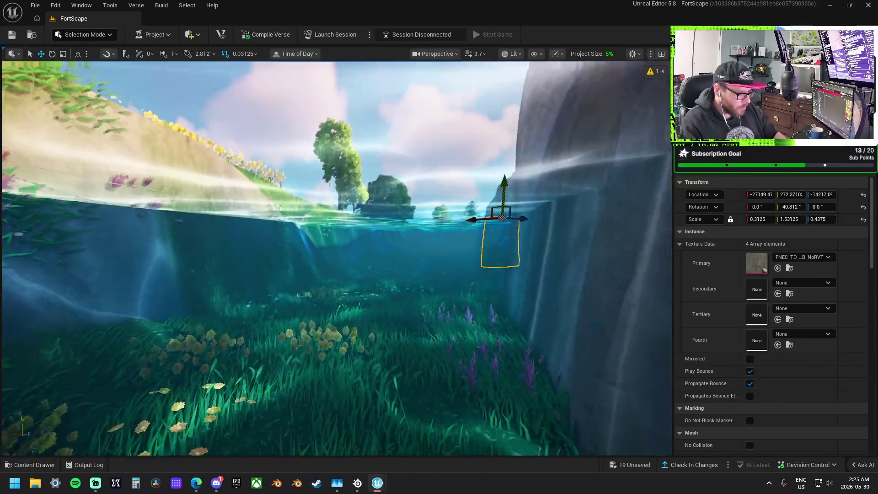
key("w")
key("f")
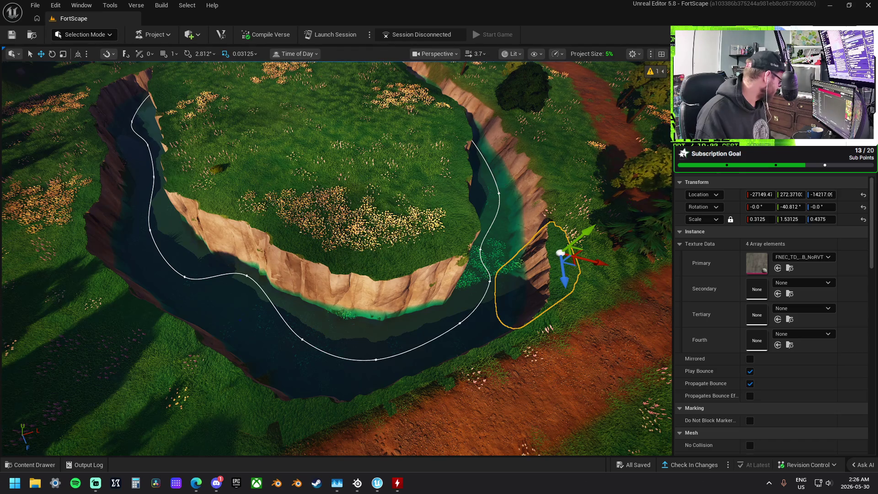
Step: Bring up HWMonitor and scroll to the CPU temperatures, clocks and power readings
left_click(398, 483)
scroll(250, 284, "up", 15)
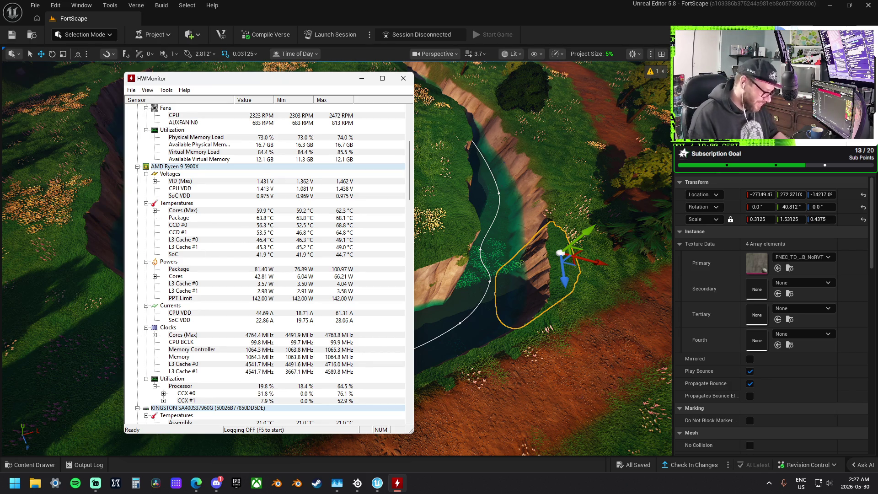
Step: Open a new File Explorer window on the Home page
left_click(35, 483)
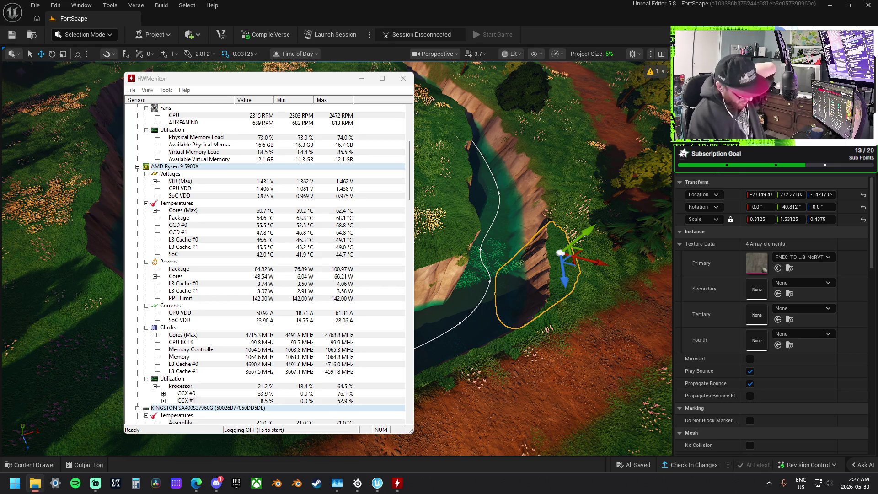
key("super+e")
Step: Move the Explorer window over the editor and show all eight drives under This PC
left_click_drag(272, 65, 325, 65)
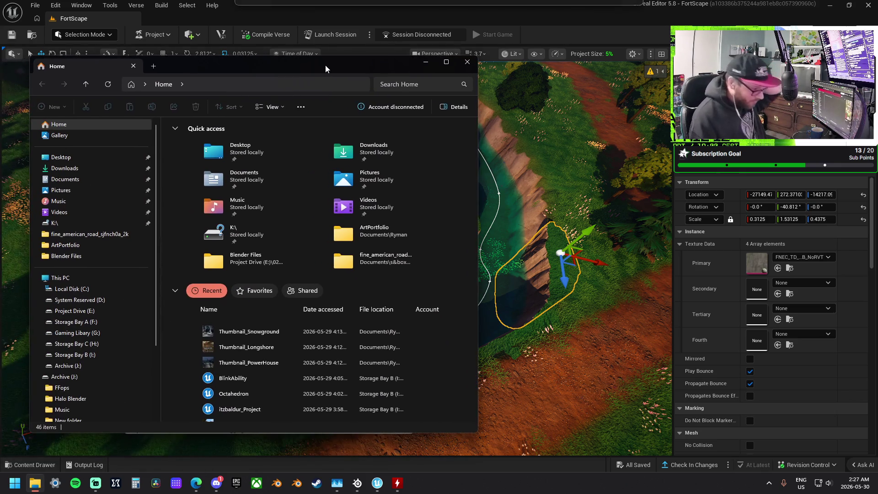
scroll(91, 316, "down", 3)
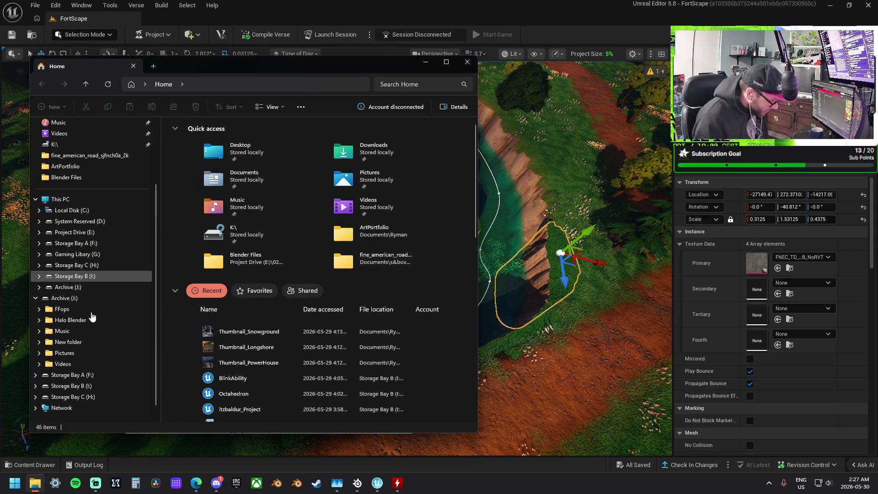
left_click(58, 199)
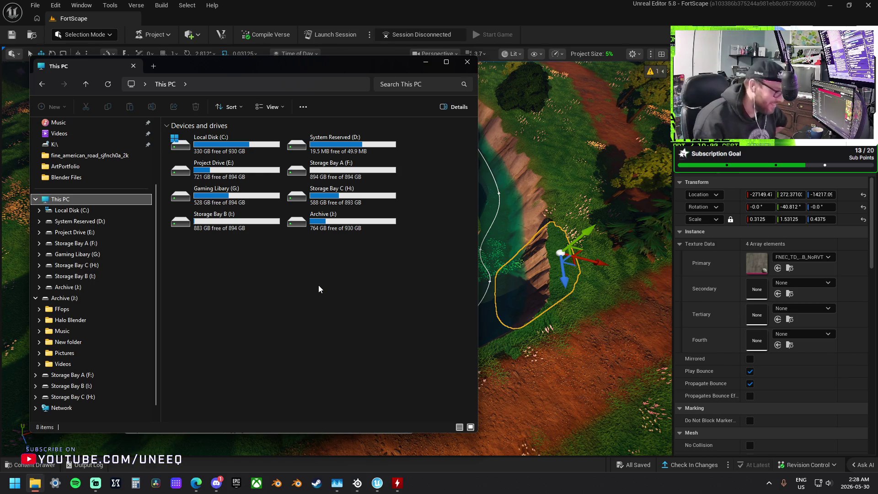
right_click(234, 222)
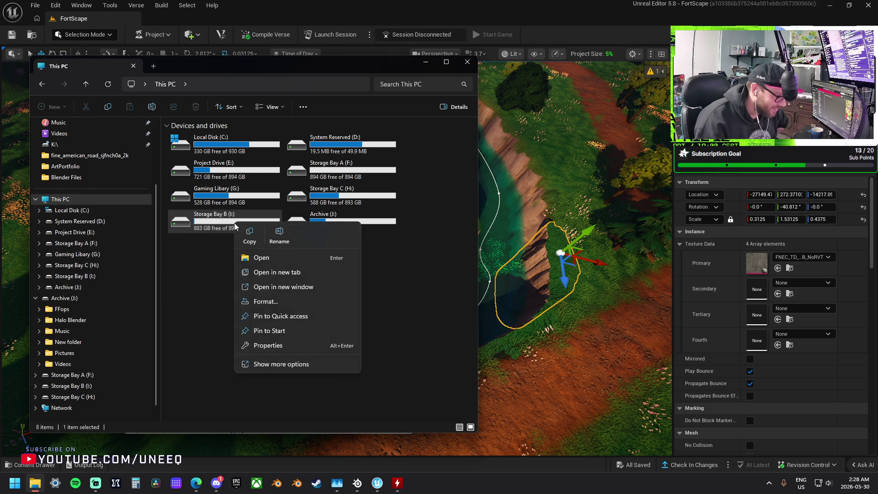
left_click(279, 343)
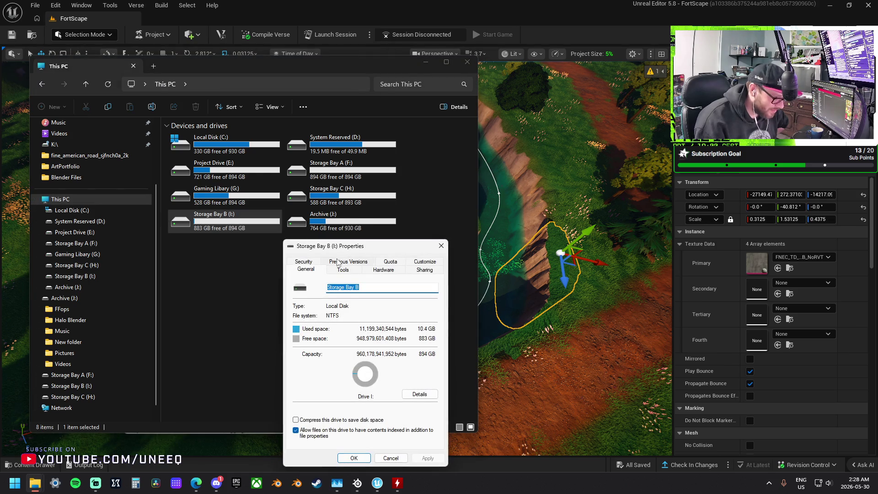
left_click(305, 262)
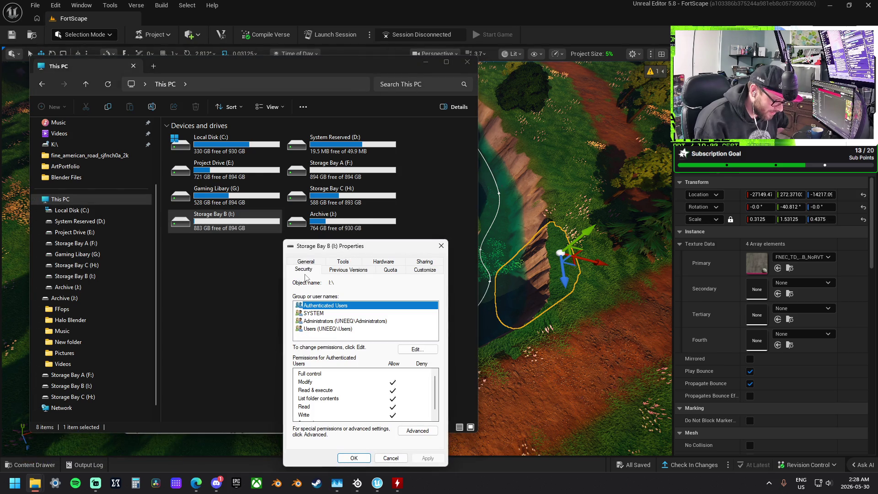
left_click(308, 263)
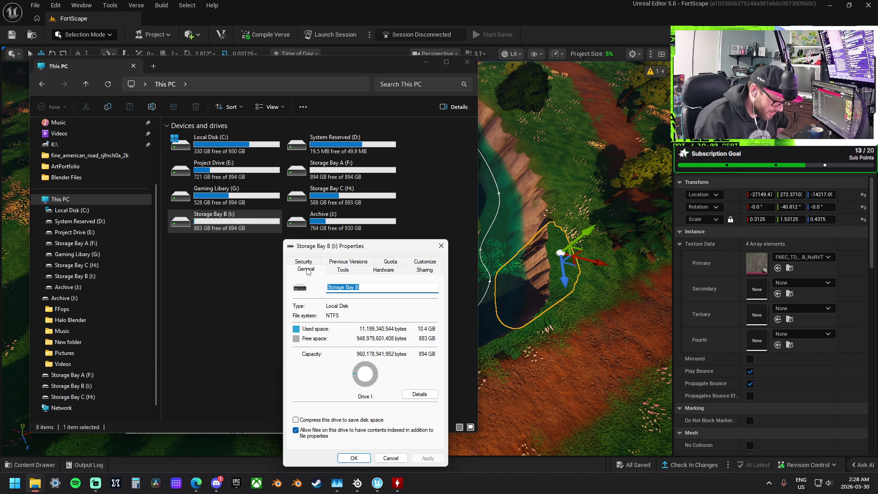
left_click(308, 262)
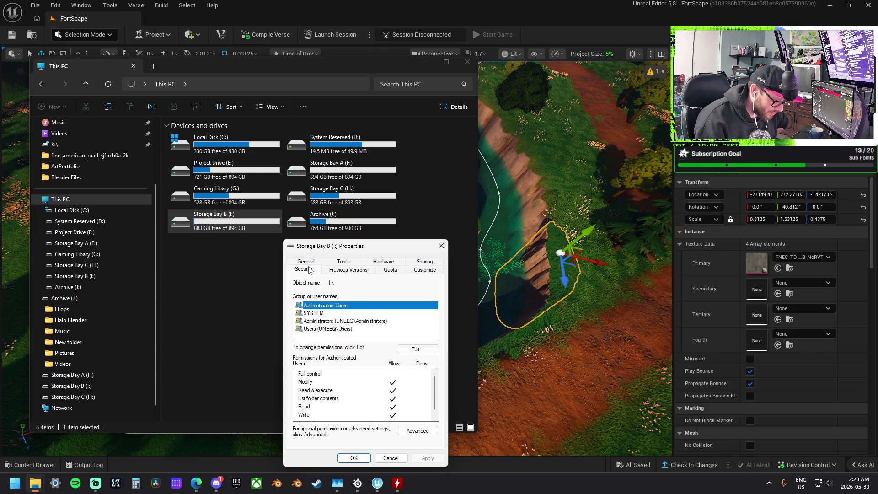
left_click(310, 265)
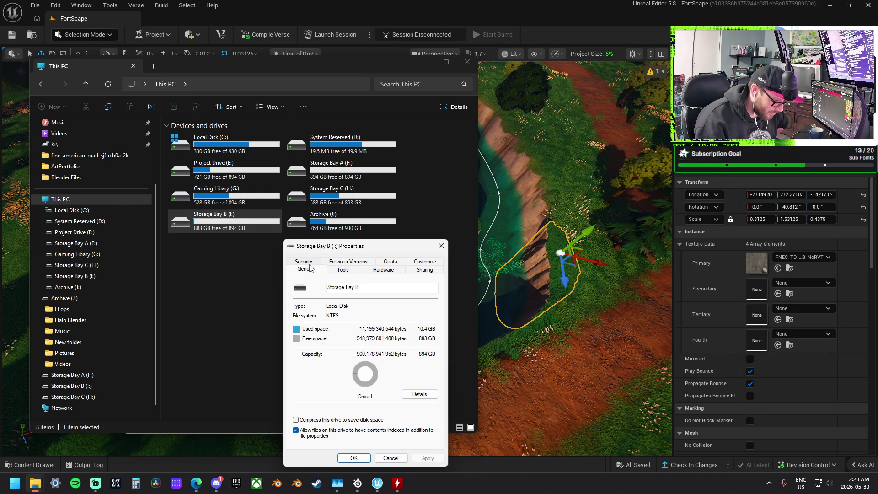
left_click(337, 262)
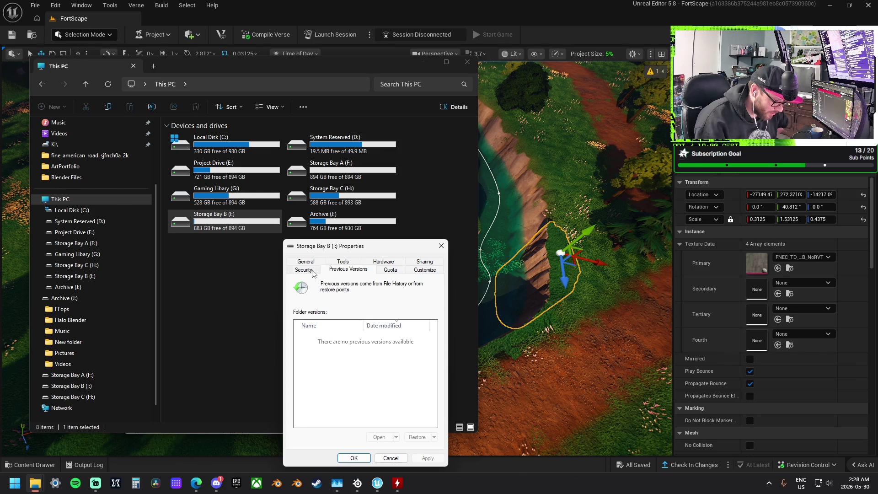
left_click(312, 269)
left_click(308, 264)
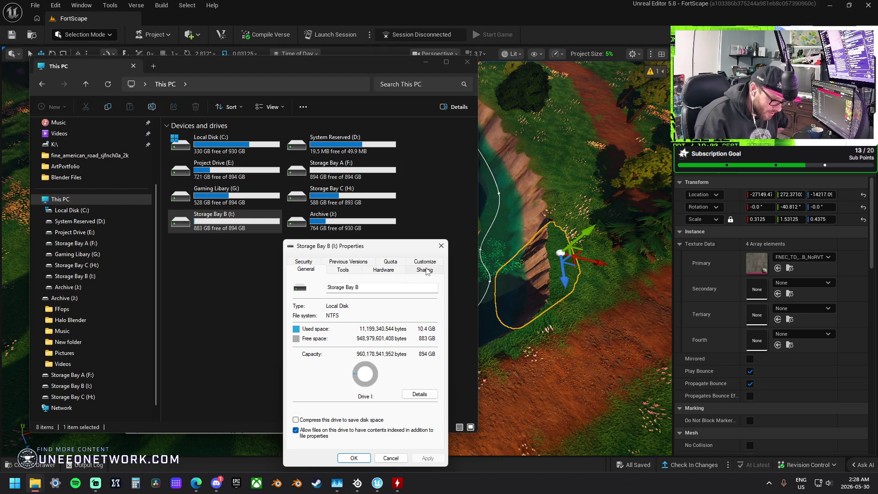
left_click(398, 272)
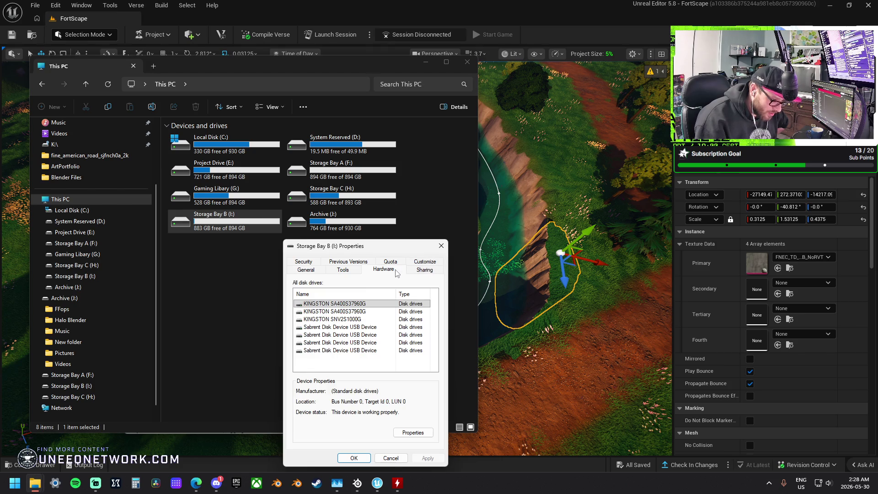
left_click(333, 320)
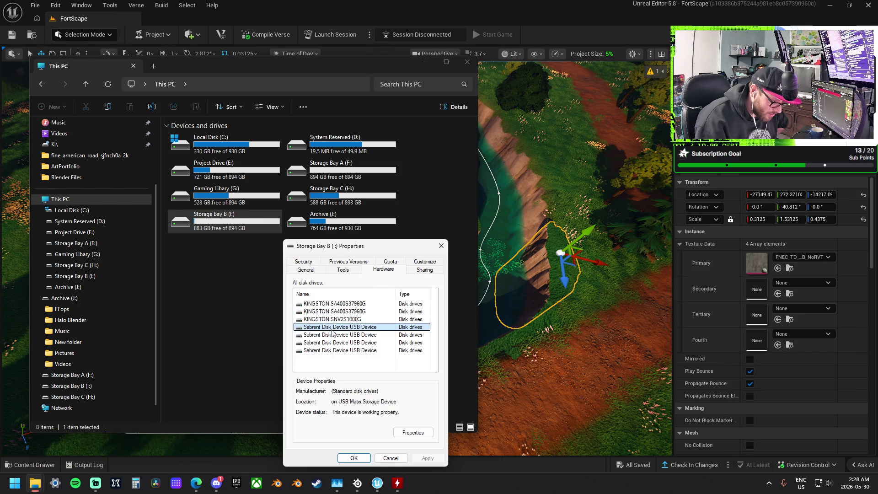
left_click(337, 312)
key("Up")
key("Down")
key("Down")
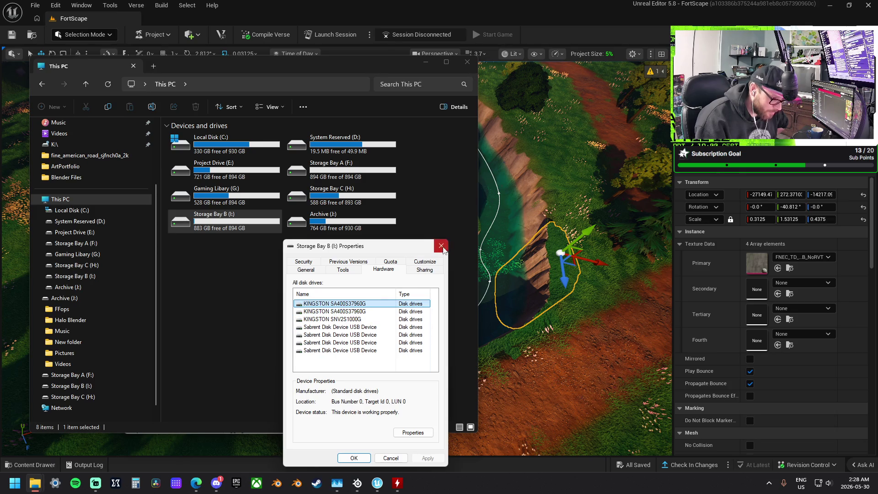
left_click(442, 245)
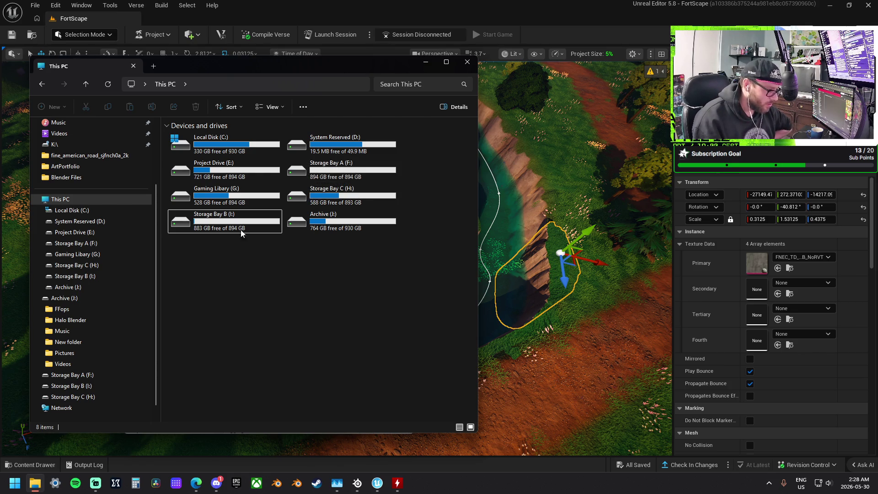
double_click(227, 197)
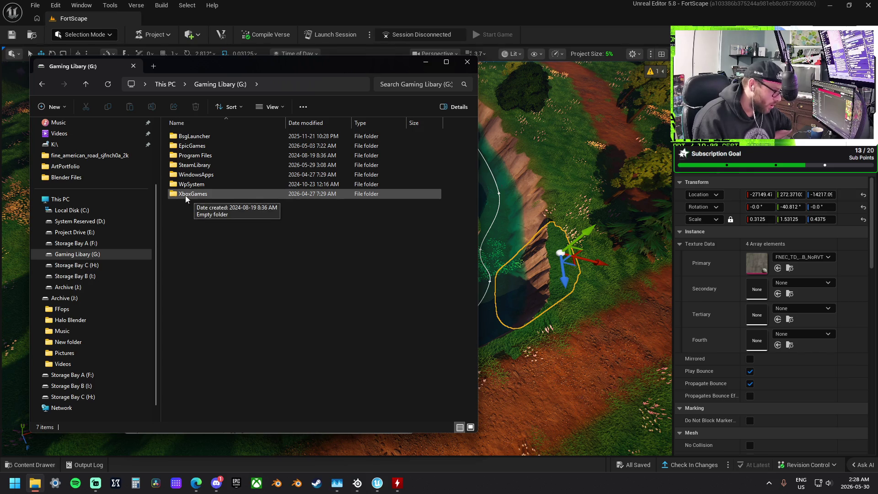
left_click(83, 204)
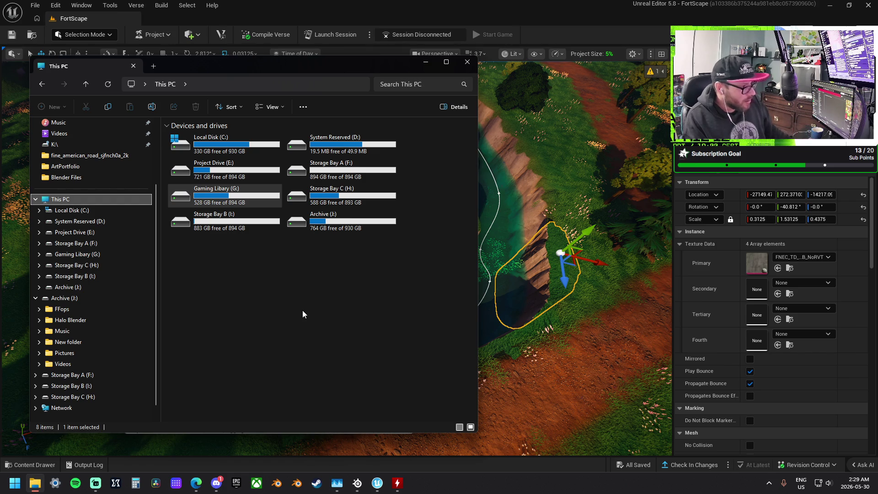
Step: Bring the Unreal Editor window back to the front, then switch briefly to Edge
left_click(472, 26)
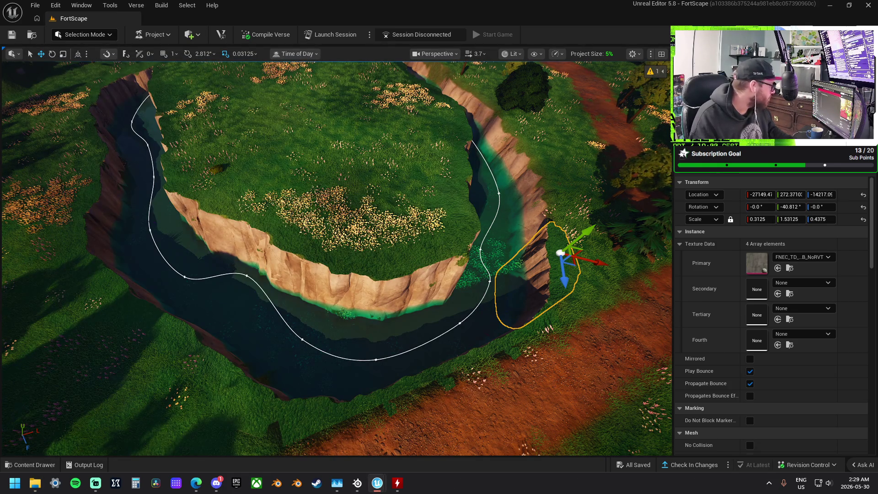
key("alt+Tab")
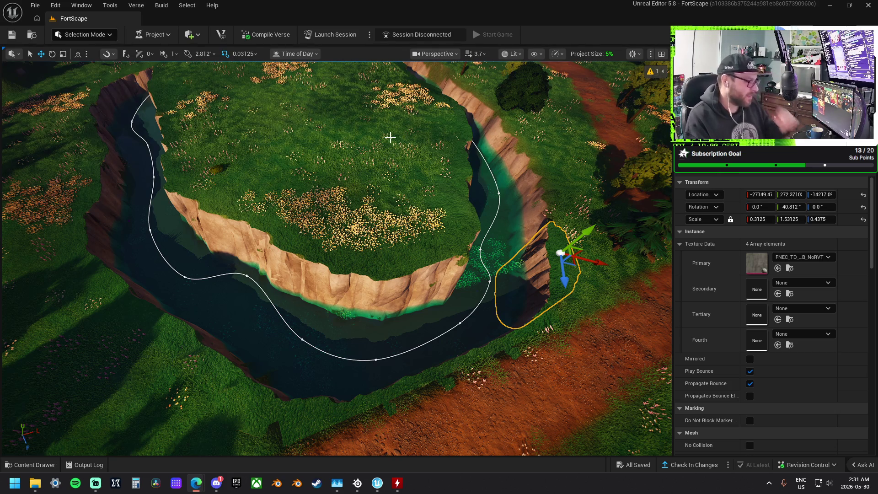
Step: Orbit close to the grass patch and move it left and up onto the river bank
mouse_move(439, 208)
left_mouse_down()
mouse_move(430, 197)
mouse_move(525, 216)
left_mouse_up()
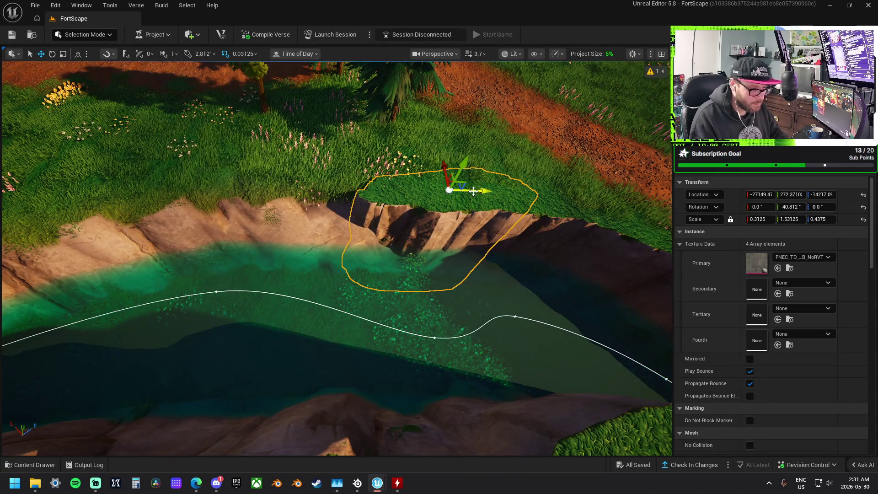
mouse_move(483, 191)
left_mouse_down()
mouse_move(337, 192)
mouse_move(386, 188)
mouse_move(361, 191)
left_mouse_up()
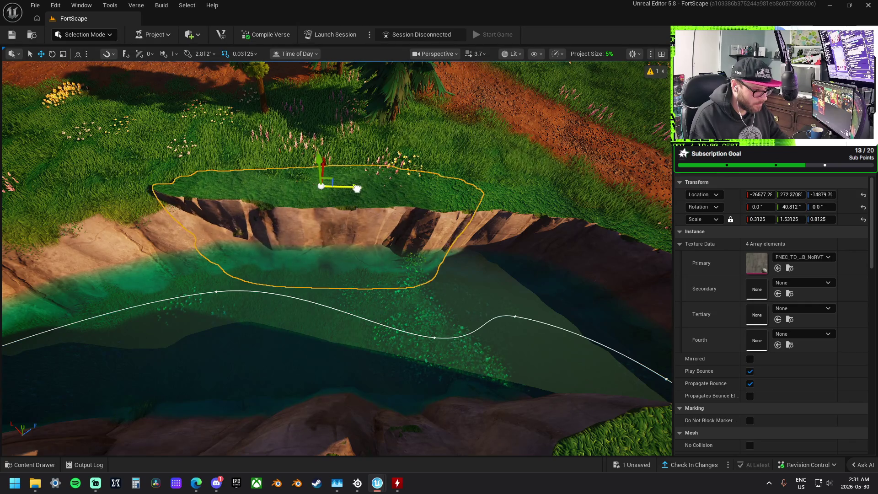
key("Left")
mouse_move(414, 197)
left_mouse_down()
mouse_move(279, 185)
mouse_move(334, 225)
left_mouse_up()
key("e")
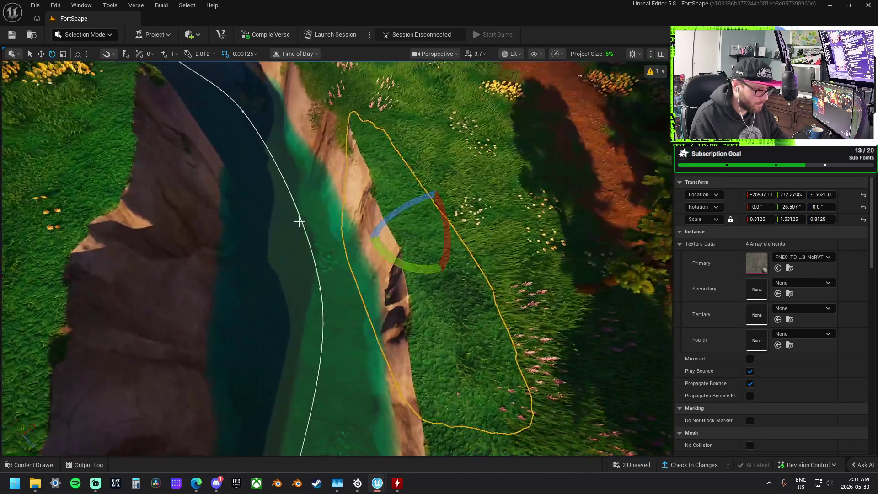
key("w")
mouse_move(431, 231)
left_mouse_down()
mouse_move(402, 213)
mouse_move(398, 221)
left_mouse_up()
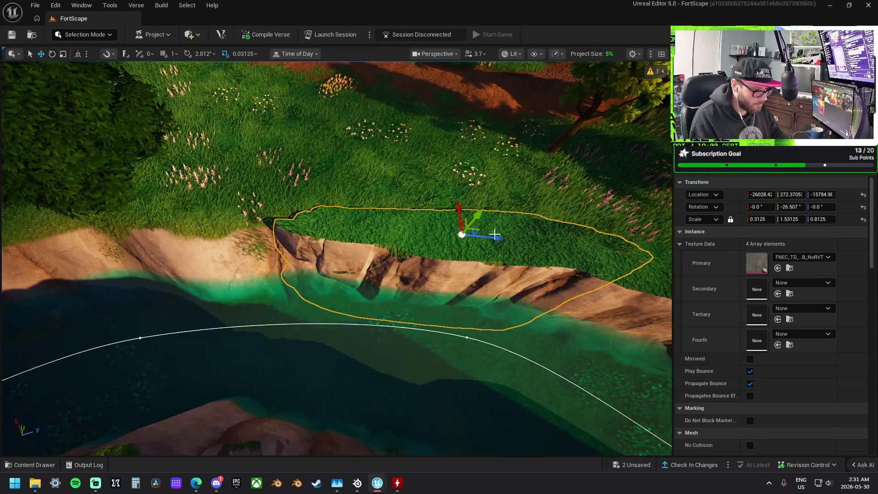
Step: Scale the grass patch to 0.40625, 1.53125, 0.59375 and slide it along the bank at -18.705°
key("r")
left_click_drag(494, 236, 478, 240)
left_click_drag(459, 210, 461, 203)
mouse_move(496, 232)
left_mouse_down()
mouse_move(532, 239)
mouse_move(356, 225)
mouse_move(335, 235)
mouse_move(359, 210)
mouse_move(388, 216)
mouse_move(378, 220)
mouse_move(526, 208)
mouse_move(329, 192)
mouse_move(303, 204)
mouse_move(346, 214)
mouse_move(192, 227)
mouse_move(458, 242)
mouse_move(321, 215)
left_mouse_up()
key("e")
key("w")
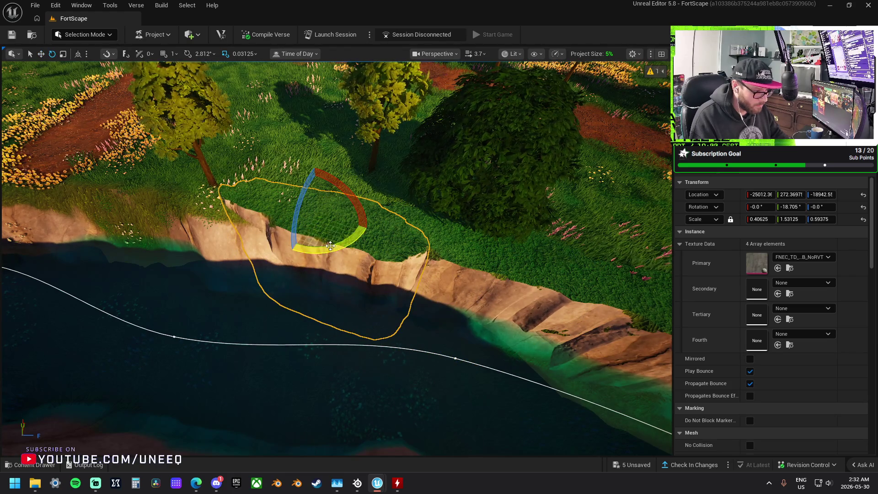
Step: Turn the grass patch to -0.982° and slide it left along the cliff top
mouse_move(331, 246)
left_mouse_down()
mouse_move(362, 228)
mouse_move(355, 233)
left_mouse_up()
key("w")
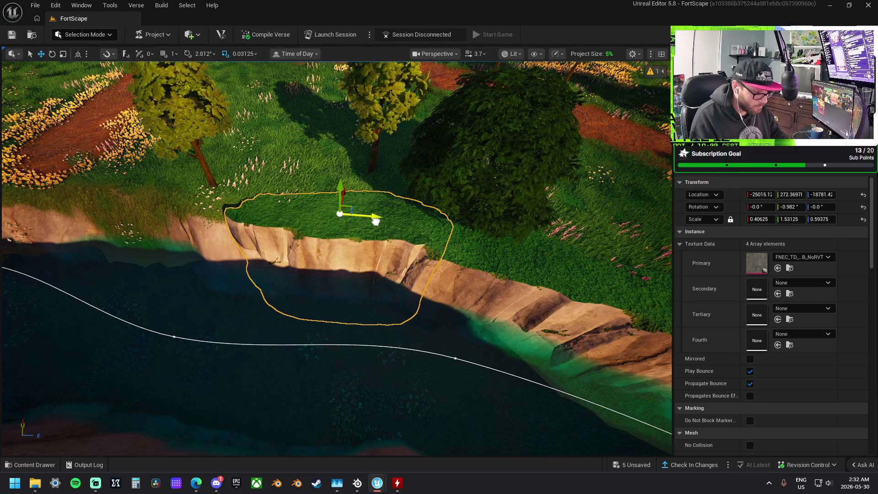
left_click_drag(375, 216, 185, 197)
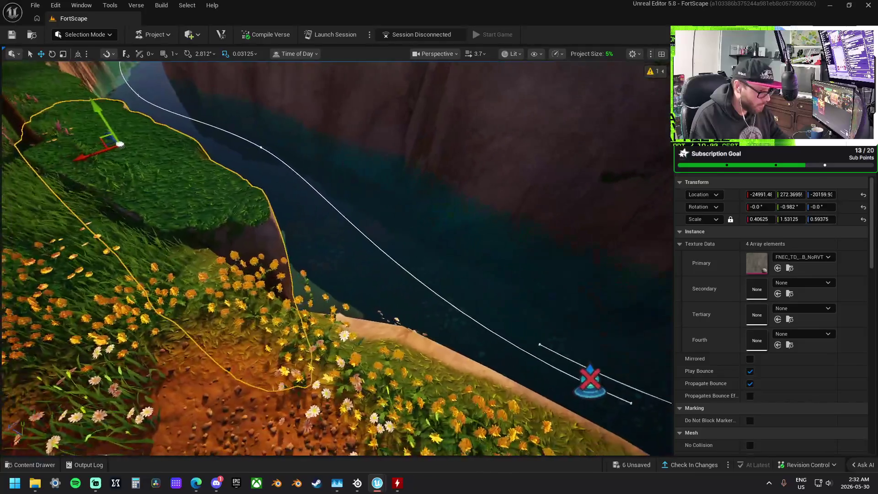
Step: Fly to the river bend, move the patch onto the sandy bank, and rotate it to 22.159°
mouse_move(242, 235)
left_mouse_down()
mouse_move(329, 231)
mouse_move(569, 289)
left_mouse_up()
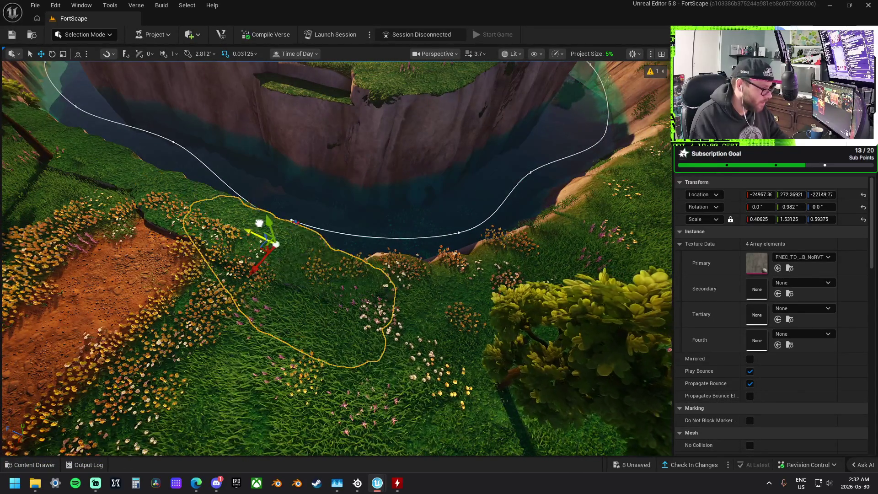
mouse_move(259, 223)
left_mouse_down()
mouse_move(327, 249)
mouse_move(297, 272)
left_mouse_up()
key("e")
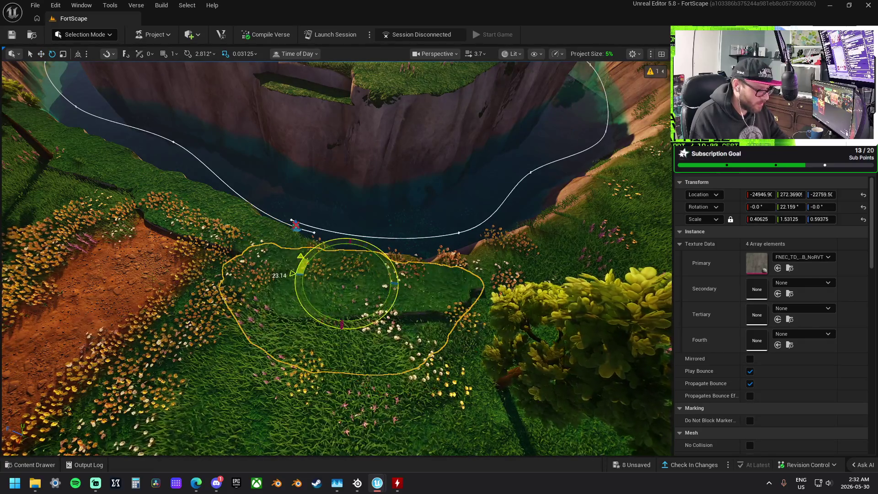
key("w")
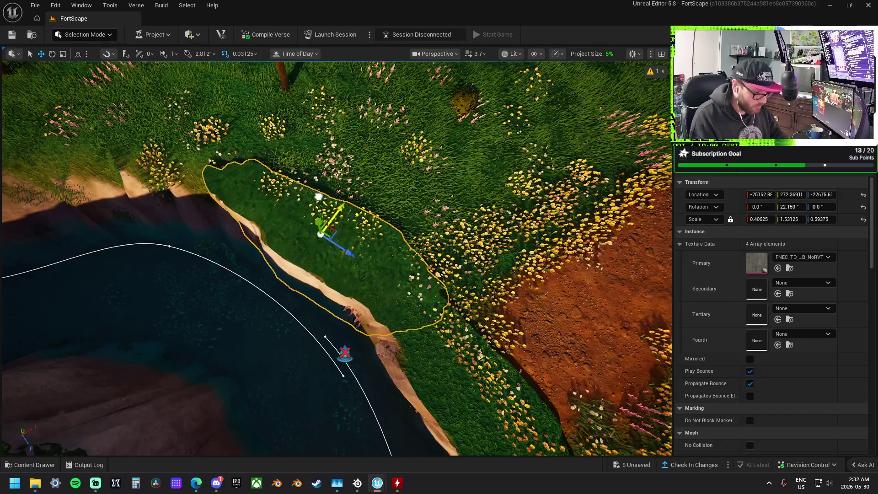
Step: Move the patch further along the bank, turning it through about 44° and 62° to 75.016°
left_click_drag(500, 222, 500, 222)
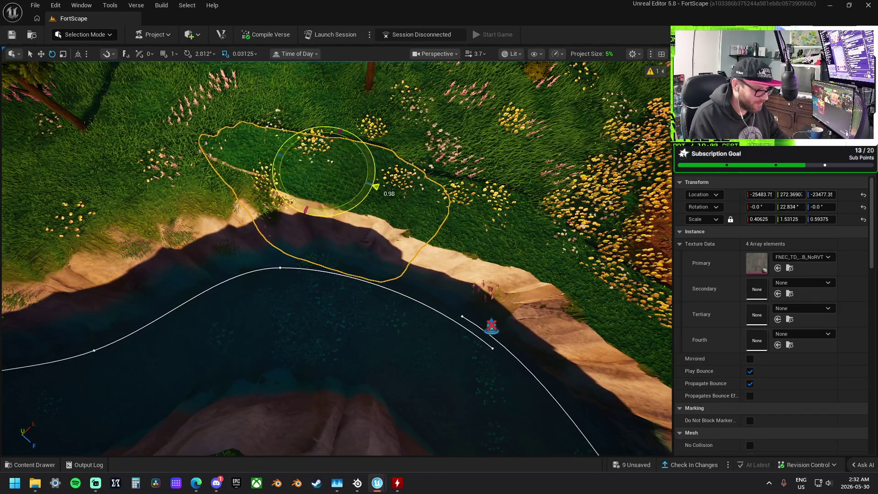
key("w")
left_click_drag(376, 240, 375, 240)
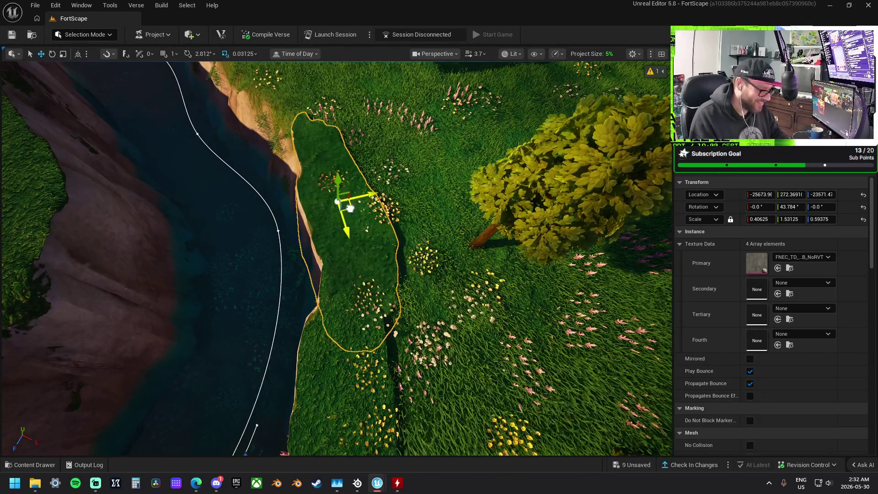
mouse_move(351, 212)
left_mouse_down()
mouse_move(284, 202)
mouse_move(439, 201)
mouse_move(479, 211)
left_mouse_up()
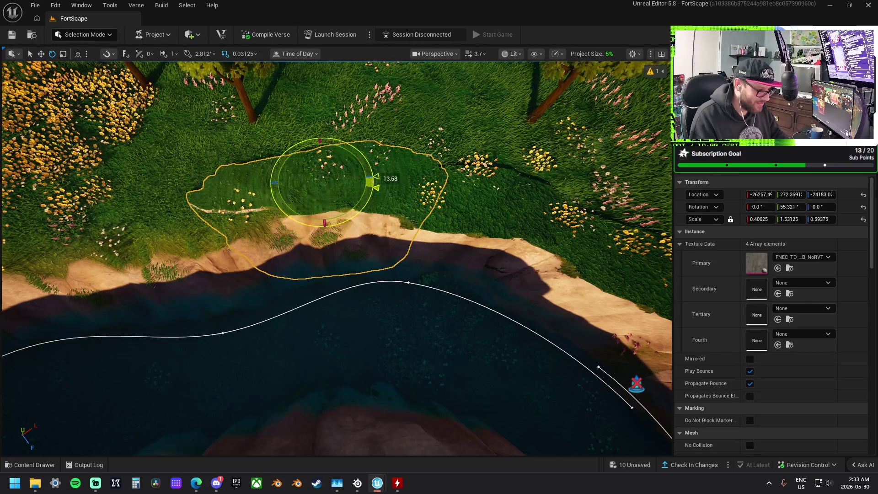
mouse_move(371, 182)
left_mouse_down()
mouse_move(357, 165)
mouse_move(372, 240)
mouse_move(392, 232)
mouse_move(331, 195)
mouse_move(426, 218)
left_mouse_up()
key("w")
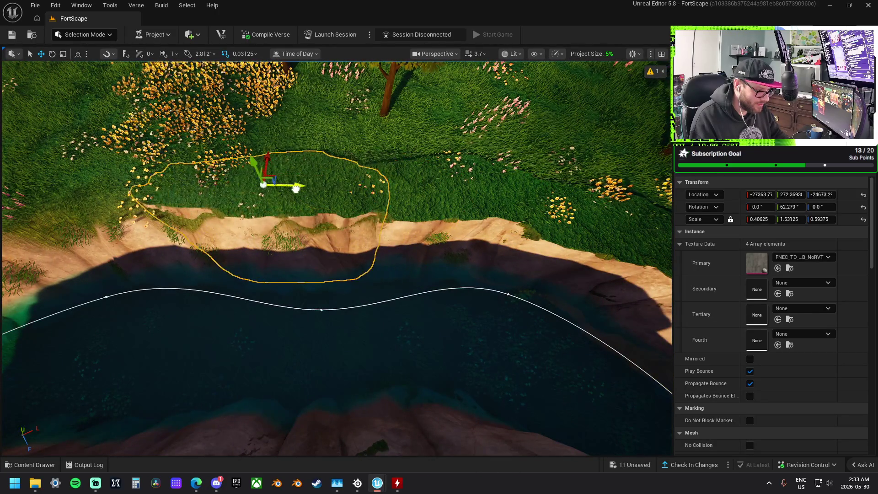
mouse_move(317, 193)
left_mouse_down()
mouse_move(210, 204)
mouse_move(424, 166)
left_mouse_up()
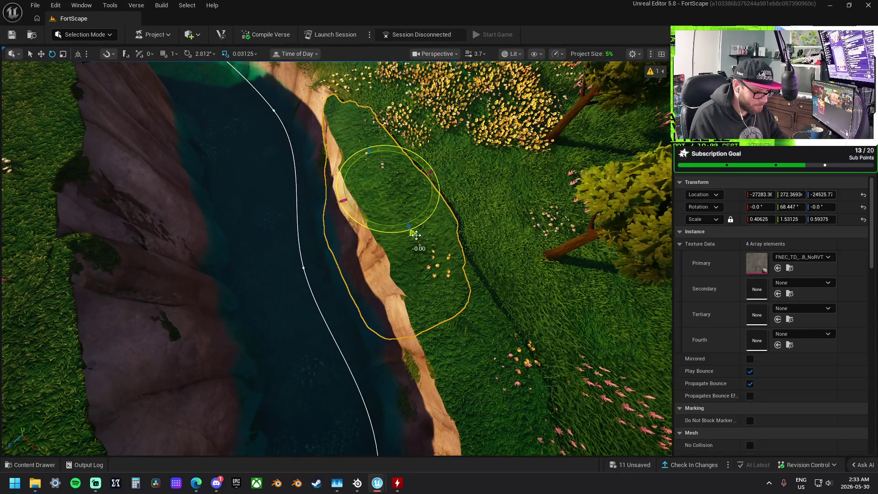
left_click_drag(416, 235, 516, 217)
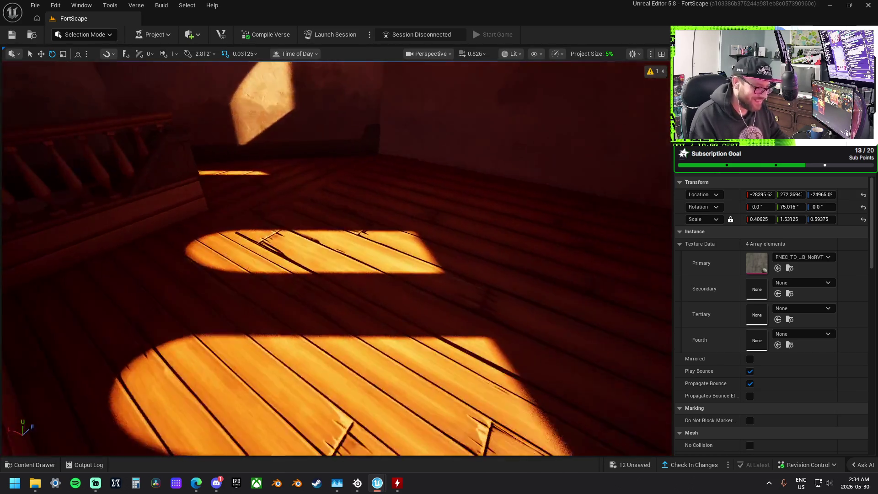
Step: Set the height of both neighbouring rooftop deck floor slabs to 930
mouse_move(336, 256)
left_mouse_down()
mouse_move(341, 201)
mouse_move(357, 194)
mouse_move(320, 164)
mouse_move(256, 192)
mouse_move(261, 160)
mouse_move(274, 211)
mouse_move(270, 270)
mouse_move(311, 261)
mouse_move(292, 307)
mouse_move(487, 218)
left_mouse_up()
left_click(293, 306)
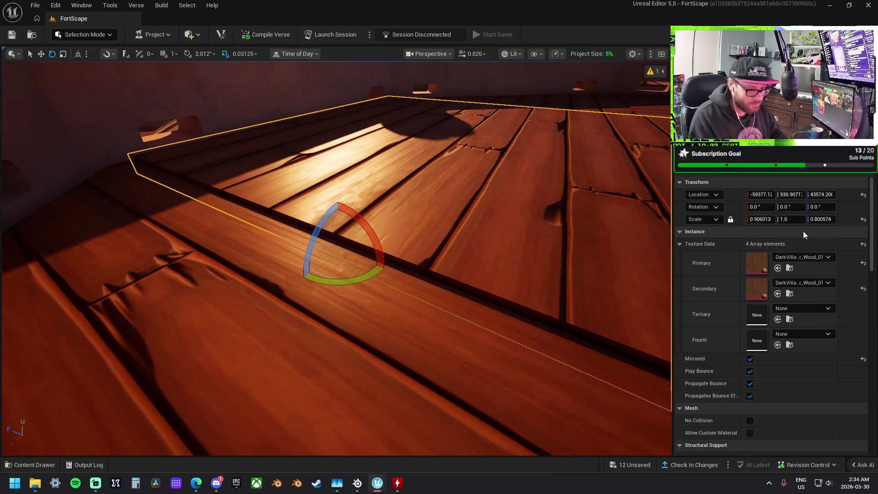
left_click(788, 194)
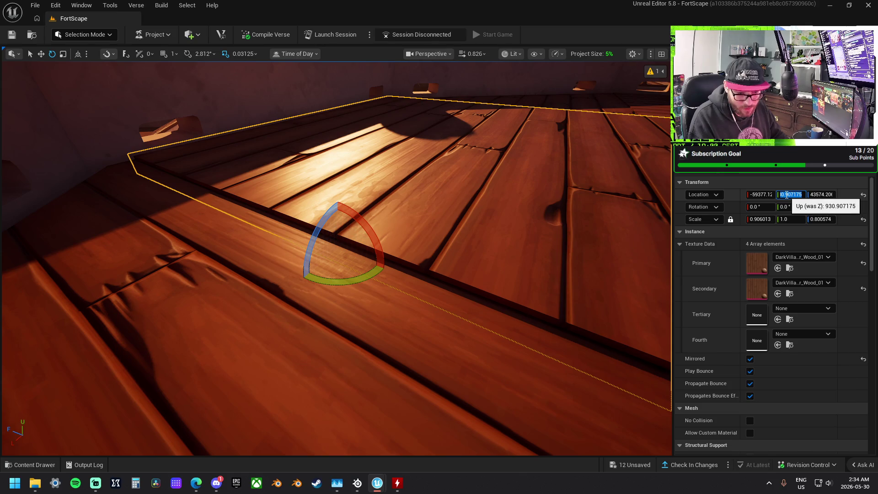
type("930")
key("Return")
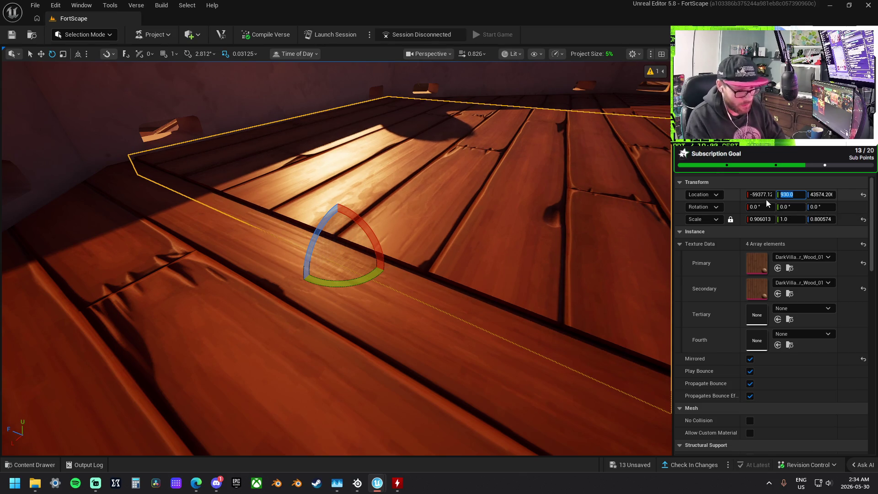
left_click(640, 394)
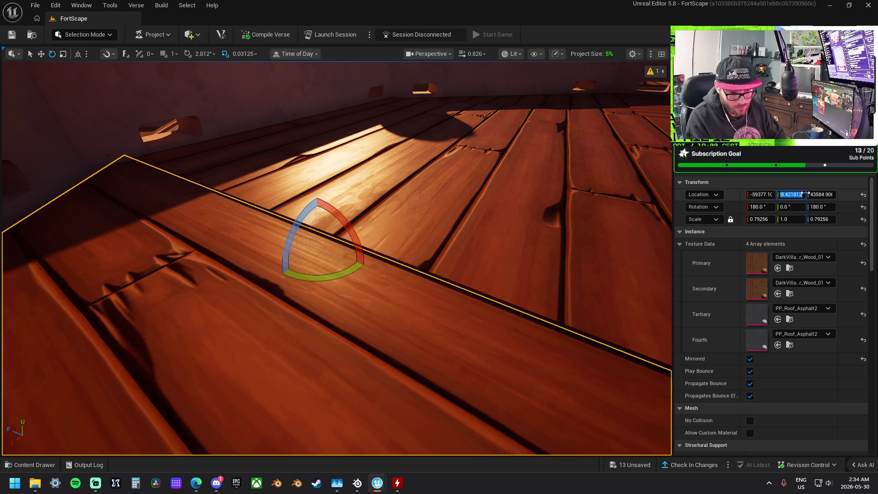
left_click(798, 194)
left_click_drag(798, 194, 781, 195)
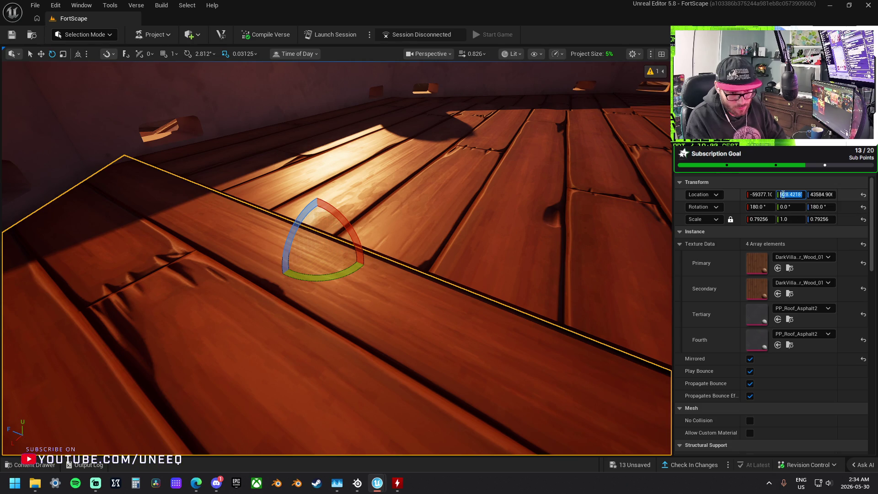
type("93")
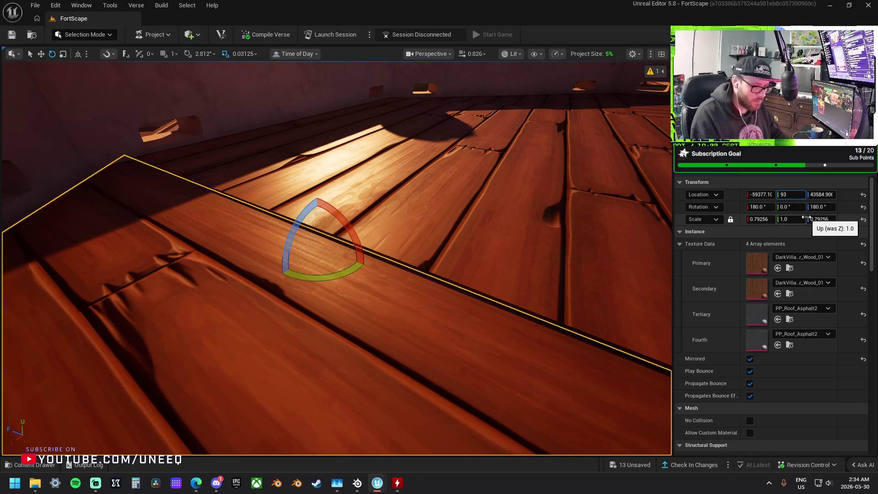
type("0.0")
key("Return")
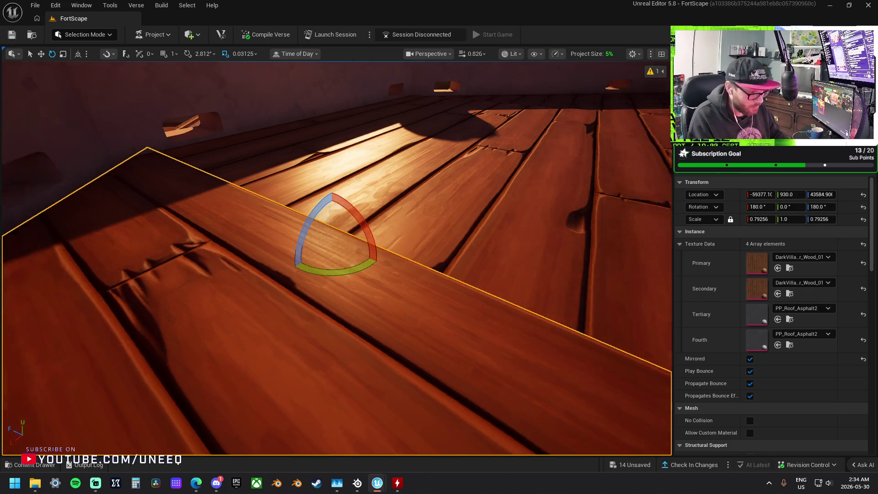
Step: Fly over and beneath the roof deck to check the slabs are level
key("s")
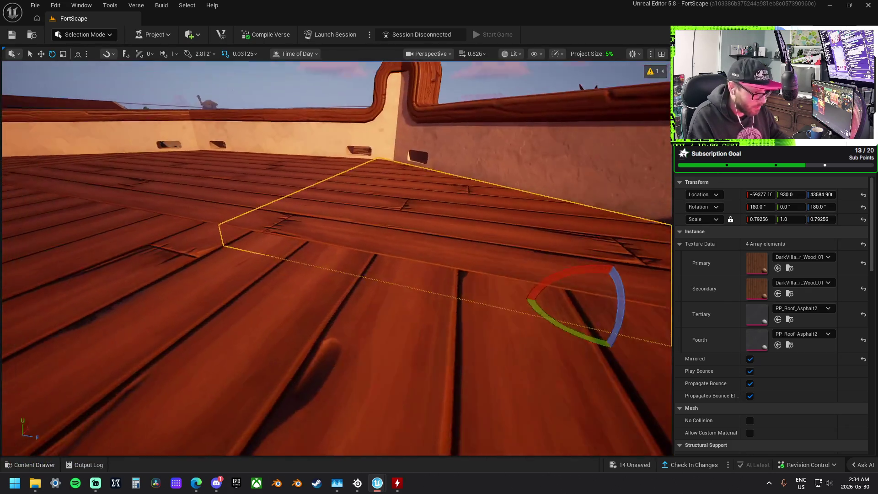
key("s")
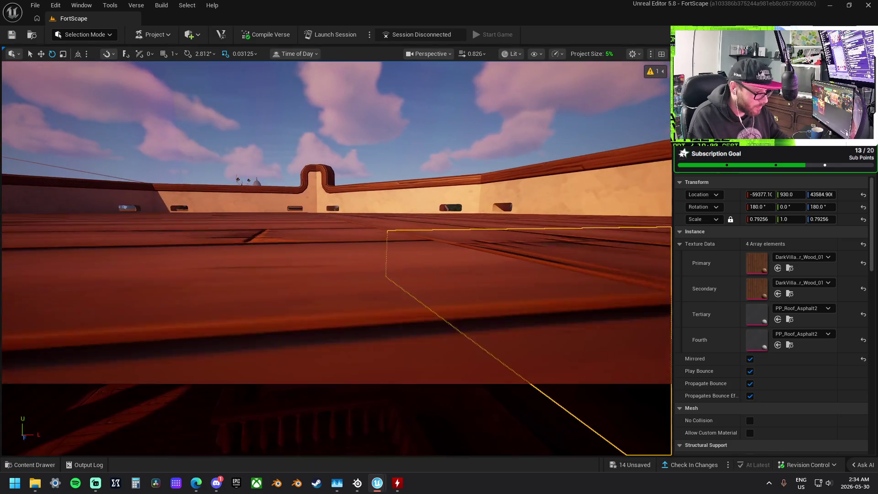
key("q")
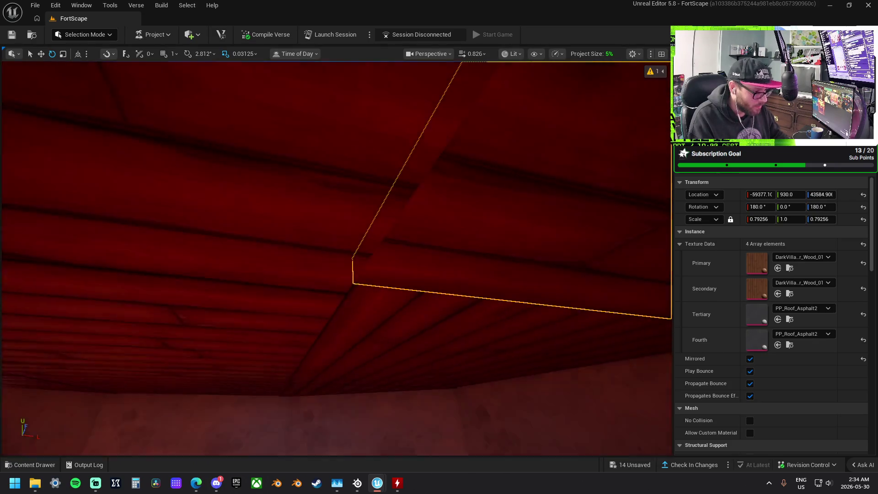
key("e")
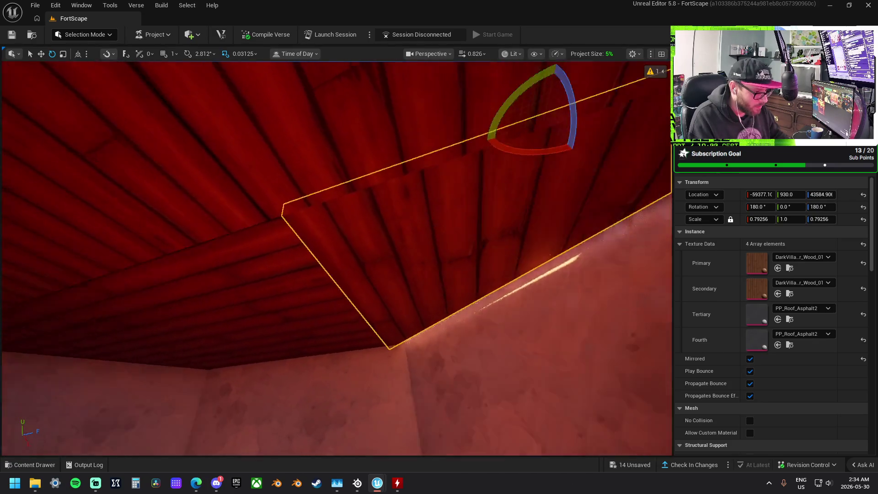
key("d")
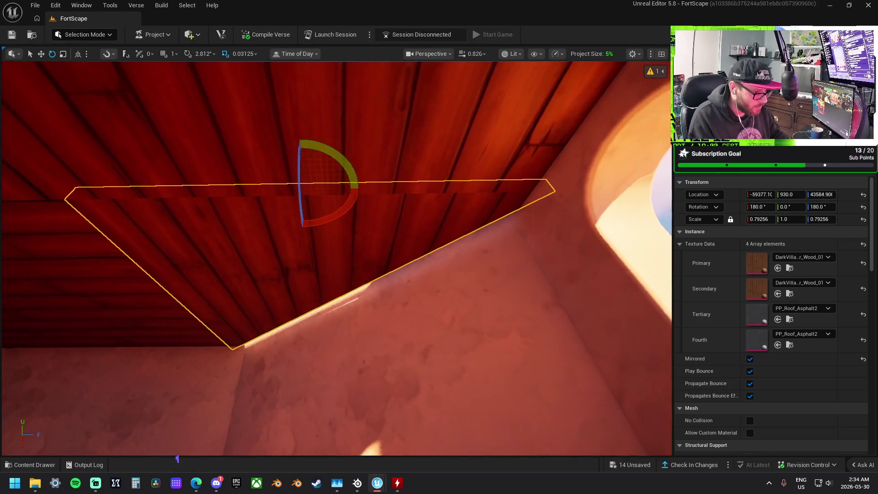
key("e")
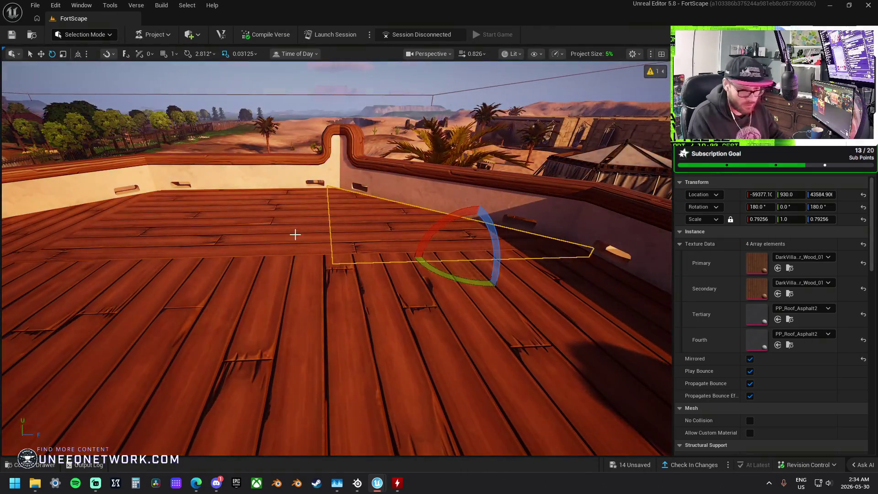
Step: Select and frame roof pieces, then select and frame a floor tile on the wooden deck
left_click(294, 235)
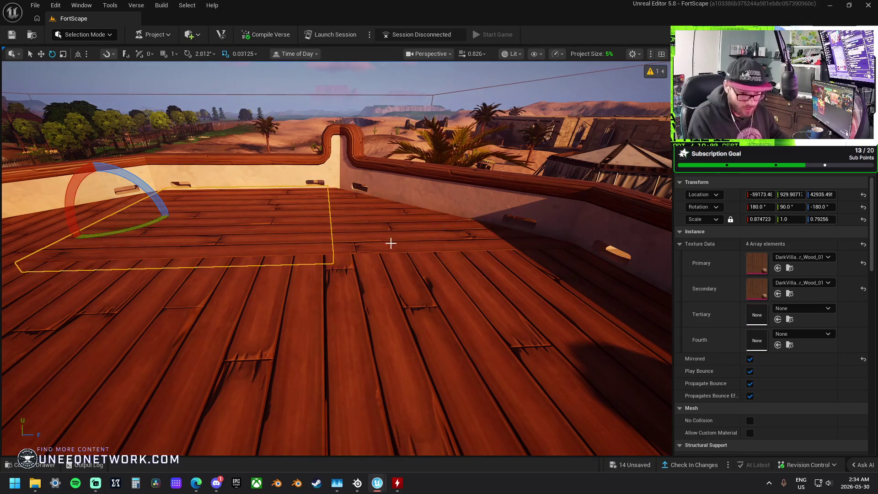
key("f")
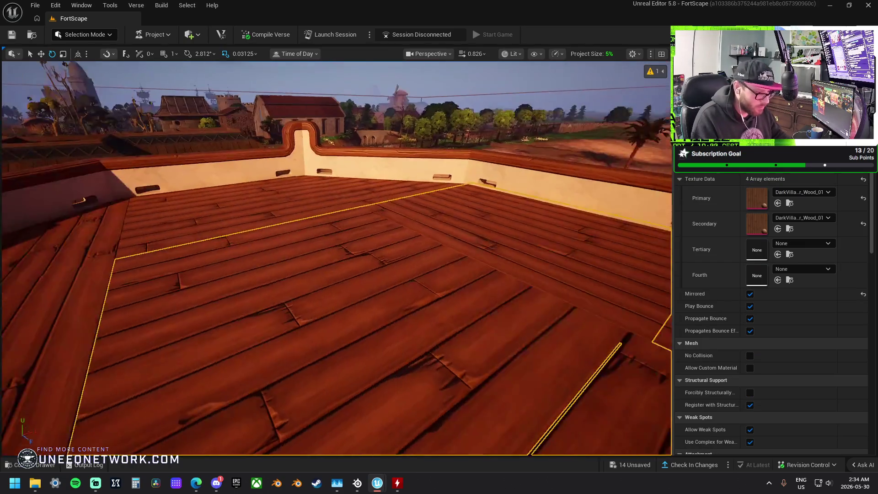
left_click(157, 226, "ctrl")
key("f")
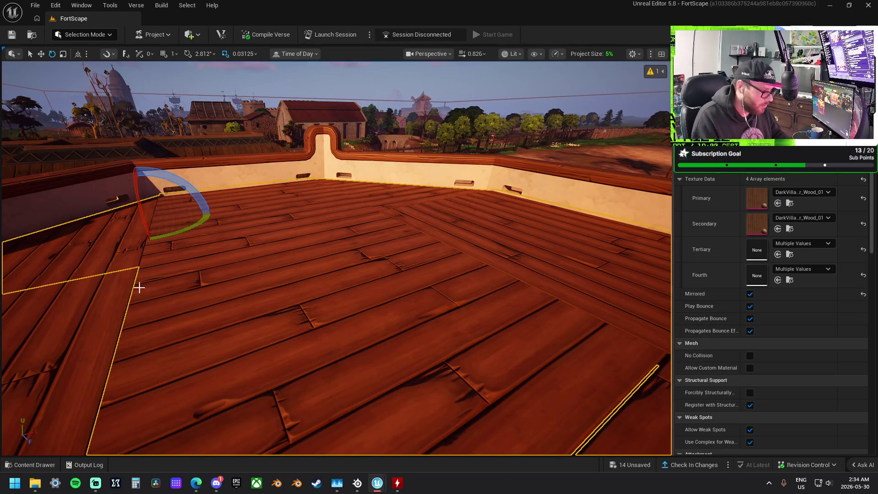
left_click_drag(333, 271, 388, 261)
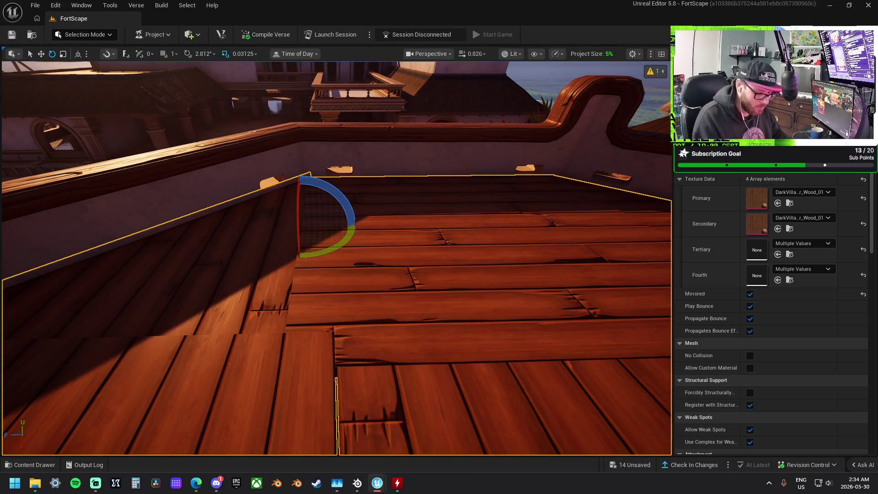
left_click_drag(472, 282, 526, 270)
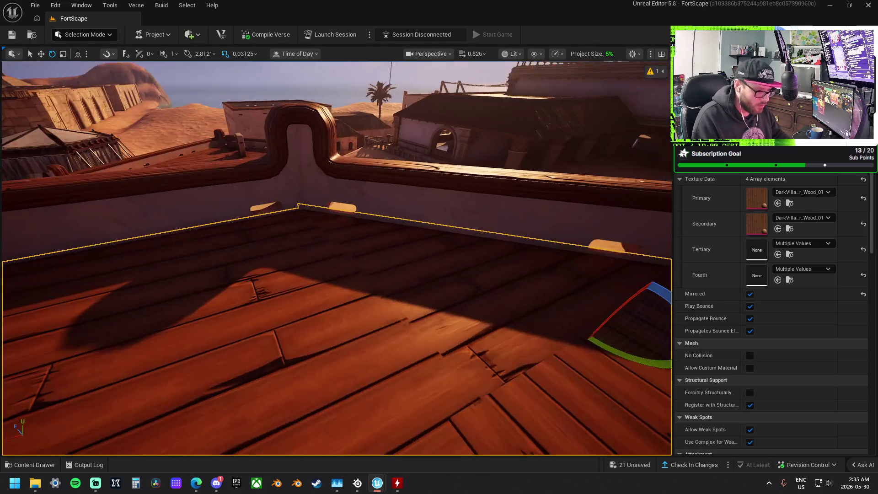
mouse_move(336, 256)
left_mouse_down()
mouse_move(274, 275)
mouse_move(462, 264)
left_mouse_up()
left_click(462, 265)
key("f")
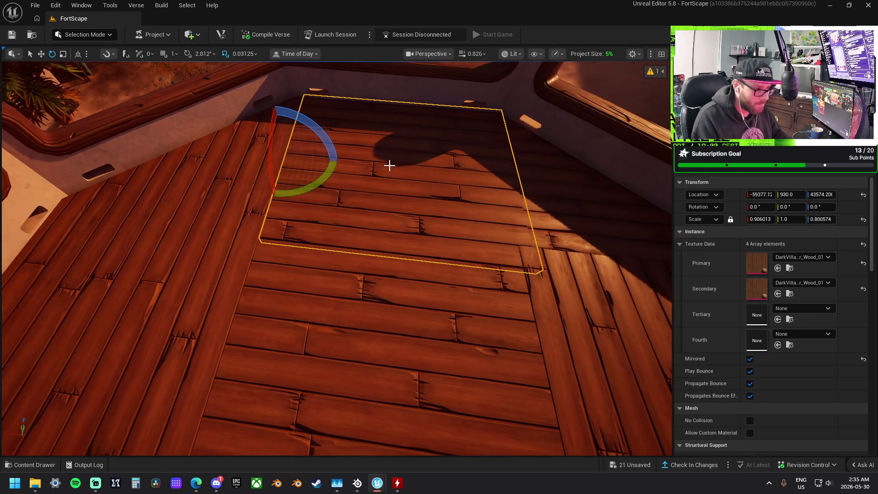
Step: Set rotation snapping to 15° and turn the floor tile exactly -90° so its planks run crosswise
left_click_drag(333, 185, 283, 200)
key("ctrl+z")
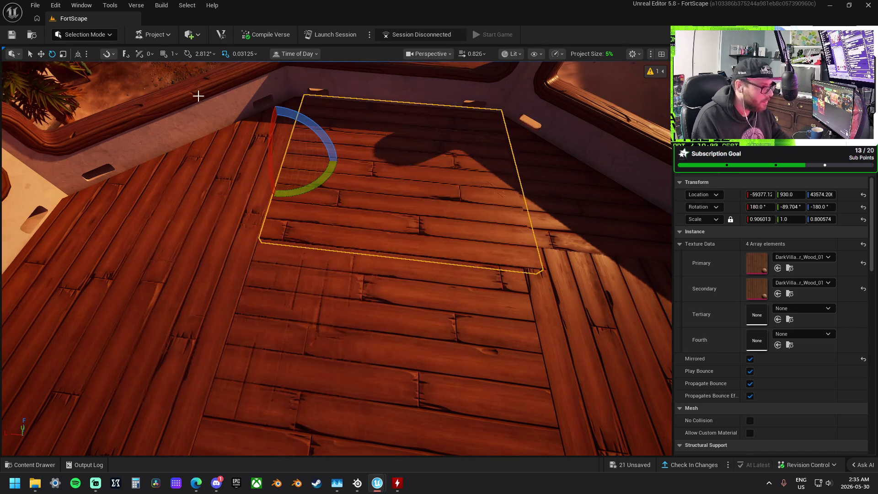
left_click(200, 54)
left_click(221, 102)
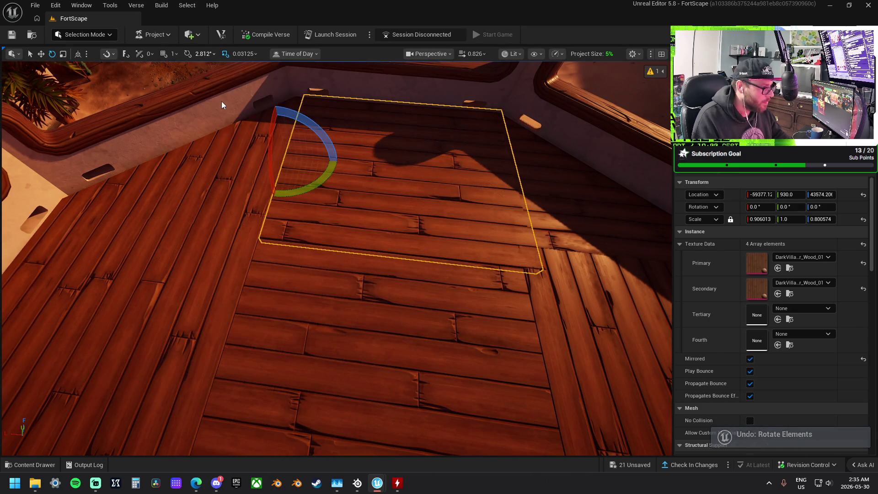
left_click_drag(332, 184, 326, 156)
key("w")
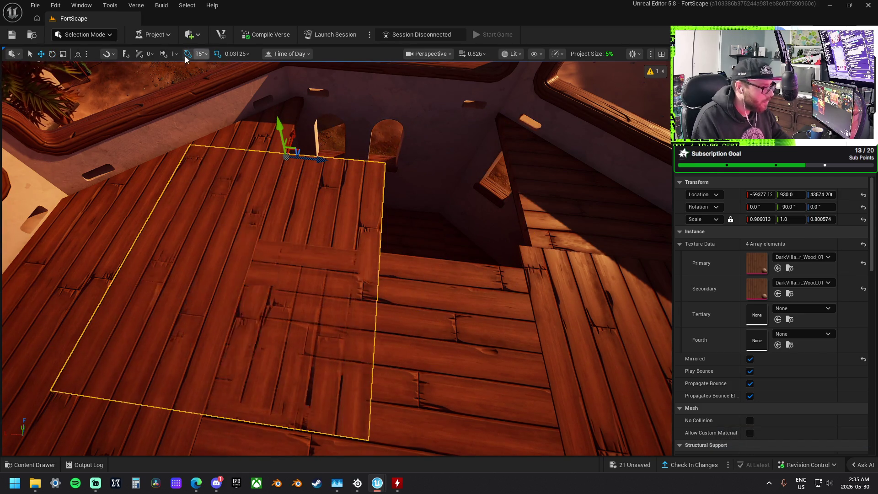
Step: Set grid snapping to 8 and slide the floor tile along one axis
left_click(171, 54)
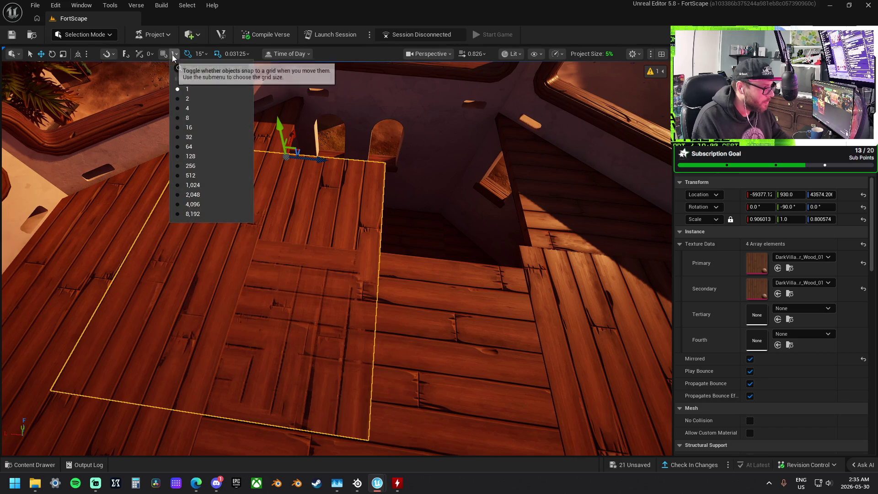
left_click(195, 118)
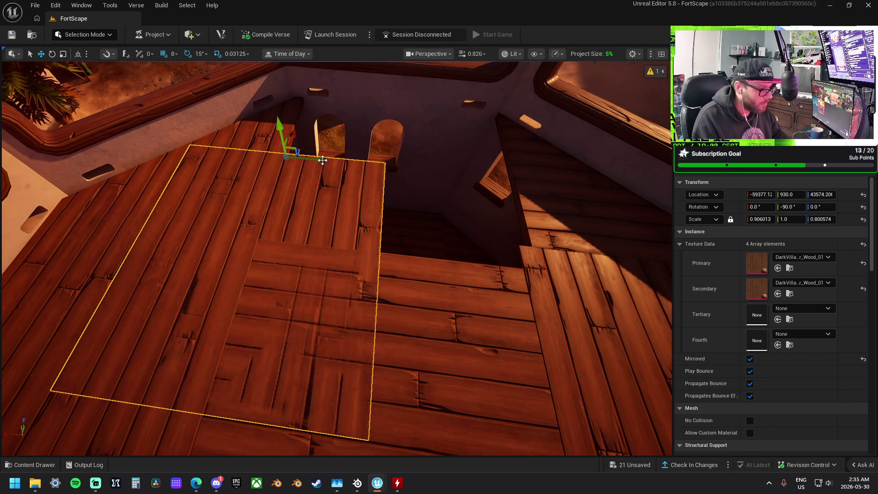
mouse_move(320, 160)
left_mouse_down()
mouse_move(435, 174)
mouse_move(411, 192)
mouse_move(398, 192)
mouse_move(398, 178)
mouse_move(357, 215)
left_mouse_up()
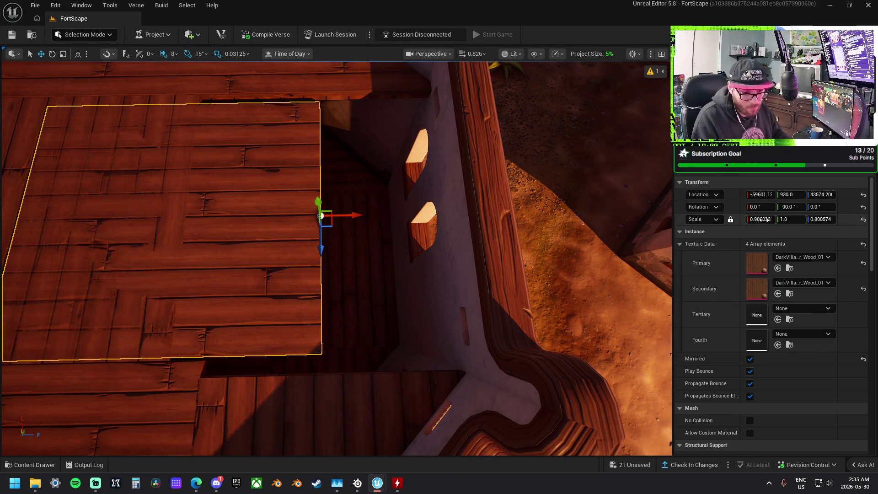
Step: Unlock proportional scaling, scale the tile to 1.0, 1.0, 0.9, and slide it against the deck wall
left_click(765, 221)
type("1")
key("Return")
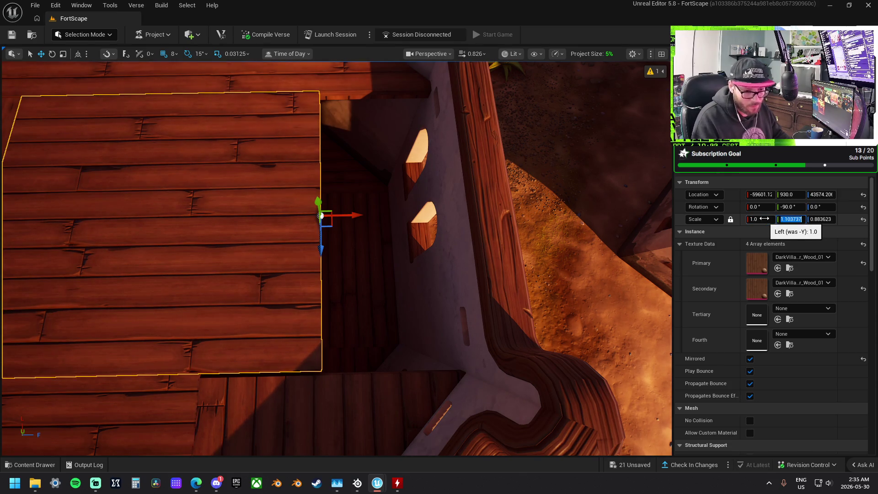
left_click(731, 219)
left_click(799, 219)
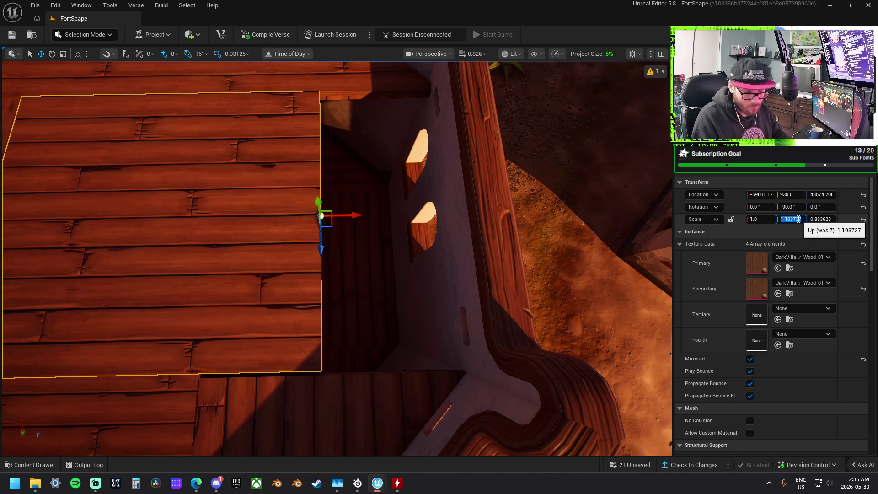
type("9")
type("0.9")
key("Return")
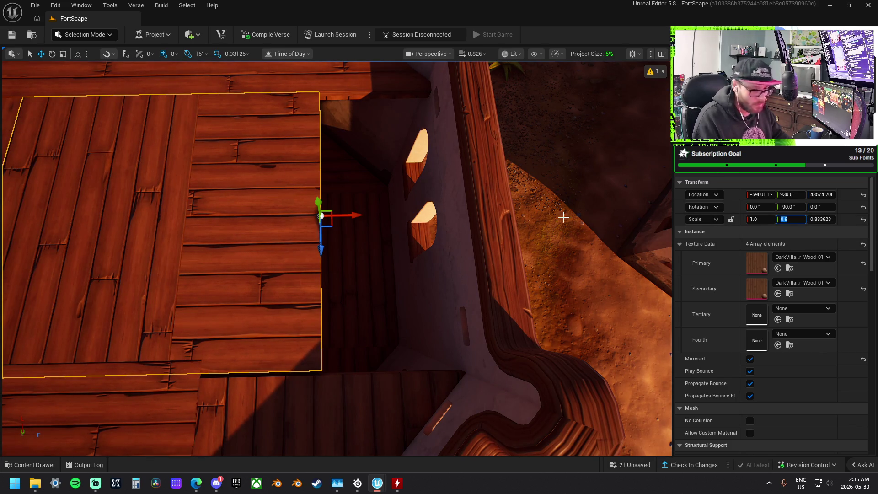
type("1")
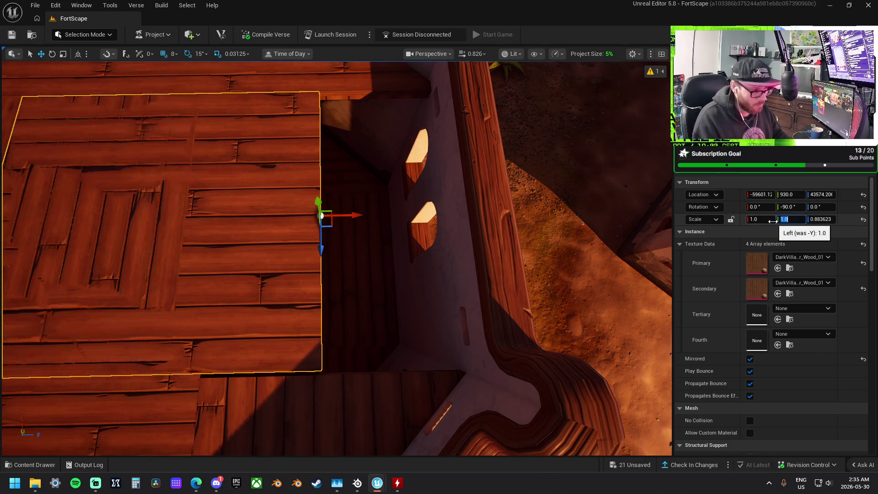
key("Tab")
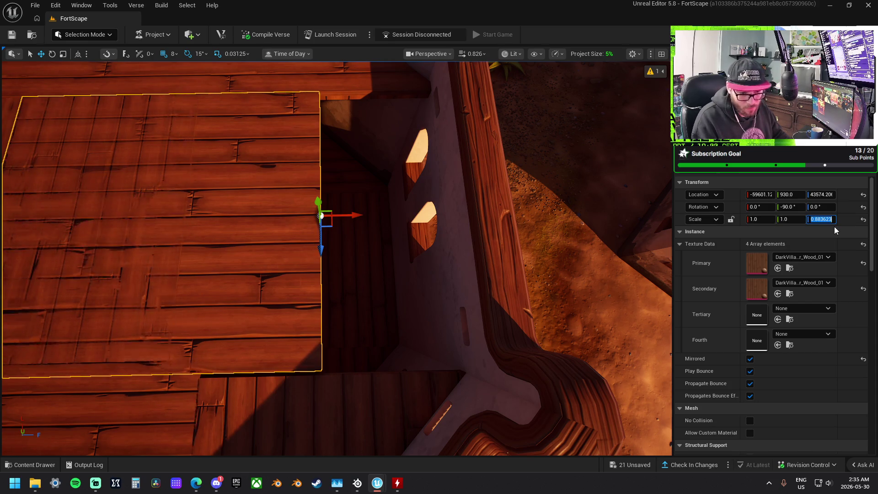
type(".9")
key("Return")
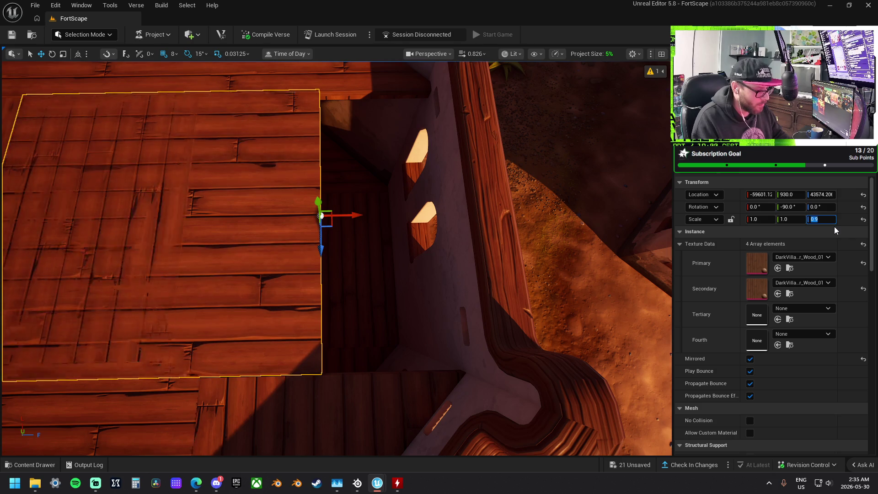
left_click(812, 220)
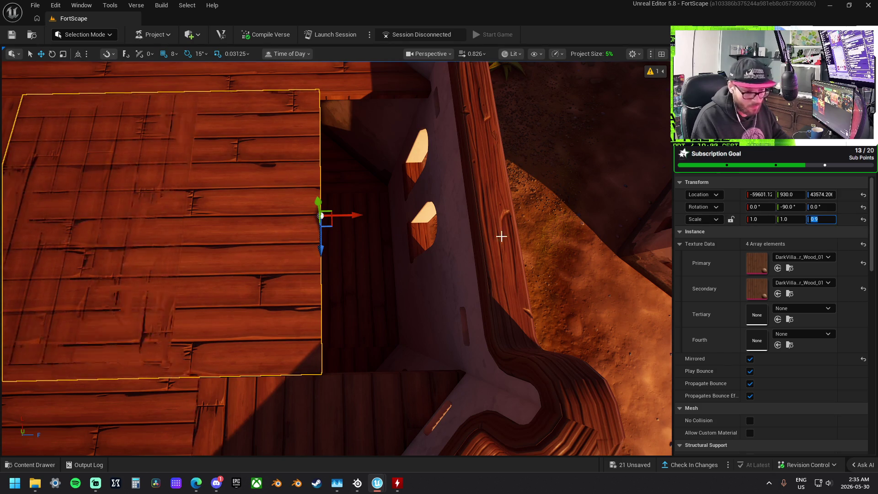
left_click_drag(350, 215, 478, 217)
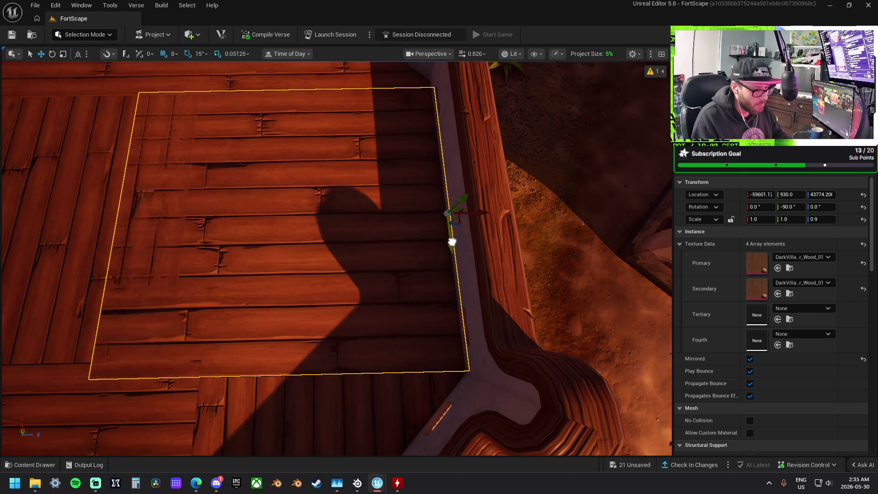
Step: Trim the floor tile's third scale value from 0.9 to 0.88 to fit the wall edge
left_click_drag(451, 214, 389, 247)
key("f")
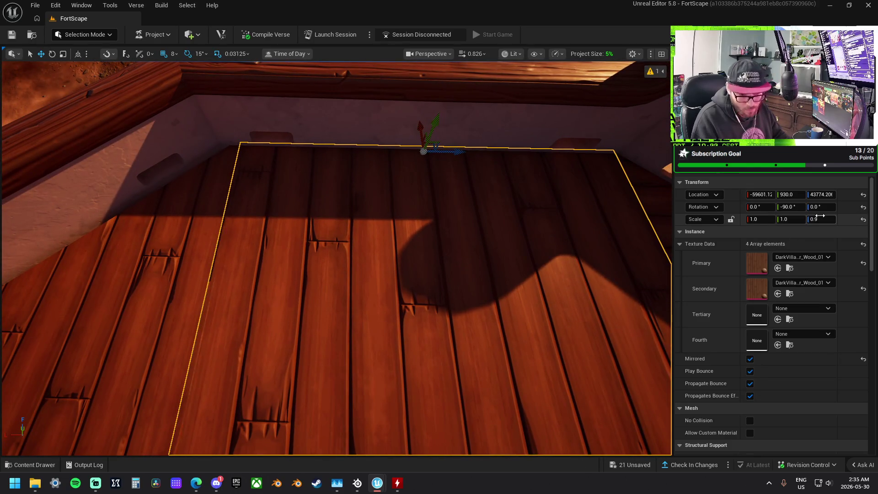
left_click(822, 218)
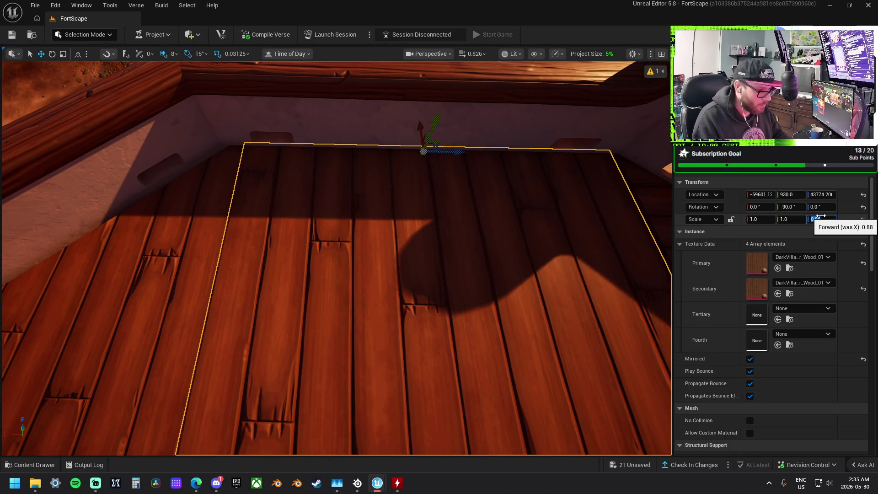
key("Return")
Step: Select the neighbouring angled floor piece and frame it in view
mouse_move(427, 215)
left_mouse_down()
mouse_move(427, 243)
mouse_move(400, 243)
left_mouse_up()
key("a")
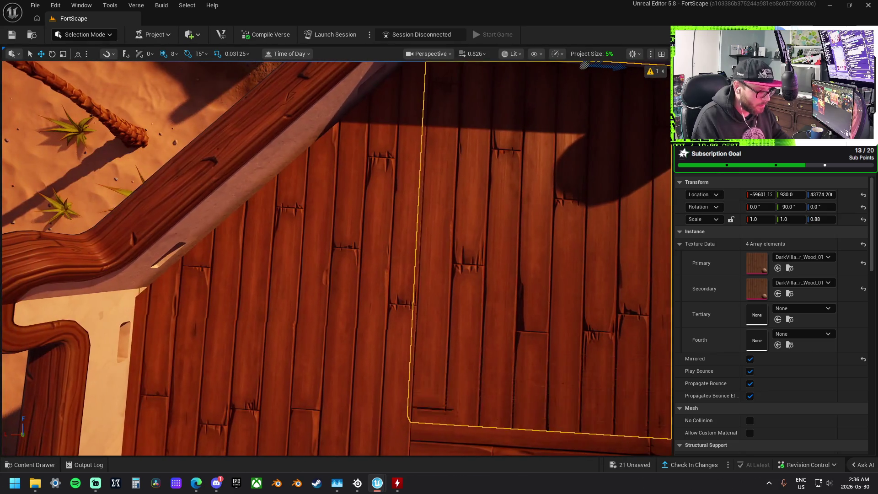
left_click(433, 219)
key("f")
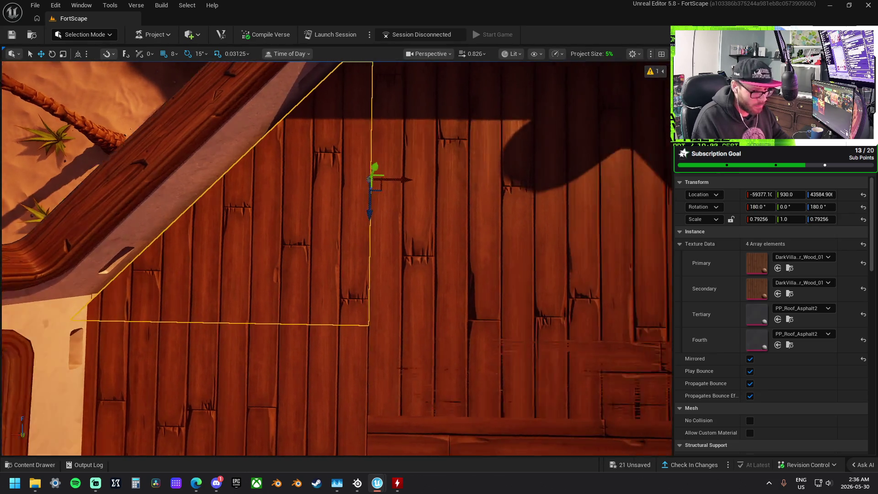
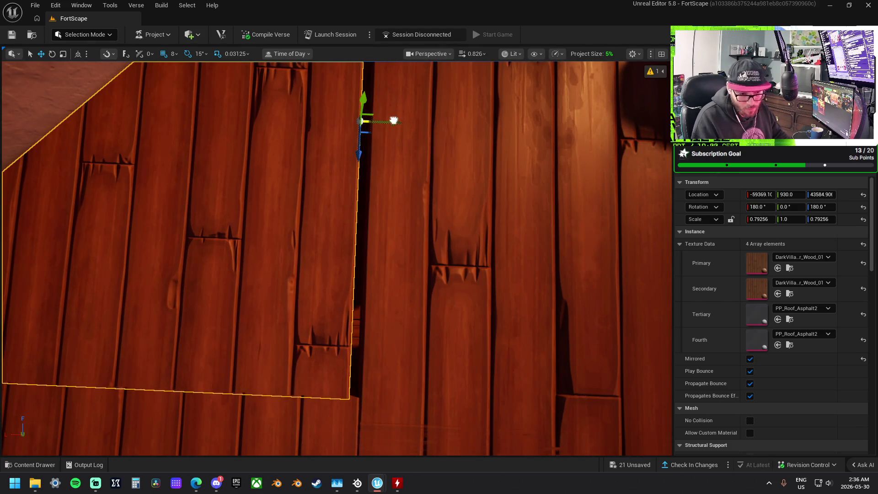
Step: Scale the angled floor piece by the wall to 0.8 on both X and Z
left_click(768, 195)
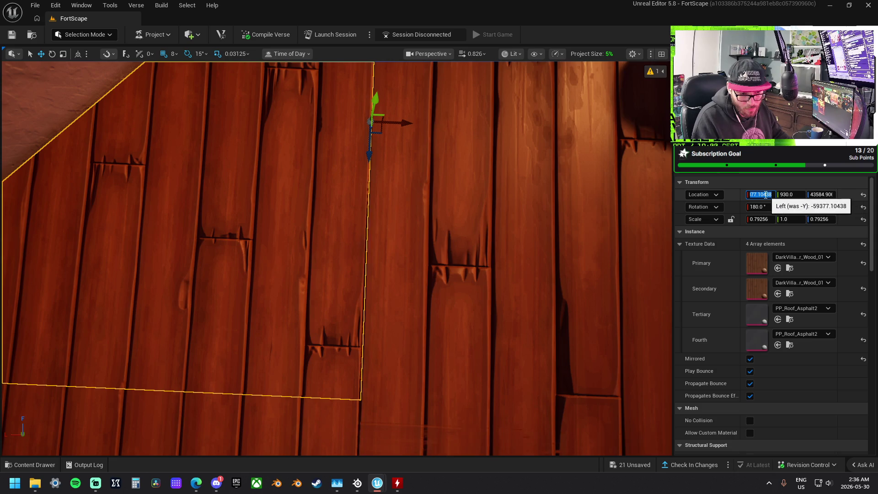
left_click_drag(760, 194, 770, 194)
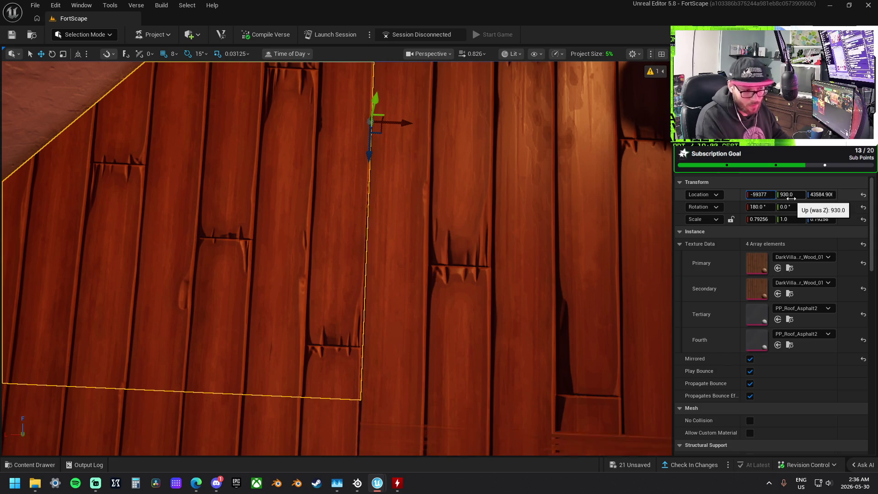
left_click(331, 260)
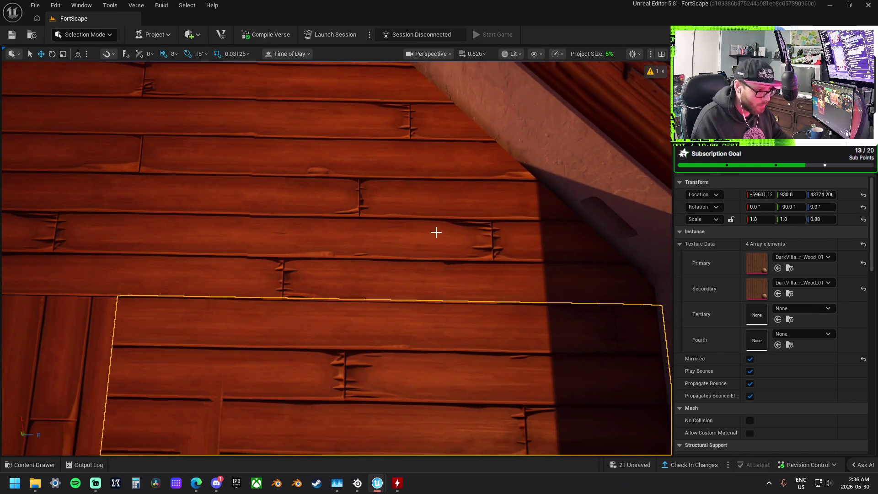
left_click(435, 231)
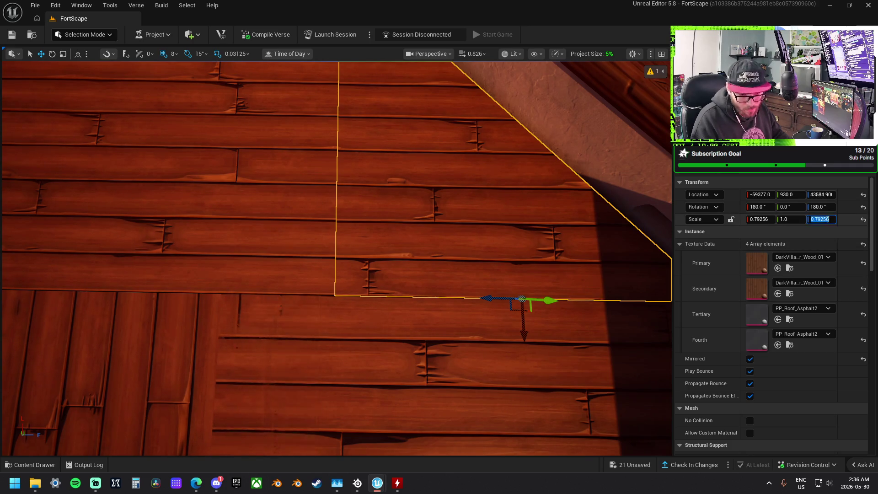
type("0.8")
key("Return")
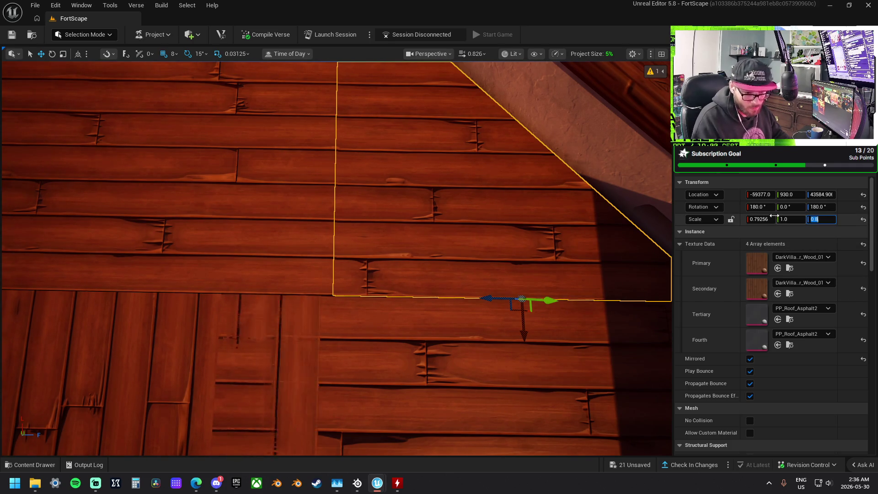
left_click(760, 219)
type("0.8")
key("Return")
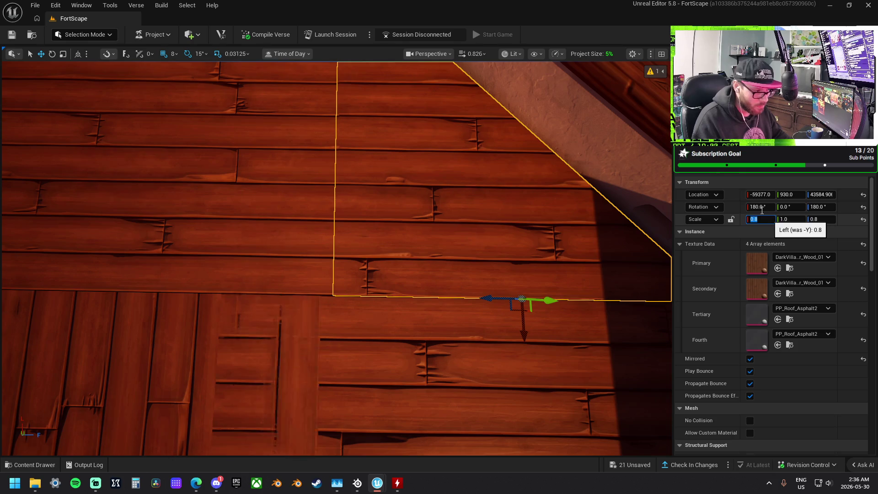
Step: Scale the adjacent plank piece to X 0.9 and Z 0.8 to close the gap
left_click(292, 180)
left_click(773, 220)
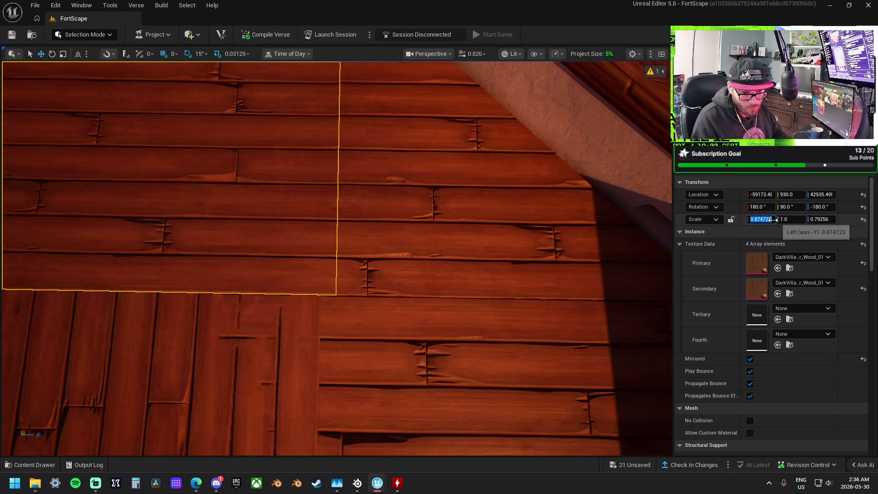
key("Return")
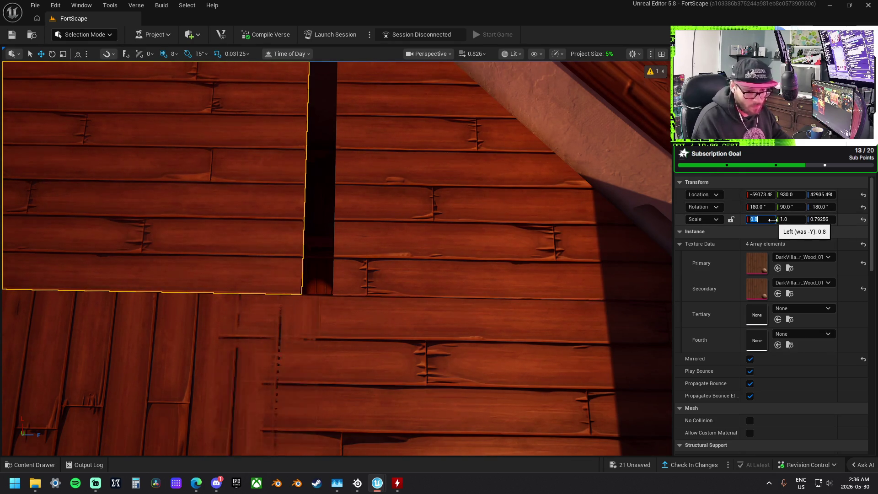
type("0.9")
key("Return")
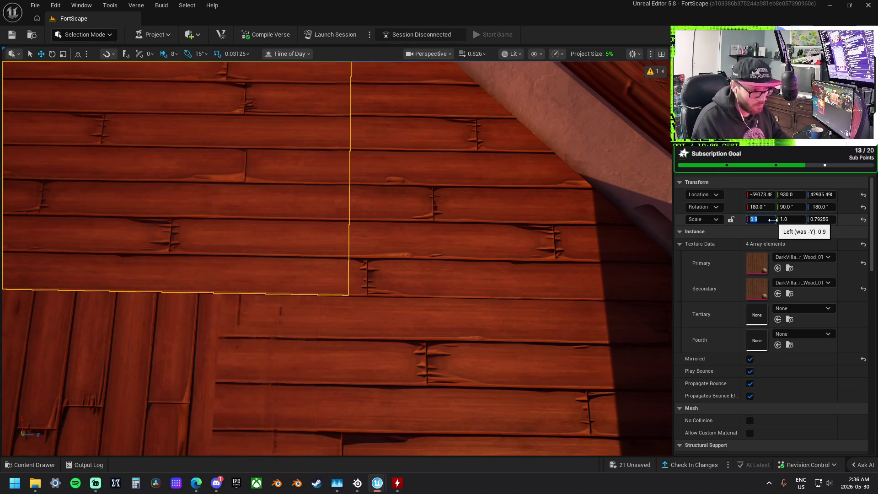
type(".8")
key("Return")
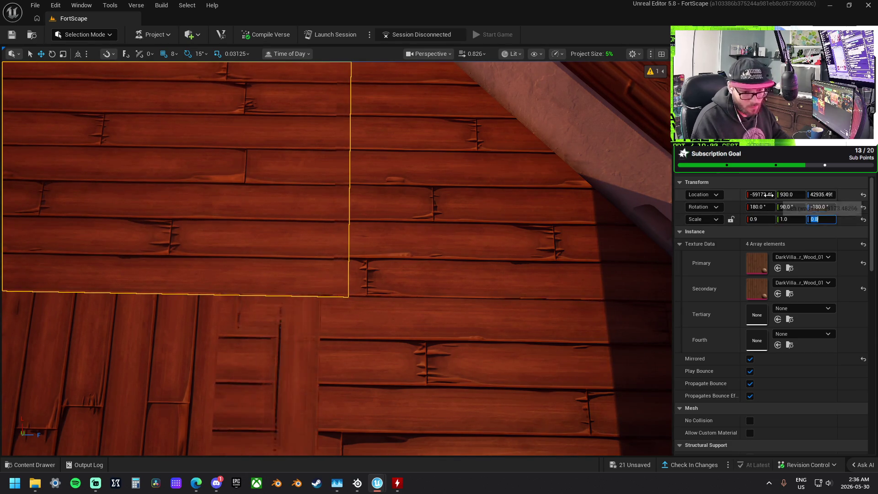
Step: Copy the angled piece's X location and give the plank Location X -59377.0
left_click(521, 229)
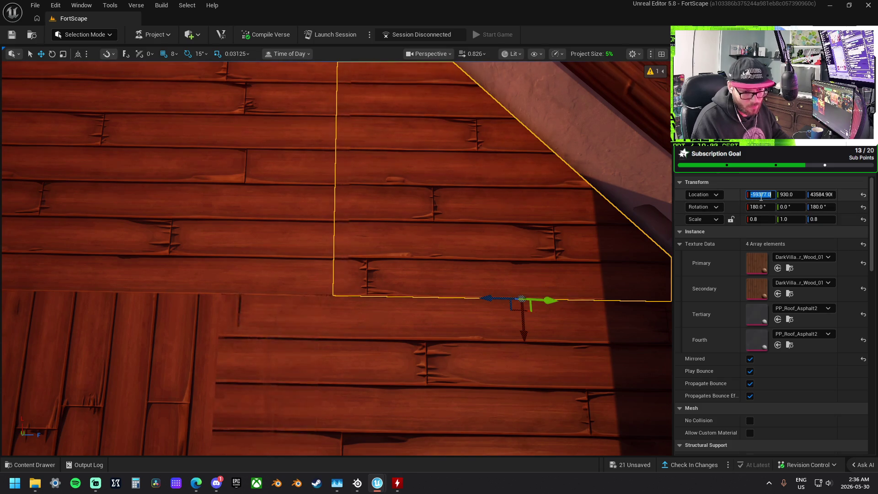
key("BackSpace")
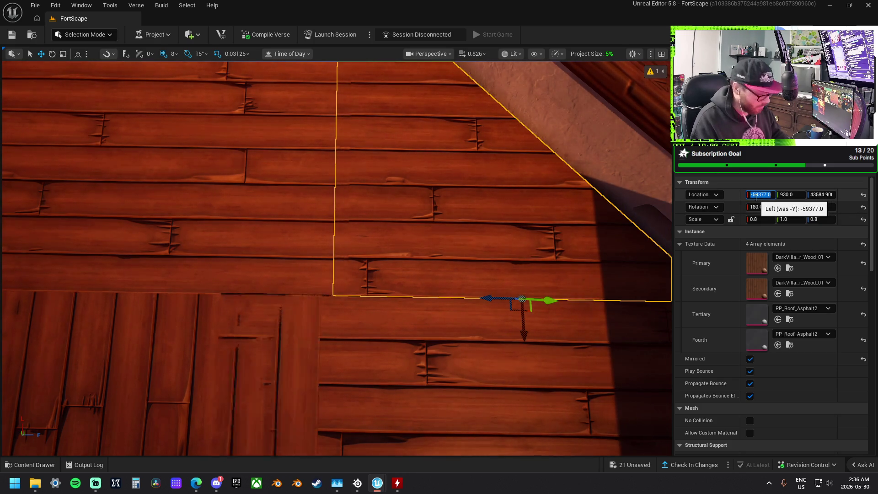
left_click(290, 204)
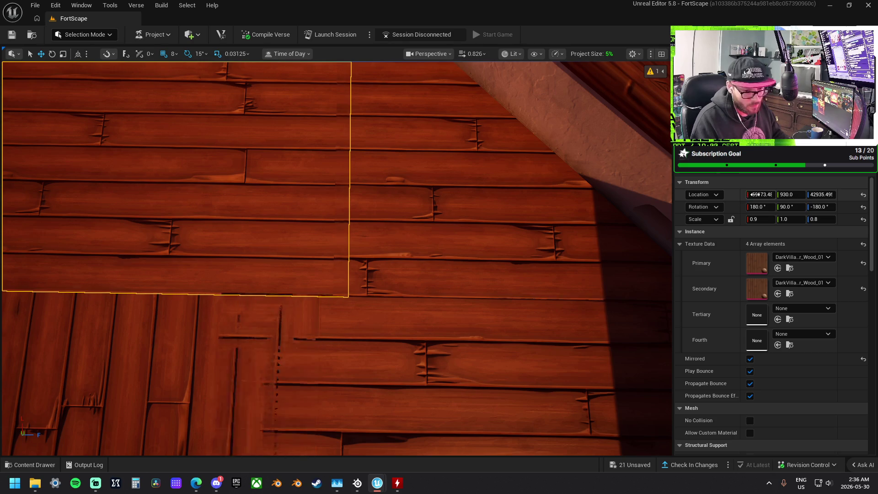
left_click(752, 194)
key("ctrl+v")
key("Return")
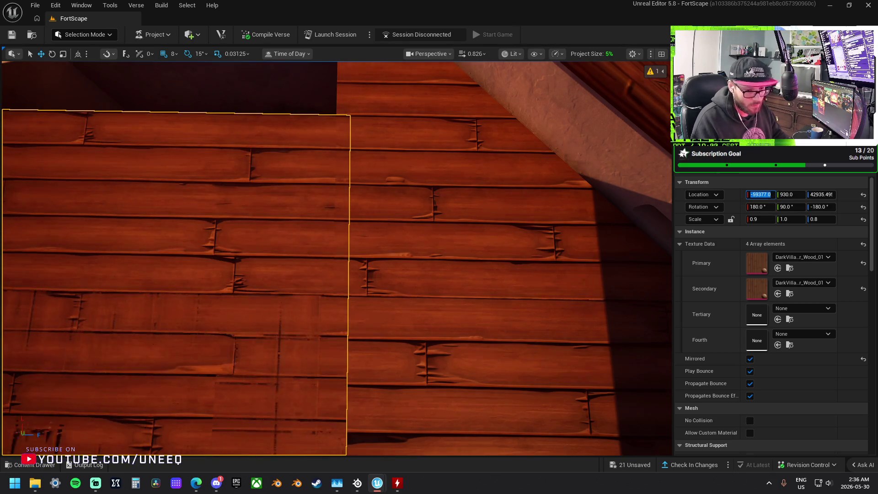
key("f")
scroll(324, 185, "up", 5)
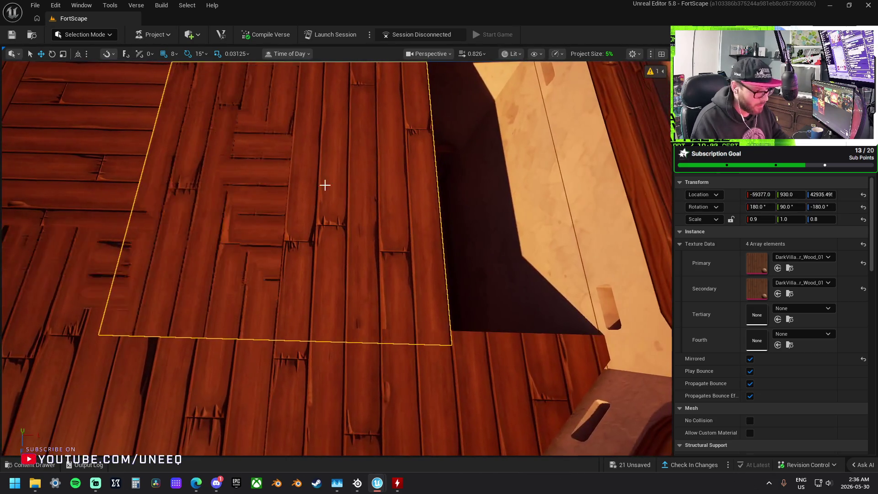
scroll(325, 185, "down", 5)
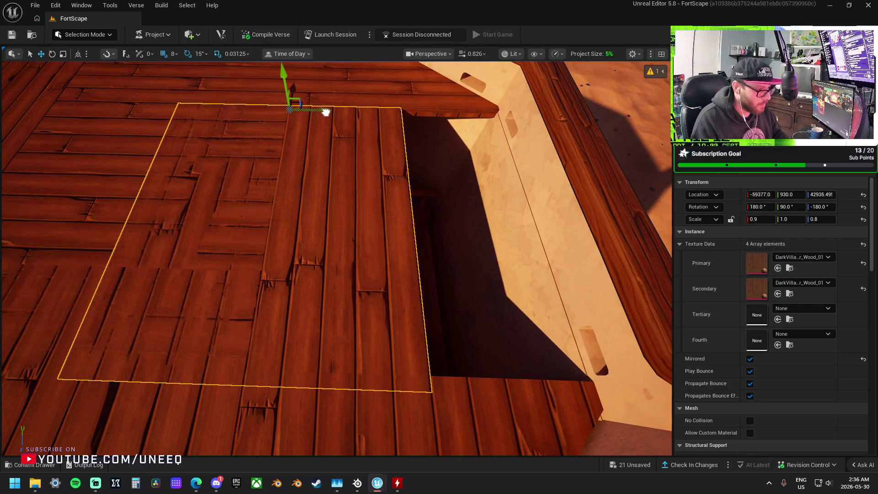
left_click_drag(325, 112, 433, 116)
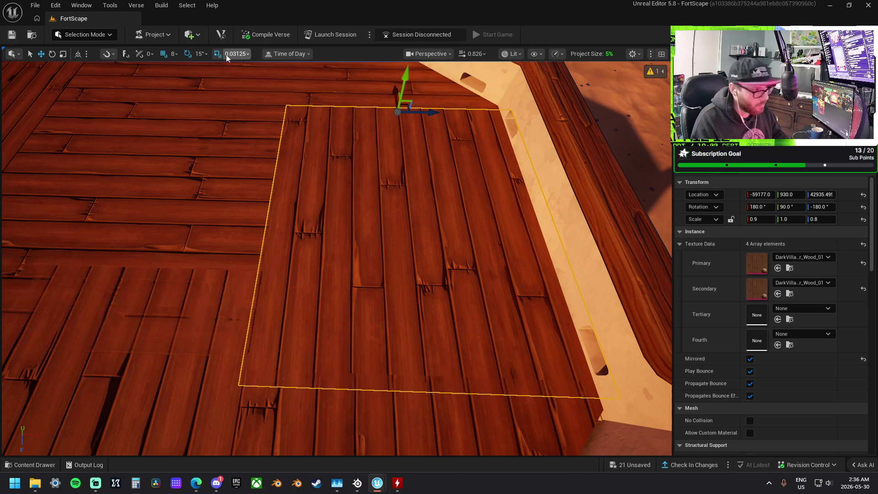
left_click(175, 54)
left_click(218, 100)
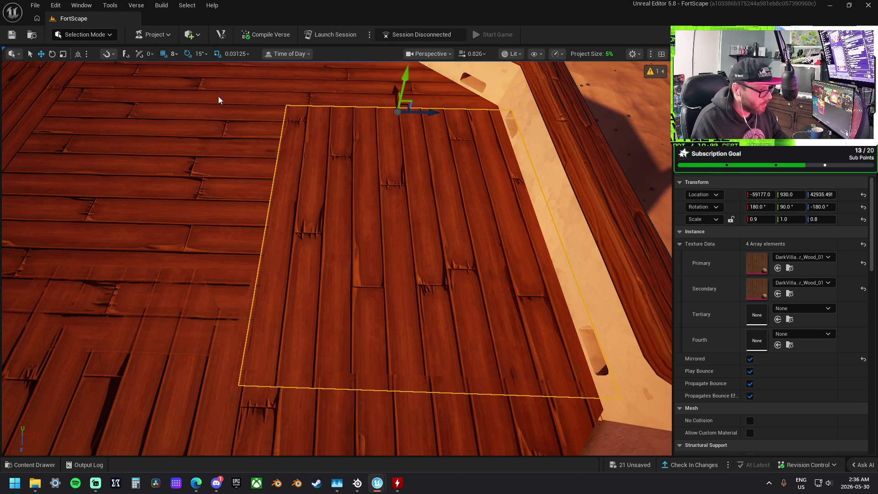
left_click_drag(433, 112, 436, 111)
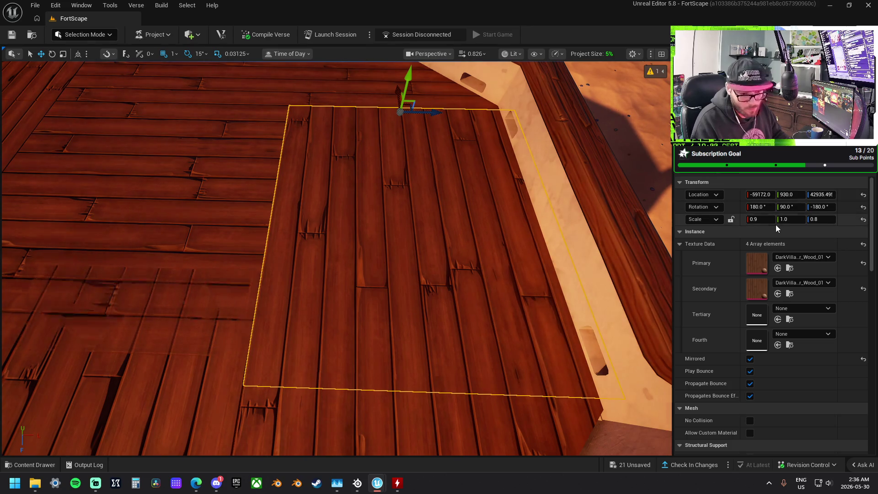
type("0.88")
key("Return")
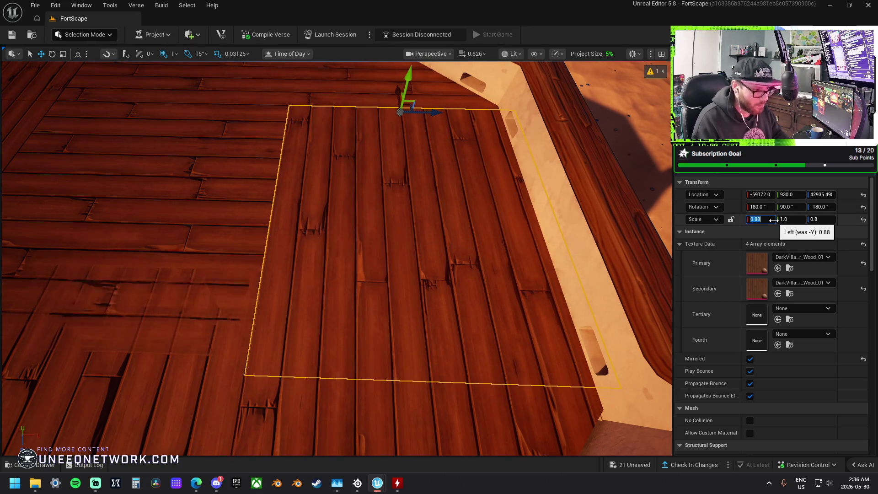
key("Return")
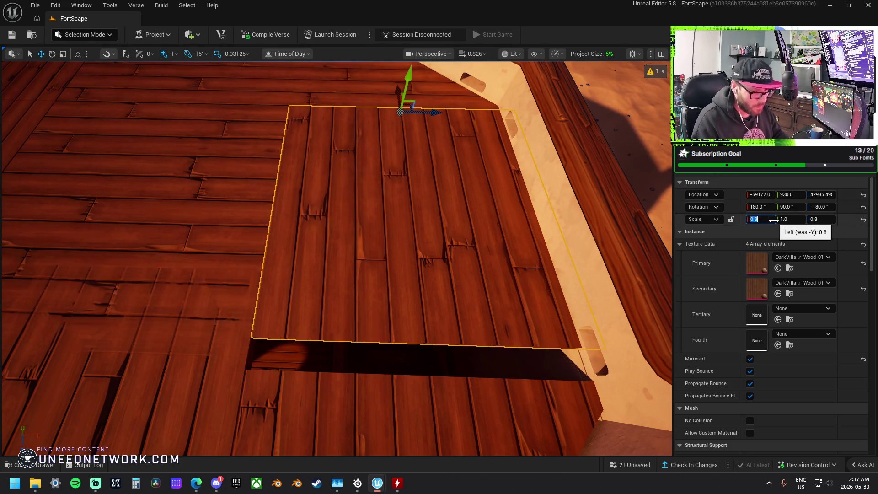
type(".87")
type("0.87")
key("Return")
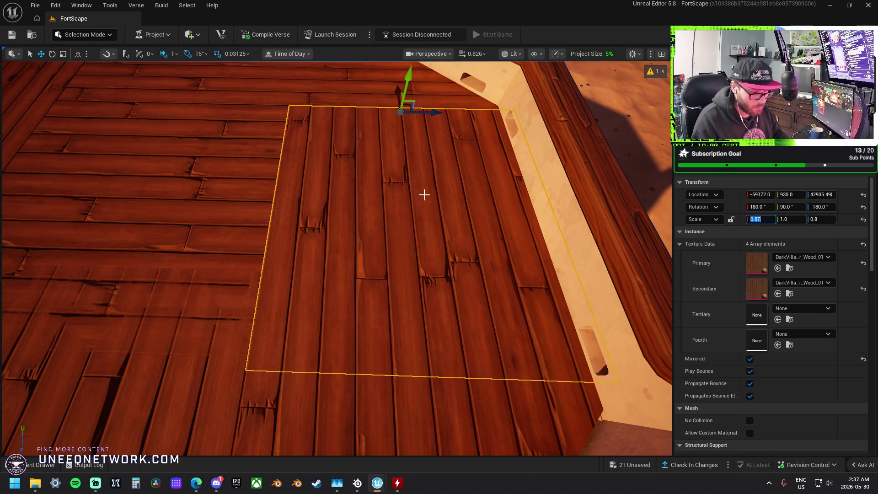
left_click_drag(424, 194, 389, 202)
left_click(349, 218)
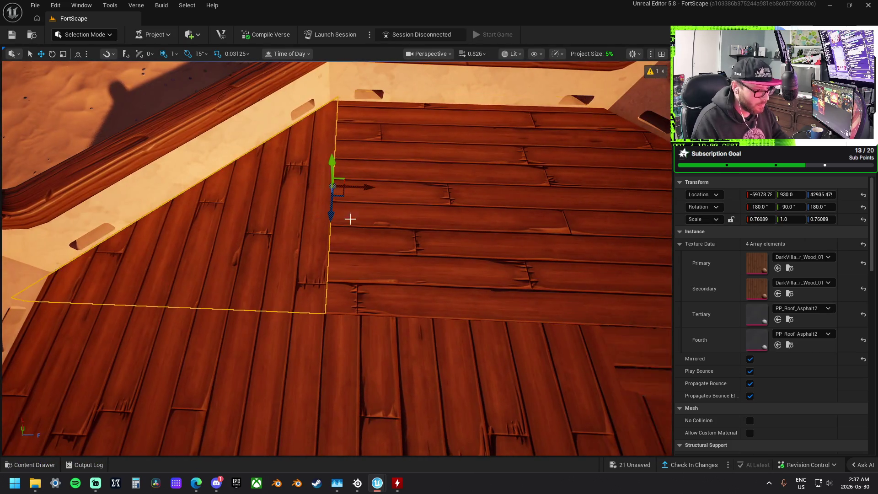
scroll(400, 225, "up", 5)
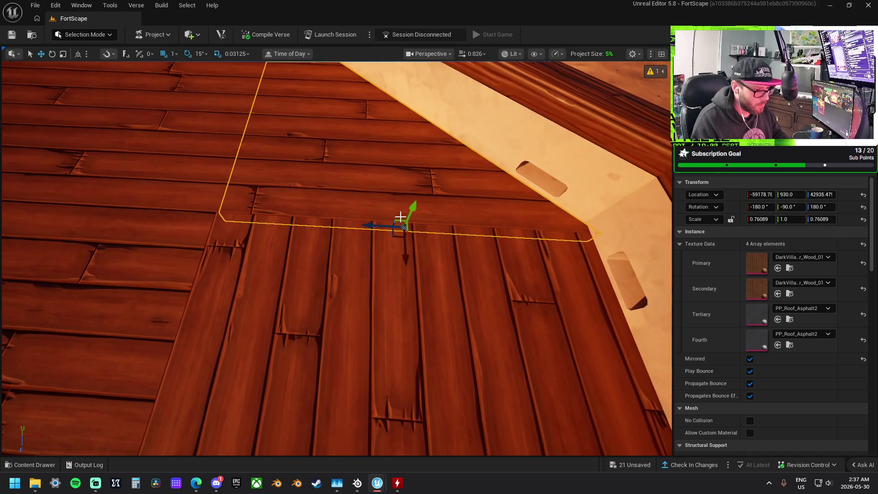
key("e")
mouse_move(400, 212)
left_mouse_down()
mouse_move(389, 215)
mouse_move(411, 247)
mouse_move(469, 233)
mouse_move(397, 194)
left_mouse_up()
mouse_move(375, 270)
left_mouse_down()
mouse_move(466, 265)
mouse_move(406, 294)
mouse_move(414, 256)
mouse_move(235, 114)
mouse_move(249, 108)
left_mouse_up()
key("w")
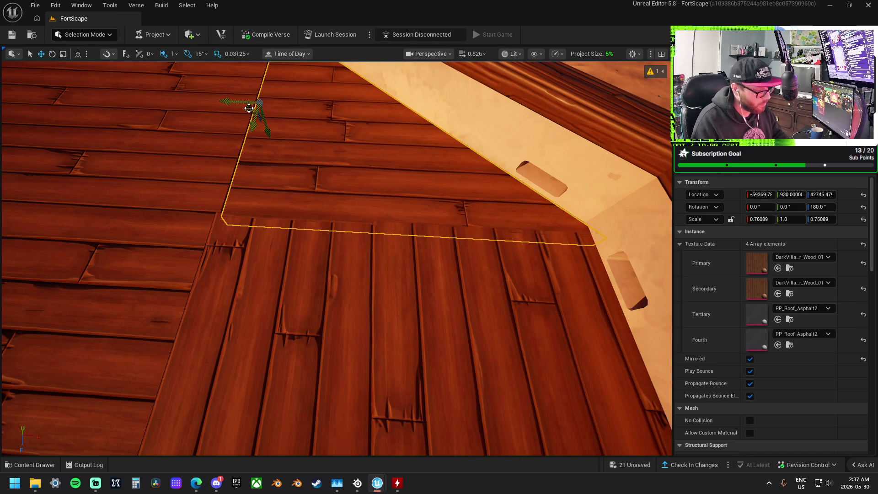
key("ctrl+z")
key("ctrl+z")
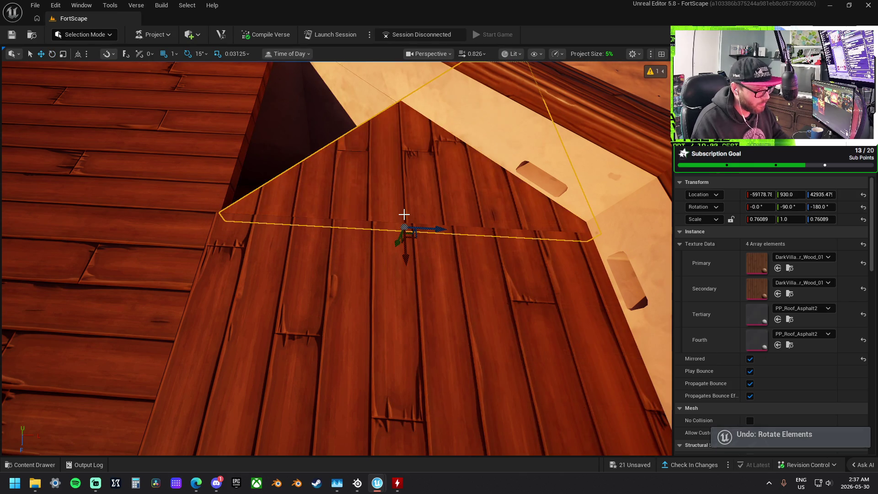
Step: Look through the corner floor piece's right-click actions list, then close it
right_click(403, 228)
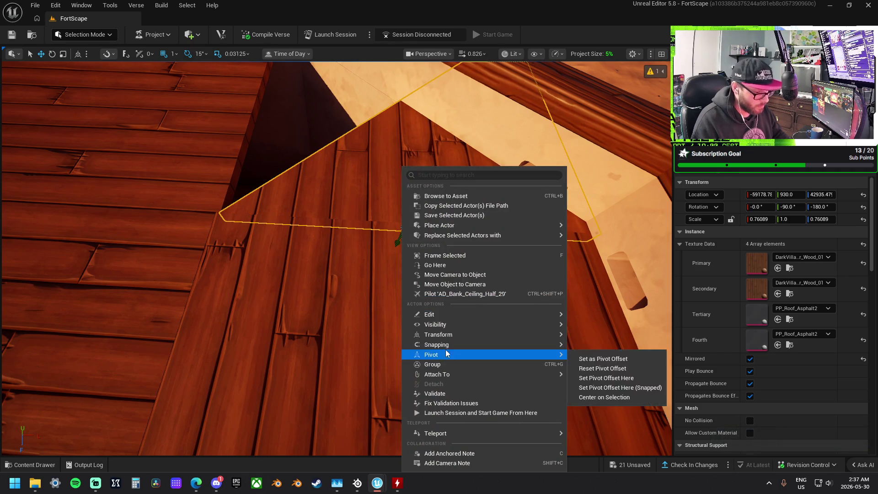
mouse_move(452, 337)
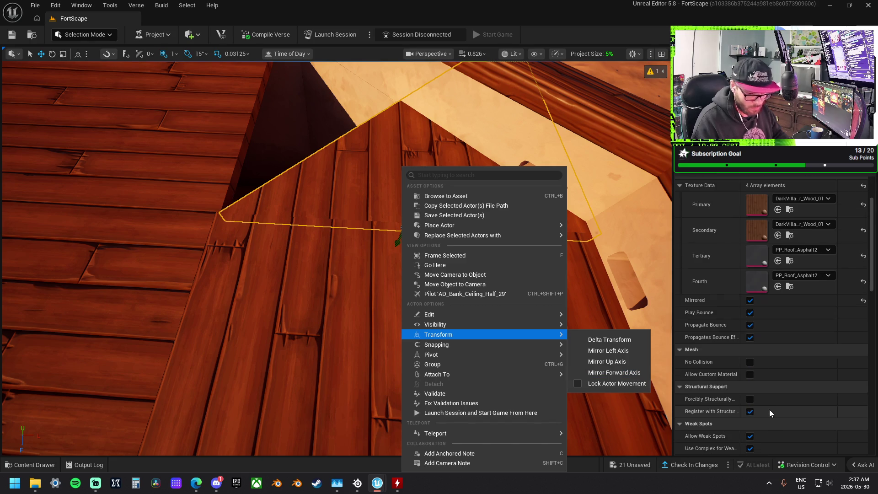
scroll(770, 410, "down", 2)
scroll(769, 410, "down", 5)
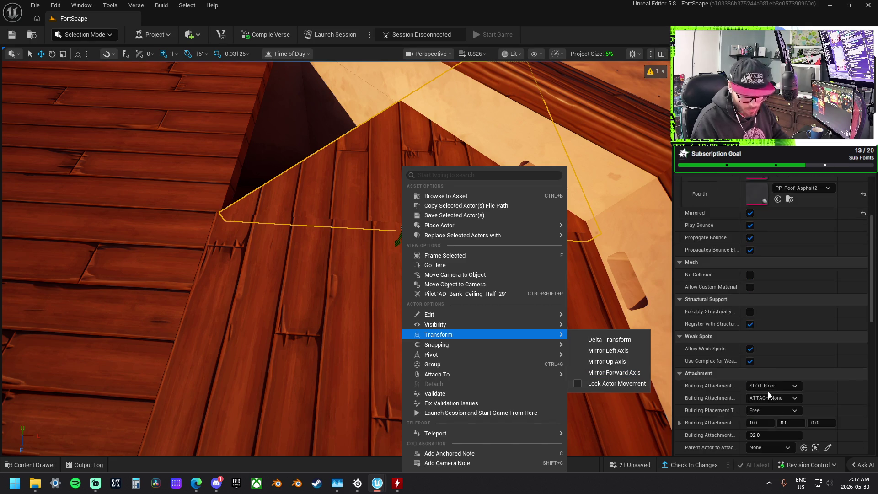
scroll(707, 290, "up", 2)
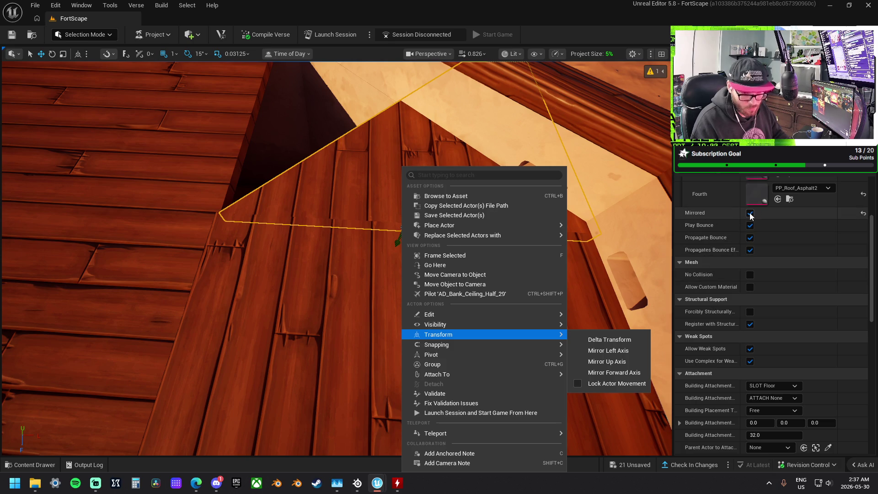
left_click(734, 218)
Step: Scale the corner piece to X 0.8, flip it with Z -0.8, and nudge it into the corner
left_click_drag(404, 230, 430, 225)
left_click_drag(443, 186, 440, 184)
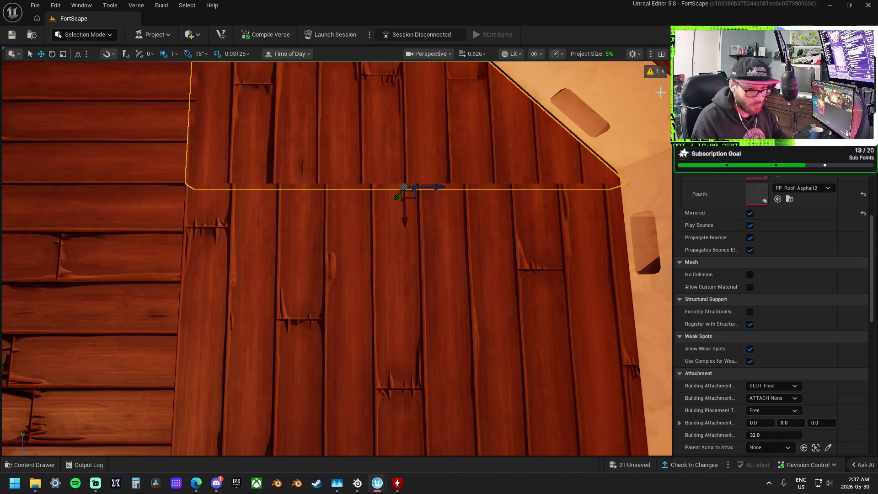
scroll(742, 220, "up", 5)
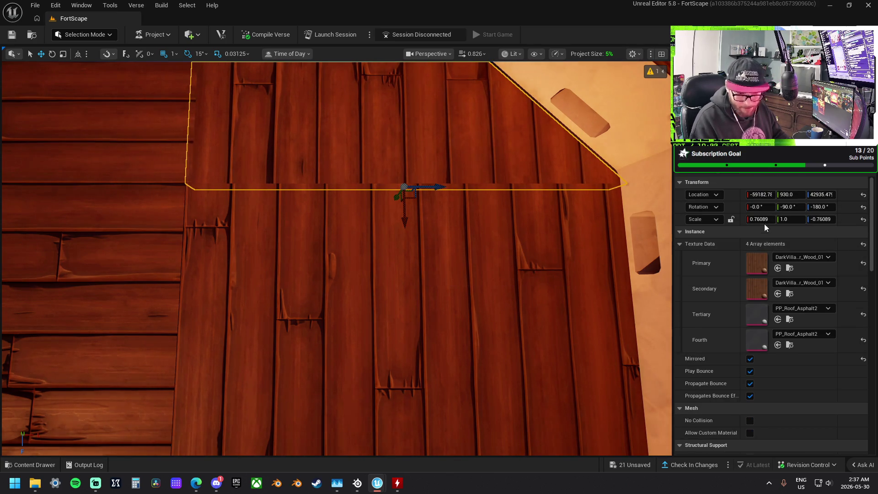
left_click(766, 220)
type("0.8")
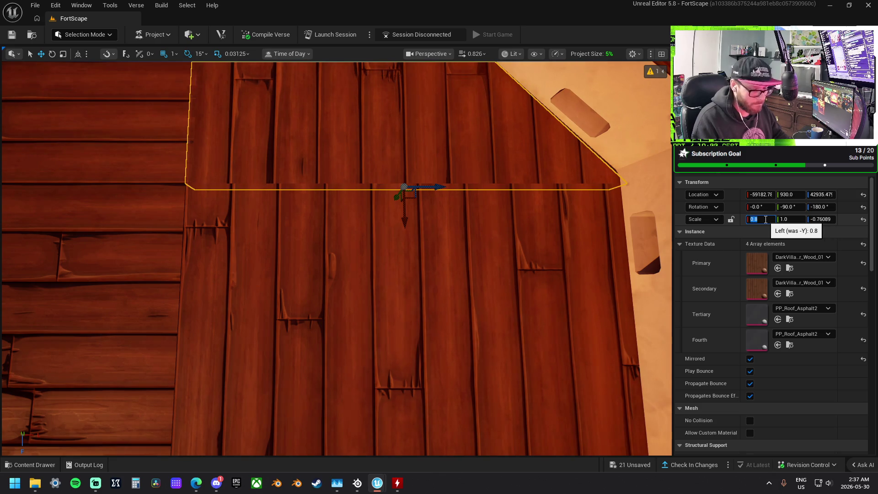
type("-.8")
key("Return")
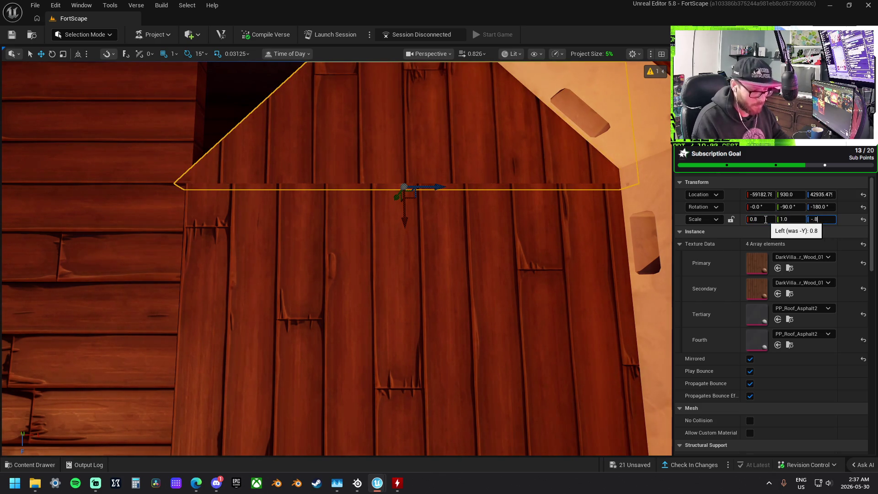
key("Return")
mouse_move(442, 186)
left_mouse_down()
mouse_move(453, 184)
mouse_move(398, 286)
mouse_move(397, 240)
mouse_move(394, 288)
left_mouse_up()
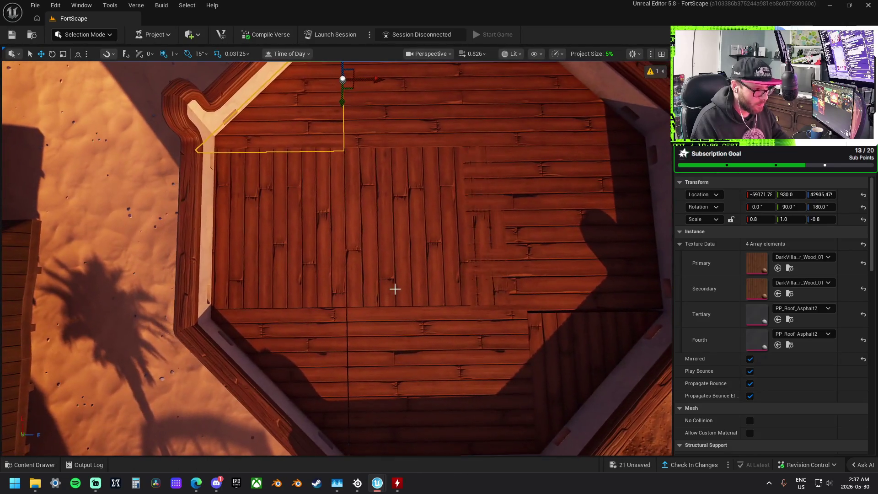
Step: Select the lower and large plank floor pieces to inspect the remaining floor gaps
left_click(334, 356)
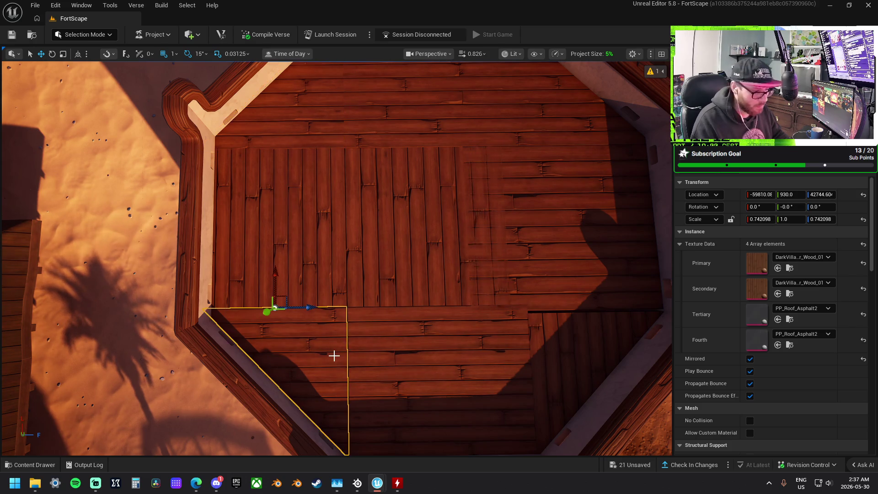
left_click_drag(334, 355, 333, 273)
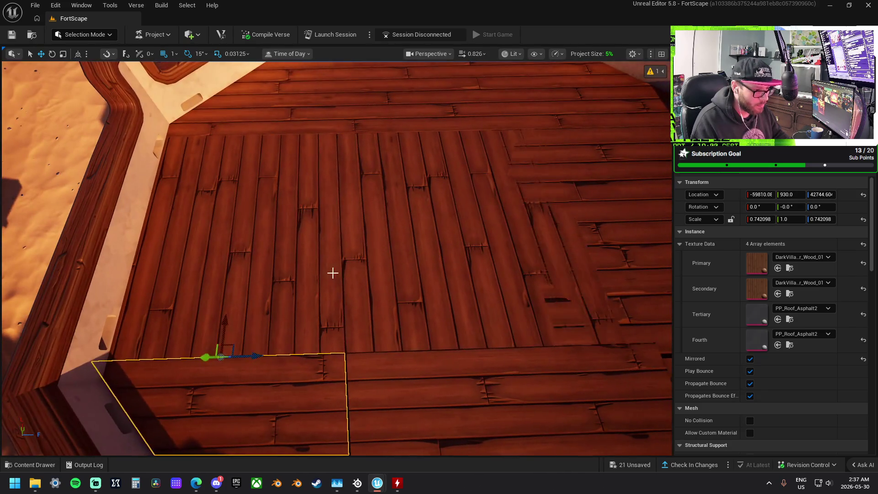
left_click(345, 267)
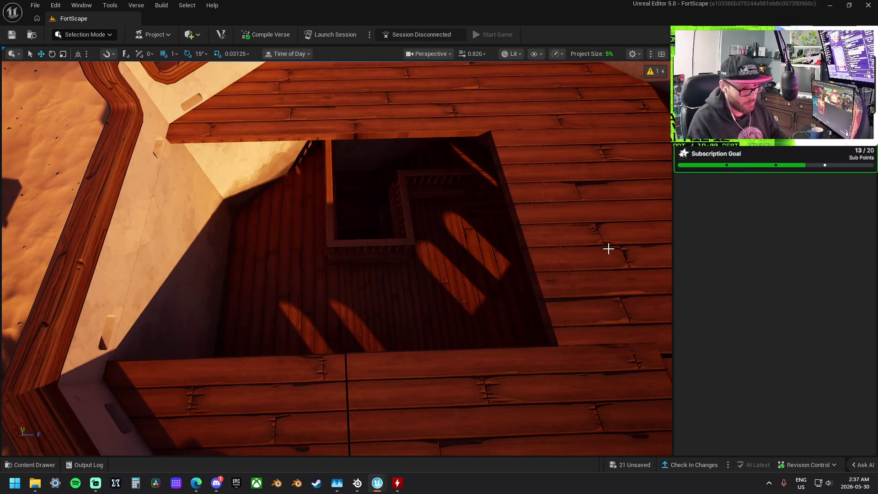
left_click(533, 243)
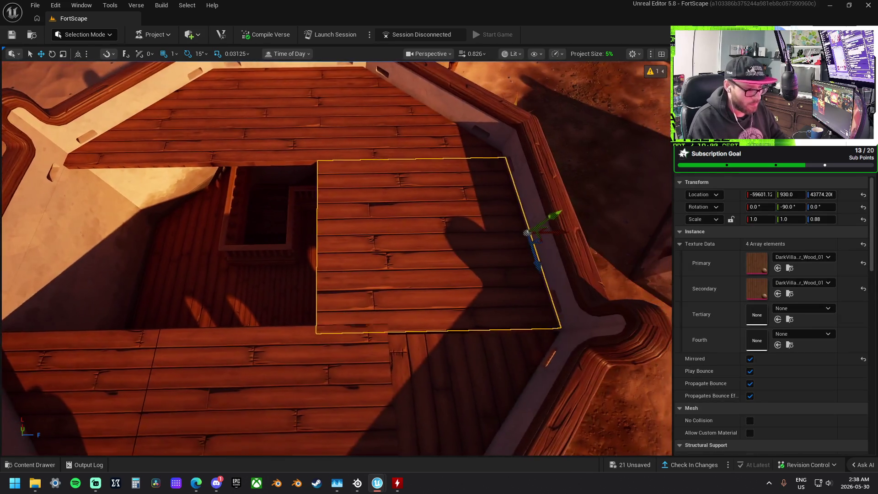
mouse_move(527, 233)
left_mouse_down()
mouse_move(517, 220)
mouse_move(665, 244)
mouse_move(376, 241)
mouse_move(388, 240)
left_mouse_up()
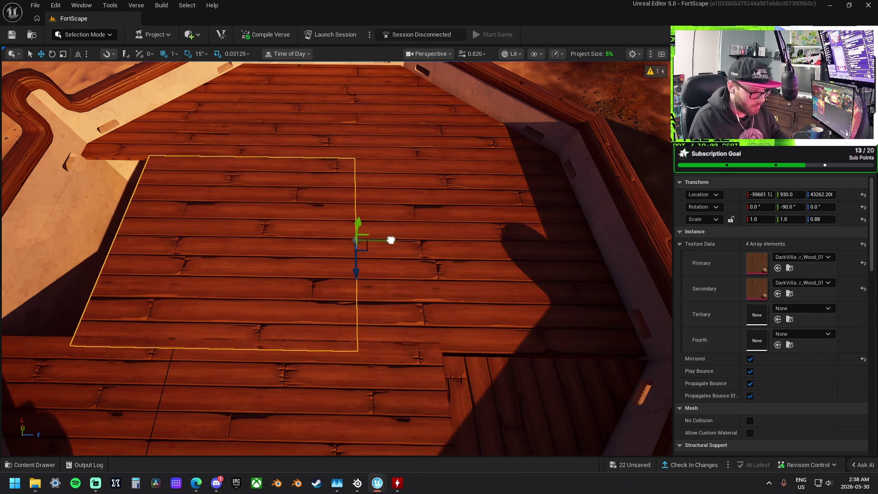
Step: Narrow the floor piece to 0.75 width and slide it left toward the gap
key("ctrl+z")
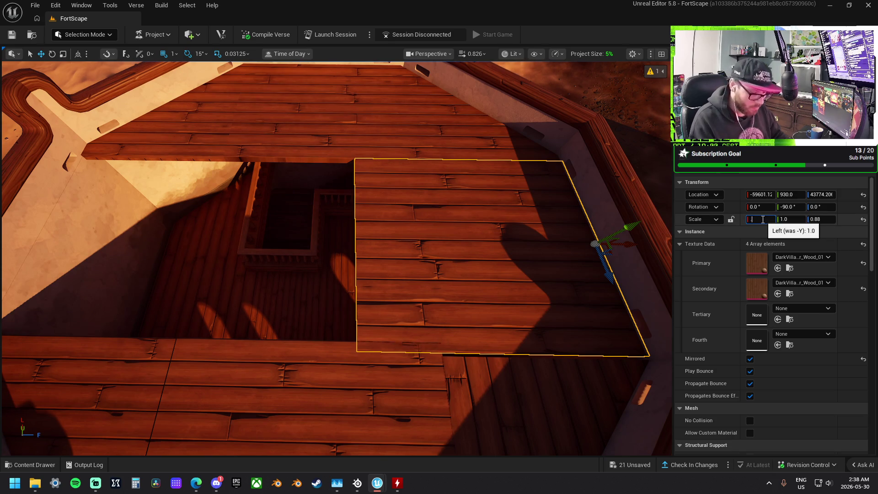
type("0.75")
key("Return")
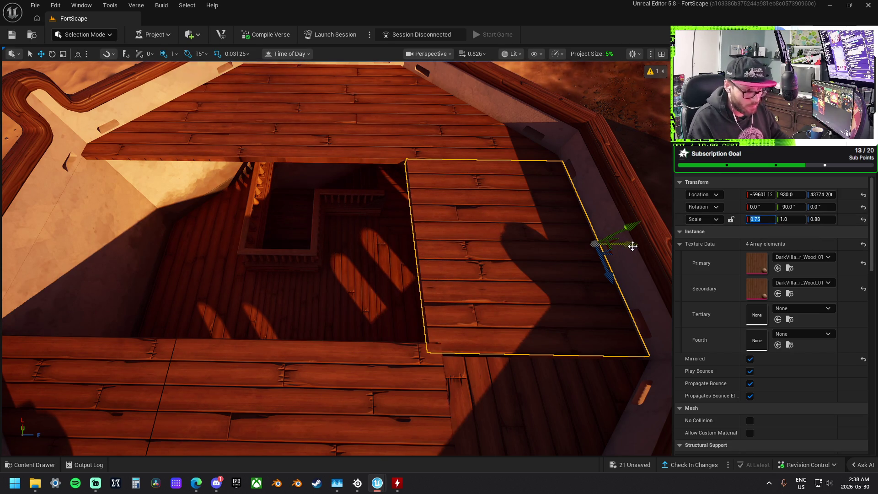
mouse_move(633, 247)
left_mouse_down()
mouse_move(449, 247)
mouse_move(261, 238)
mouse_move(254, 229)
left_mouse_up()
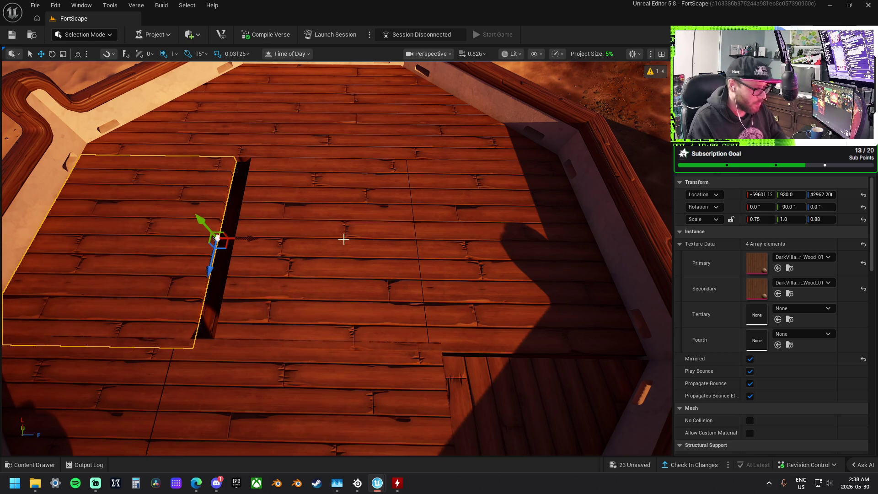
Step: Undo that slide, set the width to 0.8 instead, and slide the piece left into the gap
key("ctrl+z")
key("ctrl+z")
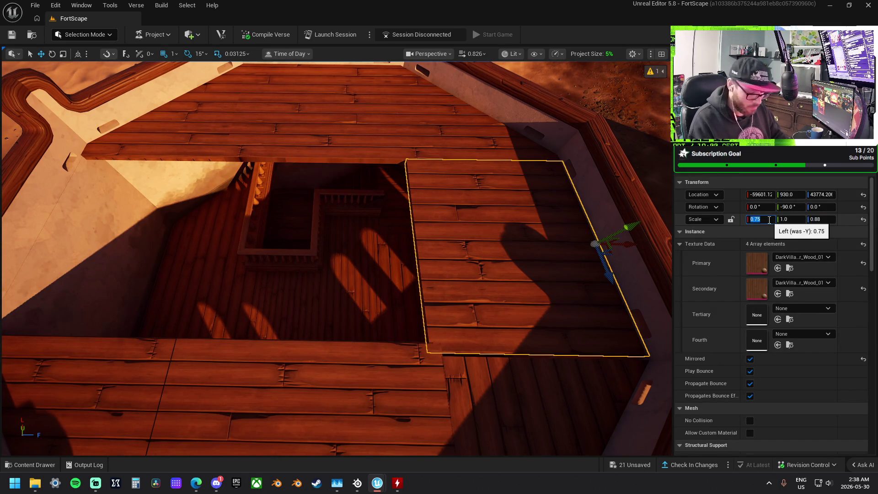
type("8")
key("Return")
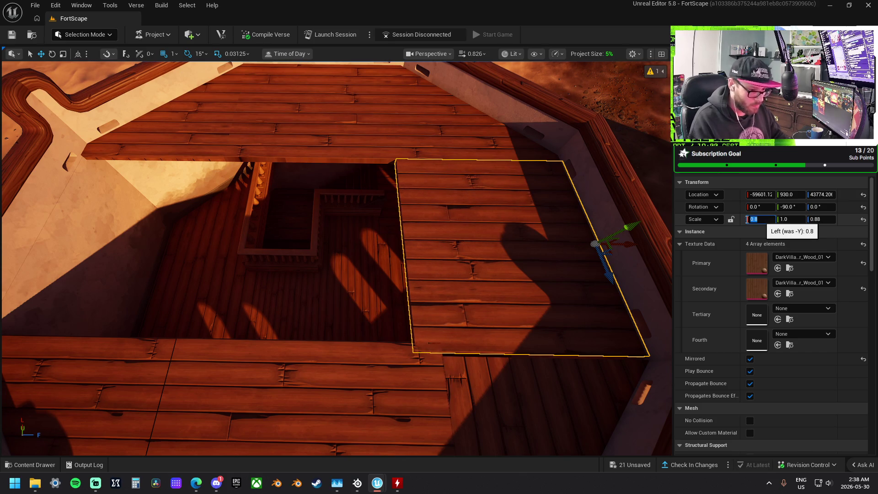
left_click_drag(634, 245, 439, 245)
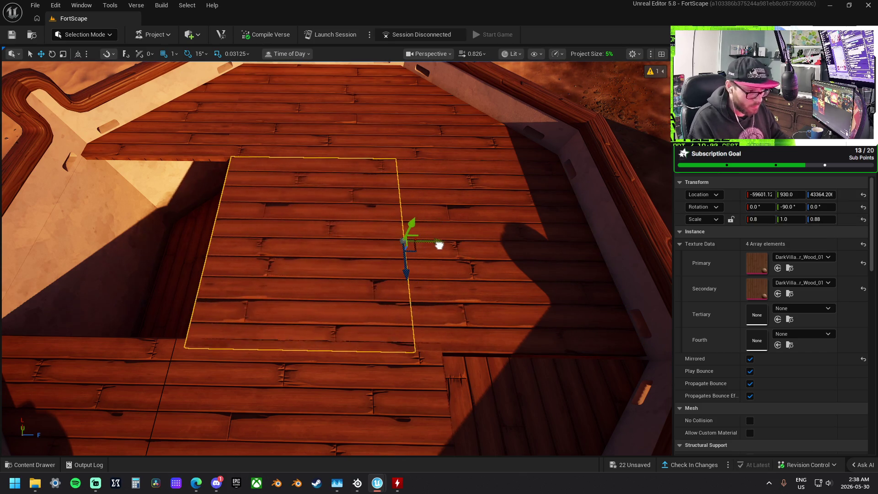
scroll(409, 129, "up", 5)
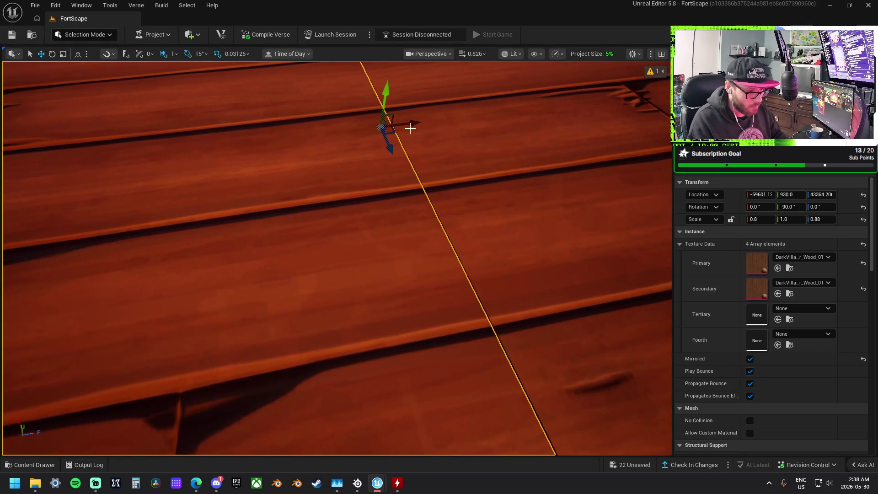
scroll(412, 124, "down", 5)
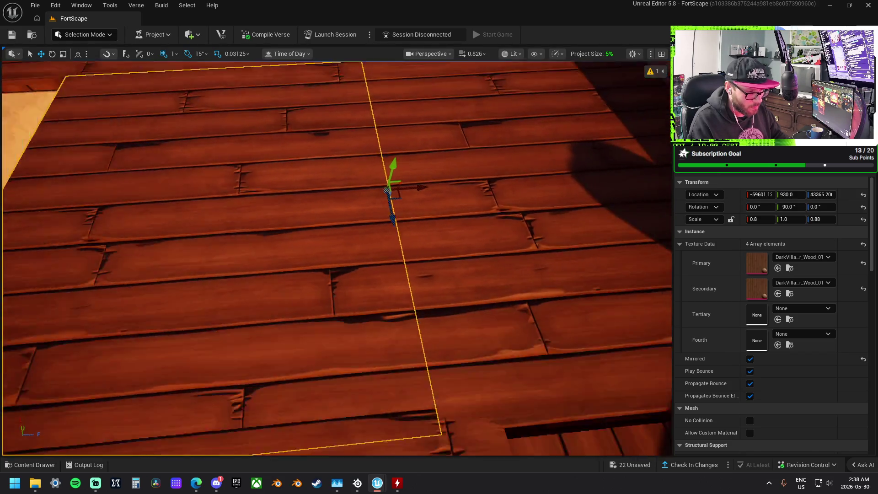
mouse_move(569, 196)
left_mouse_down()
mouse_move(324, 215)
mouse_move(296, 209)
mouse_move(306, 206)
left_mouse_up()
scroll(313, 220, "down", 5)
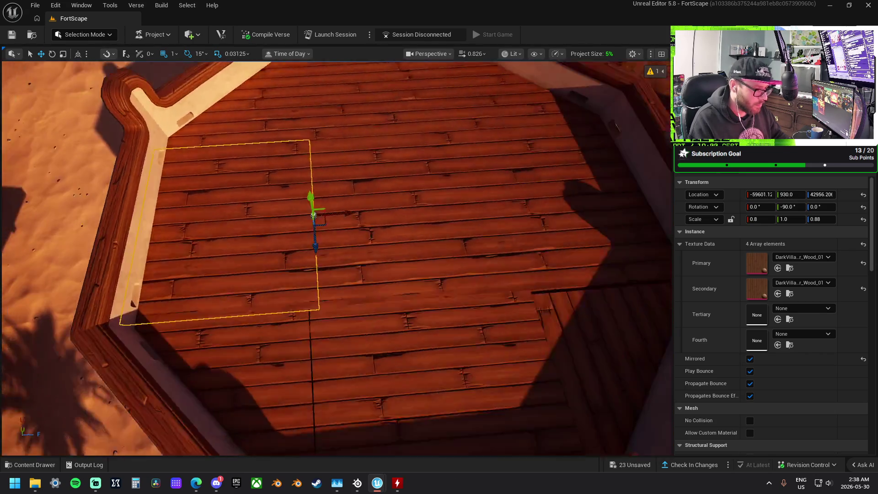
scroll(316, 234, "down", 3)
Step: Select the plank pieces forming the upper trapezoid of the floor together
left_click(330, 295)
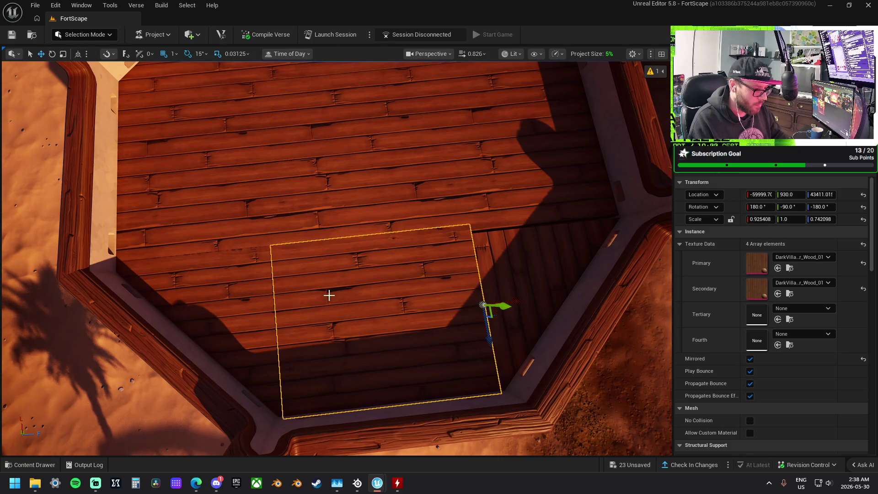
scroll(334, 288, "down", 3)
left_click(221, 297, "ctrl")
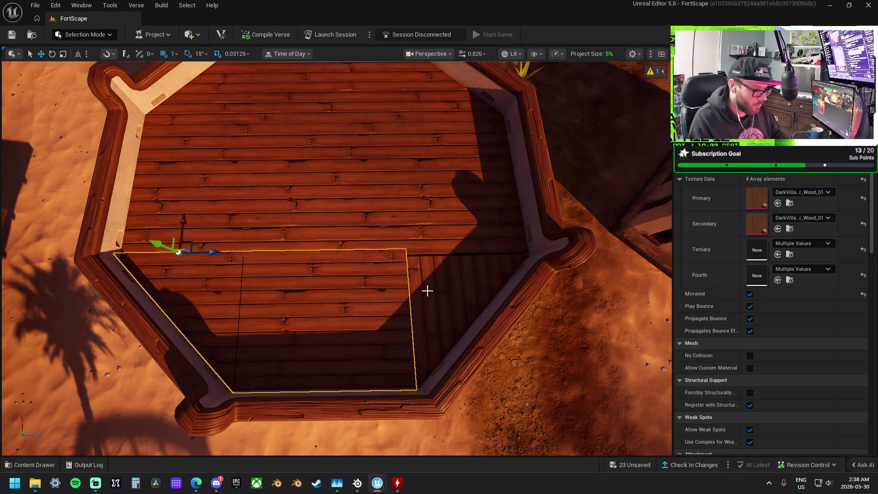
left_click(428, 291, "ctrl")
scroll(402, 257, "down", 3)
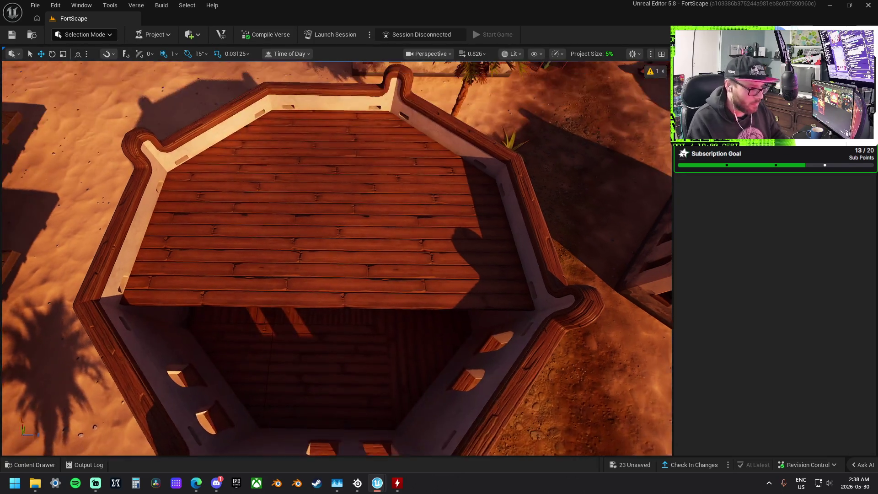
left_click(254, 165)
left_click(365, 167, "ctrl")
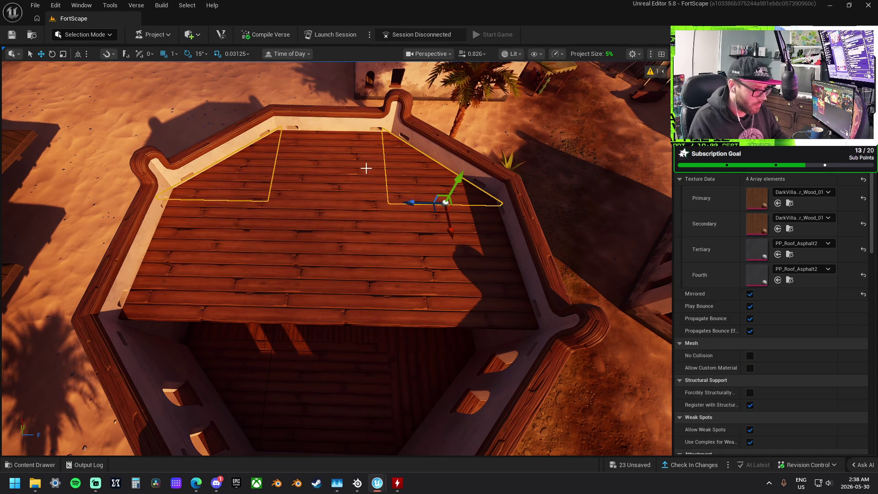
left_click(359, 167, "ctrl")
Step: Move the selected floor pieces down and mirror them across their left axis
left_click_drag(280, 138, 270, 350)
key("f")
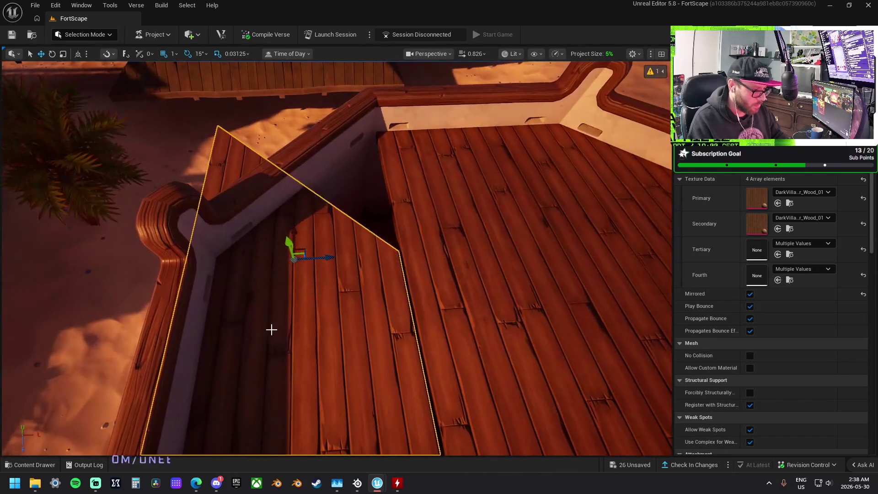
right_click(277, 328)
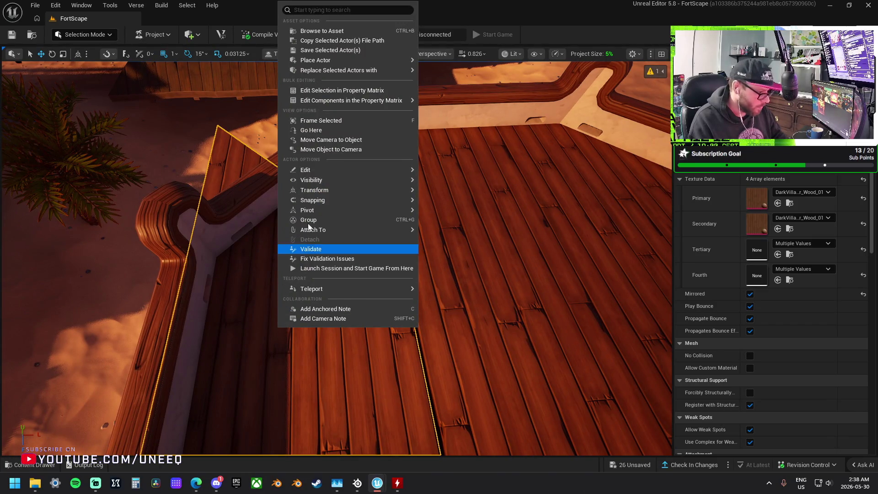
mouse_move(322, 189)
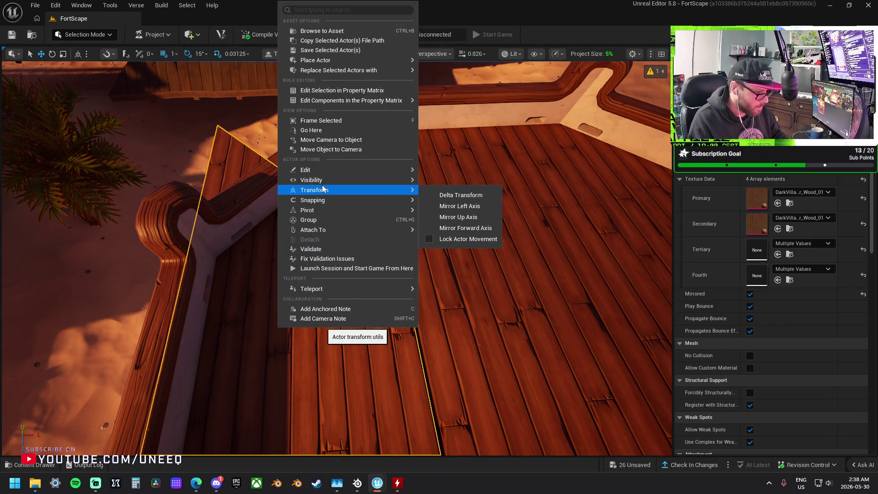
left_click(476, 206)
mouse_move(329, 255)
left_mouse_down()
mouse_move(373, 250)
mouse_move(326, 249)
mouse_move(299, 275)
mouse_move(238, 286)
mouse_move(242, 268)
mouse_move(295, 238)
left_mouse_up()
Step: Rotate the adjacent floor piece 90 degrees and slide it sideways into the gap
left_click(353, 256)
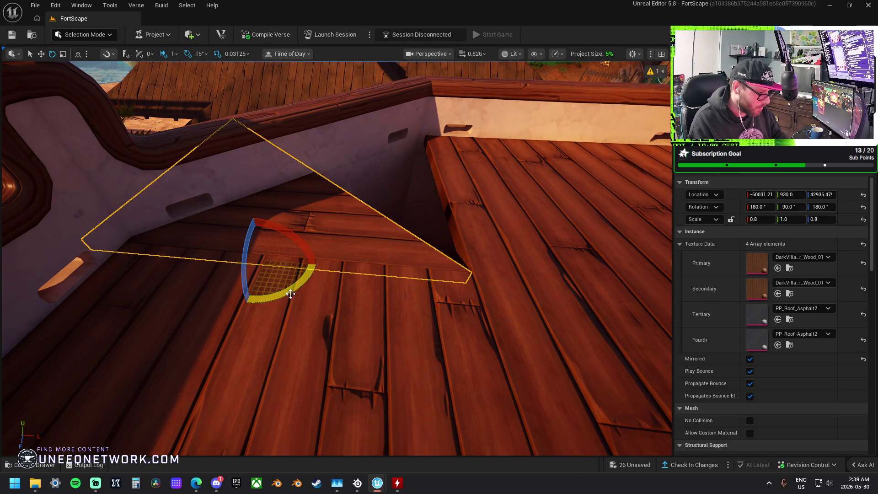
mouse_move(291, 294)
left_mouse_down()
mouse_move(192, 295)
mouse_move(239, 316)
left_mouse_up()
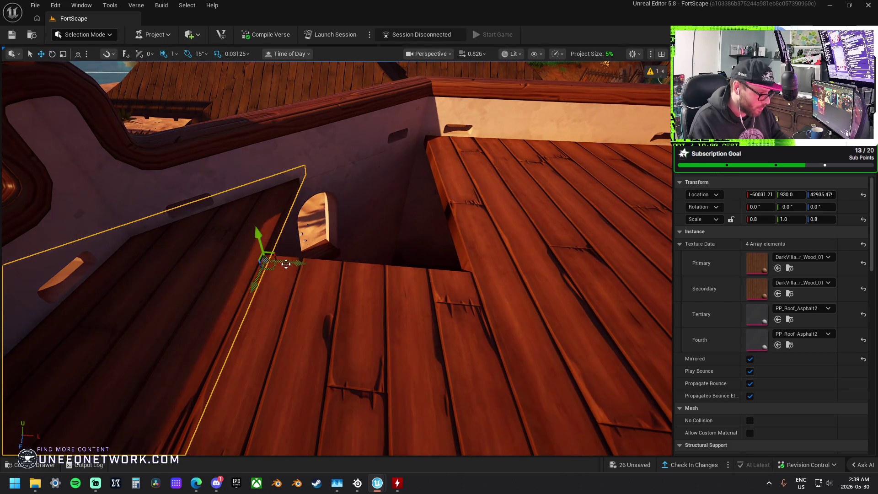
mouse_move(286, 264)
left_mouse_down()
mouse_move(521, 298)
mouse_move(478, 300)
mouse_move(472, 212)
mouse_move(454, 200)
mouse_move(442, 222)
left_mouse_up()
left_click_drag(494, 238, 448, 233)
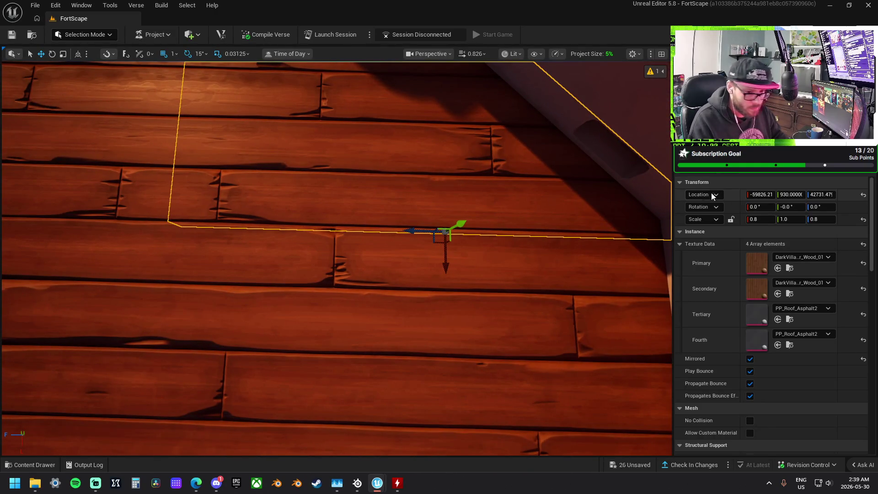
scroll(392, 192, "down", 5)
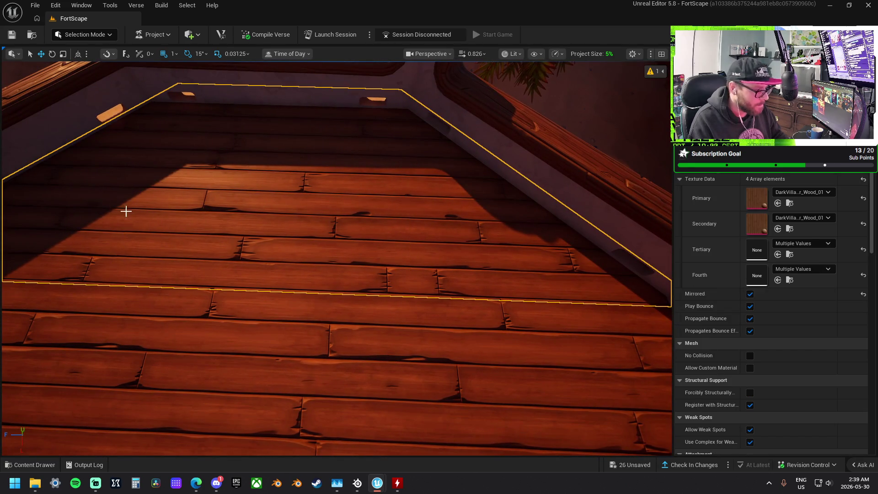
Step: Shift the left group of floor pieces toward the wall, then select the small square tile
mouse_move(126, 211)
left_mouse_down()
mouse_move(139, 293)
mouse_move(205, 206)
mouse_move(531, 172)
left_mouse_up()
left_click(205, 207)
left_click(531, 172, "ctrl")
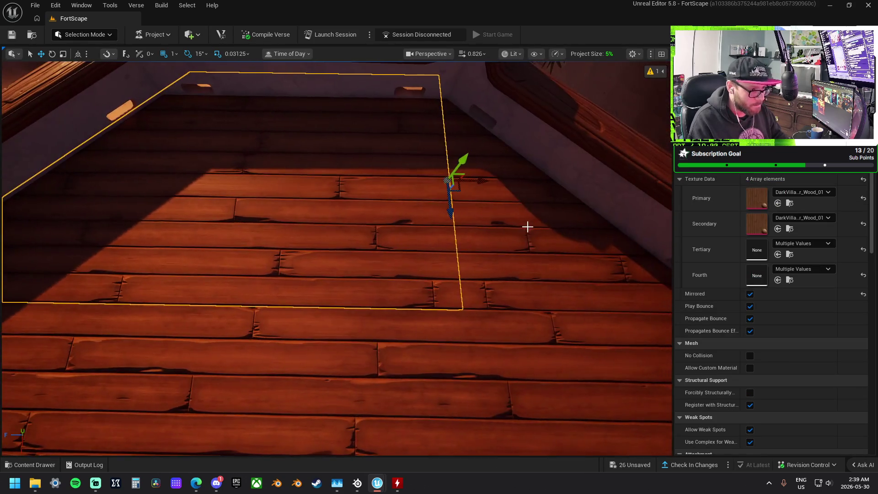
mouse_move(528, 227)
left_mouse_down()
mouse_move(357, 215)
mouse_move(364, 221)
mouse_move(400, 206)
mouse_move(396, 237)
mouse_move(403, 215)
mouse_move(389, 228)
mouse_move(393, 206)
mouse_move(310, 251)
mouse_move(162, 227)
left_mouse_up()
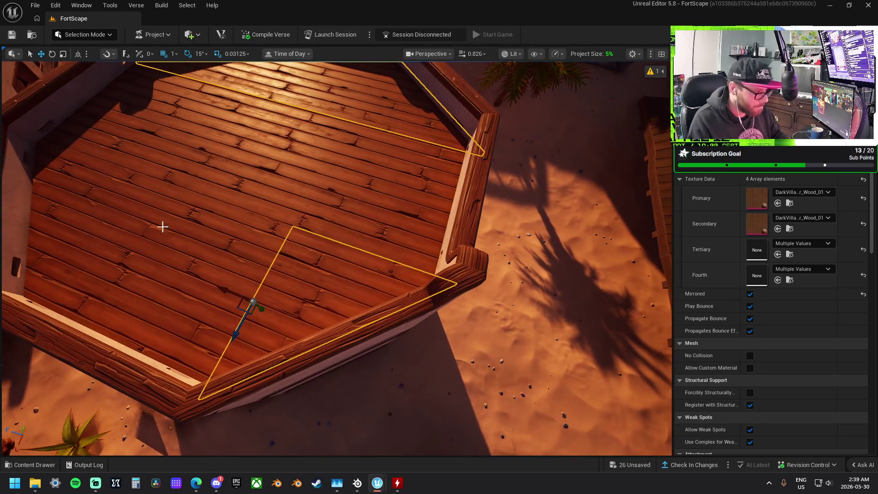
left_click_drag(88, 181, 413, 201)
left_click_drag(483, 204, 472, 201)
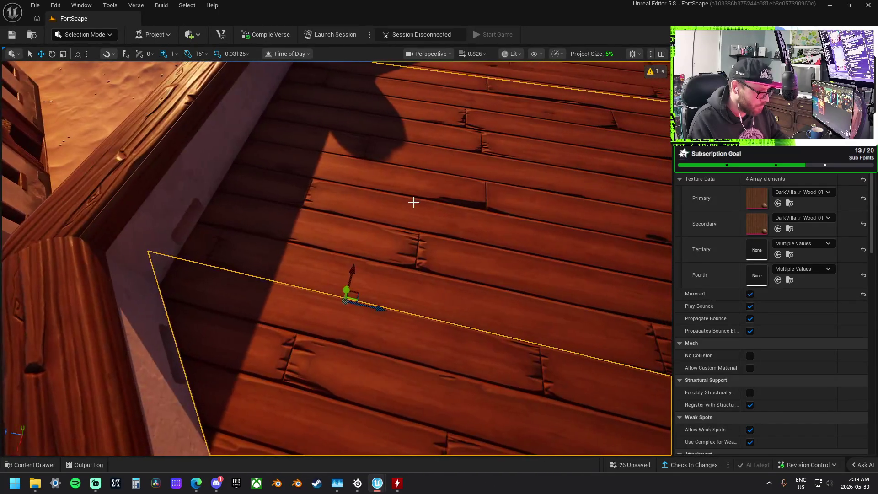
left_click(414, 202)
left_click_drag(395, 225, 394, 225)
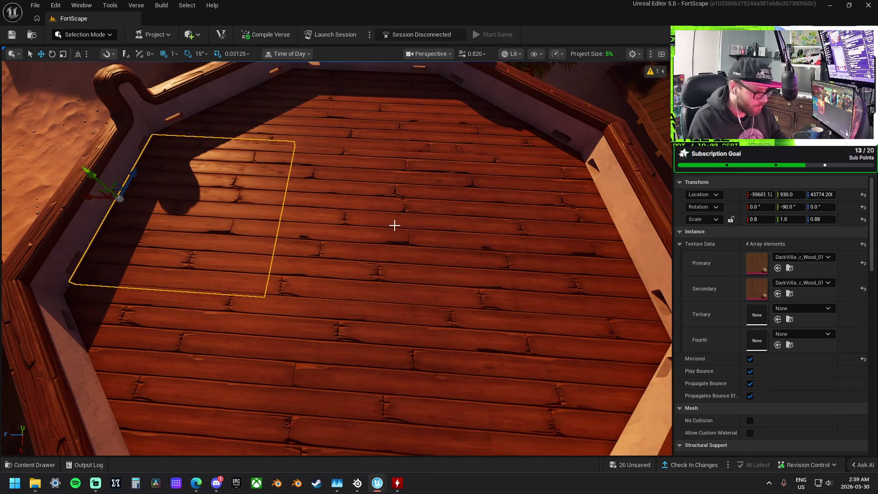
Step: Nudge the large plank floor piece slightly along X to line up with the neighbouring planks
left_click(394, 225)
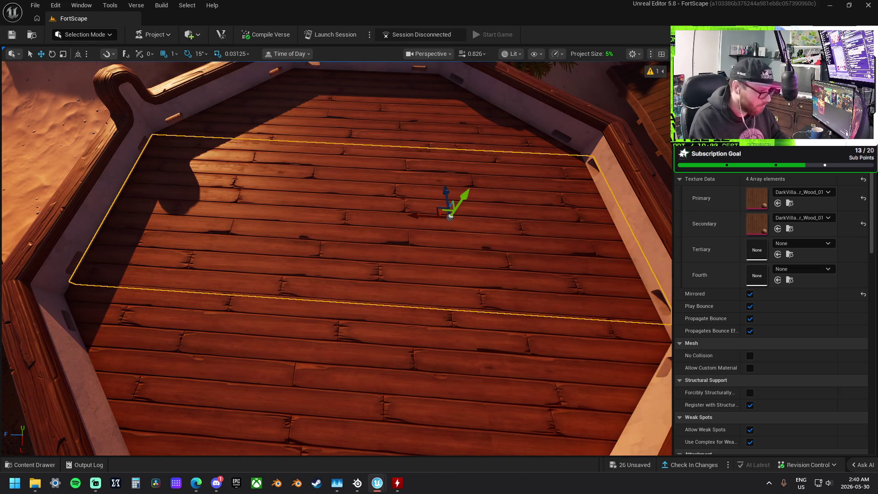
left_click_drag(465, 148, 465, 148)
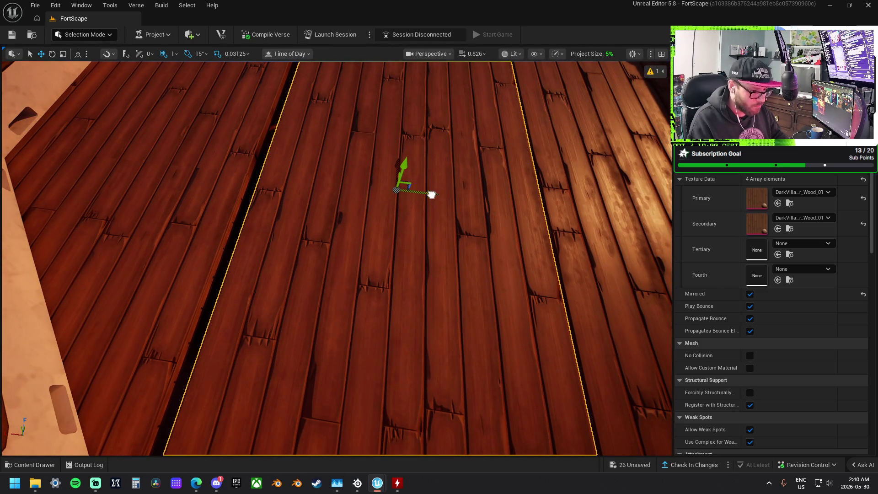
left_click_drag(431, 195, 427, 192)
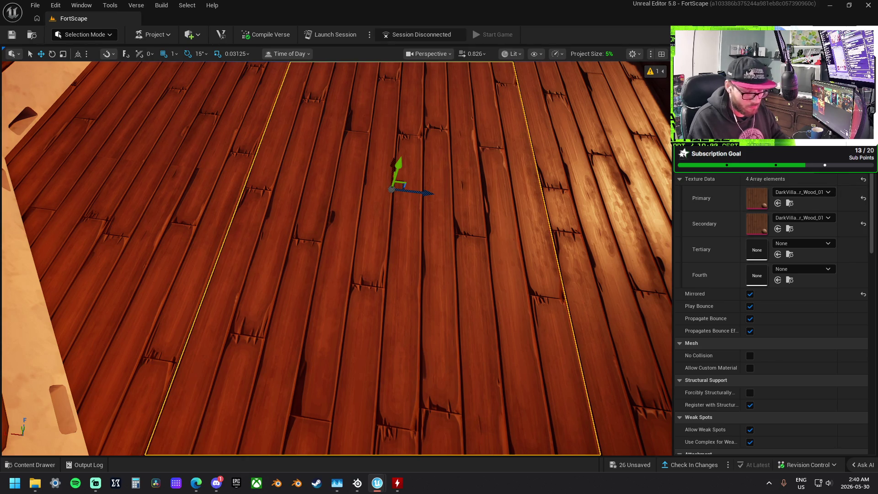
mouse_move(477, 177)
left_mouse_down()
mouse_move(477, 197)
mouse_move(477, 177)
mouse_move(482, 187)
left_mouse_up()
Step: Deselect, then try lower-floor tiles until the plank piece beside the staircase is selected
key("Escape")
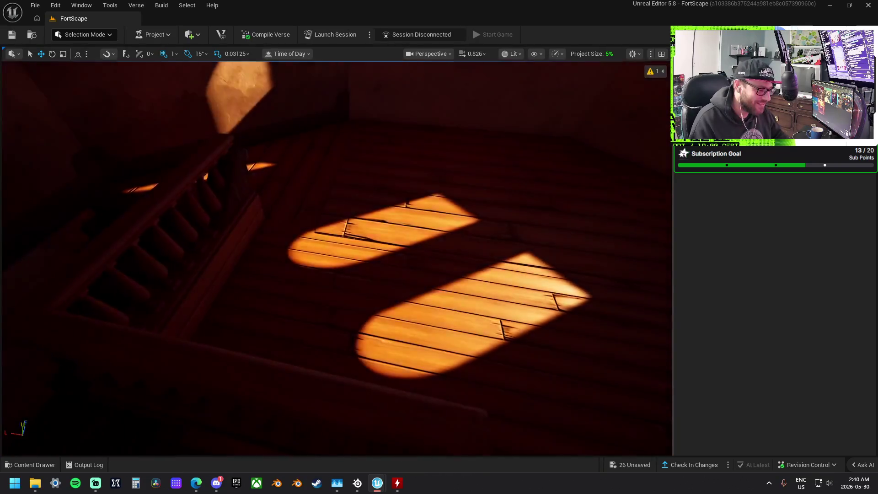
left_click(447, 251)
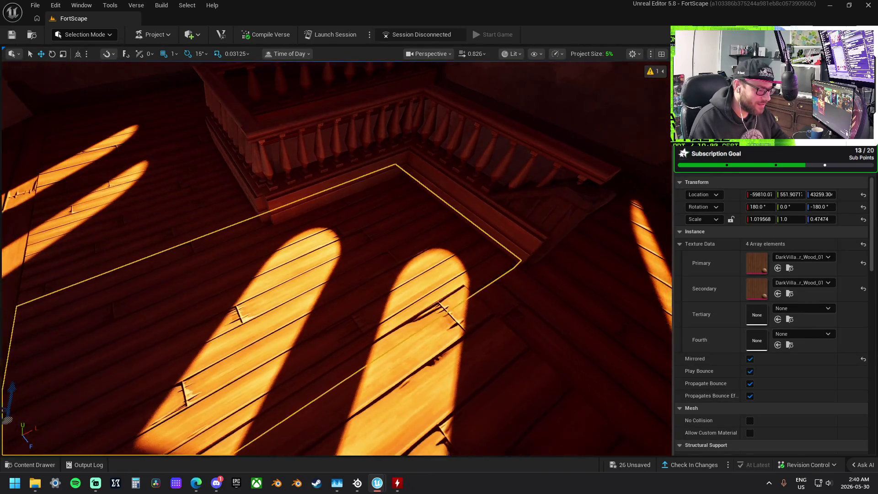
left_click(309, 220)
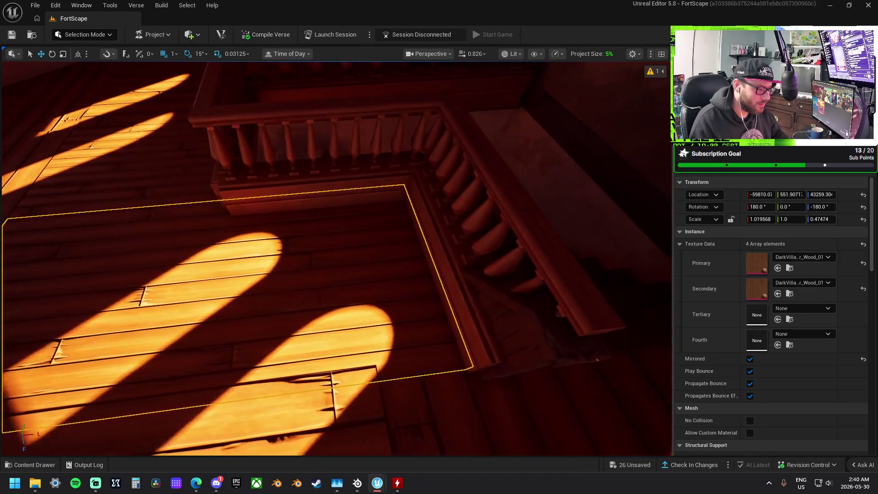
left_click(287, 252)
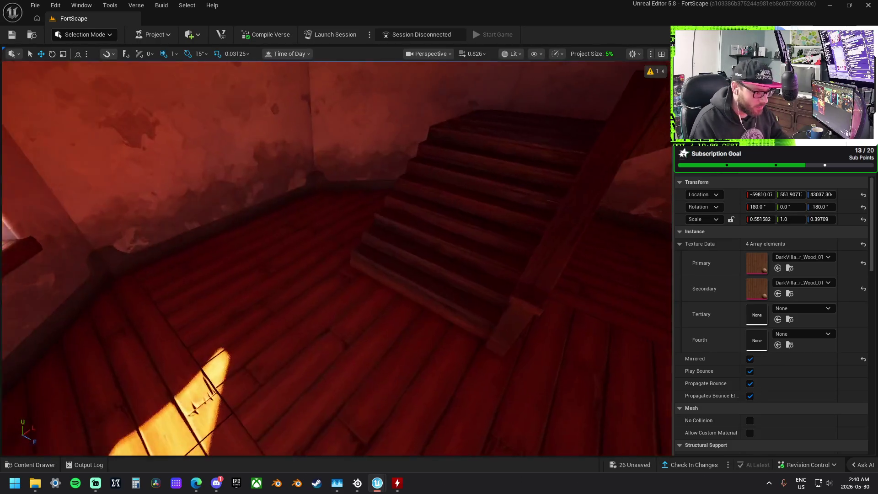
left_click(368, 287)
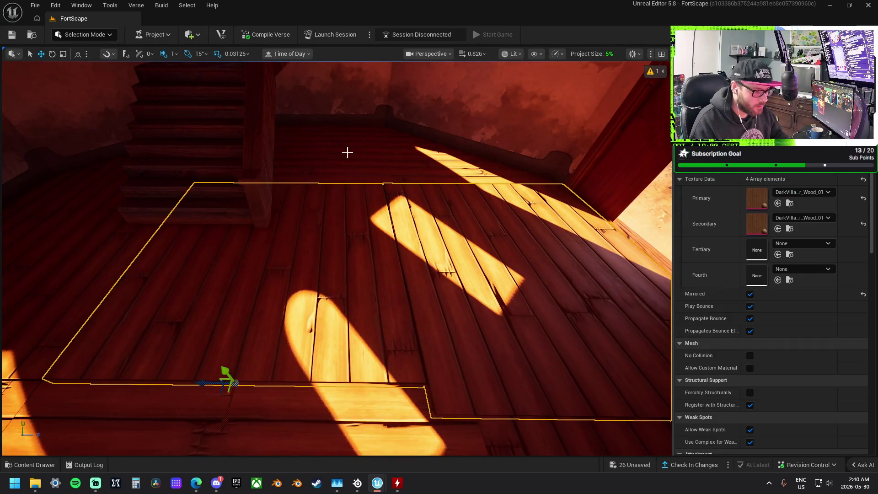